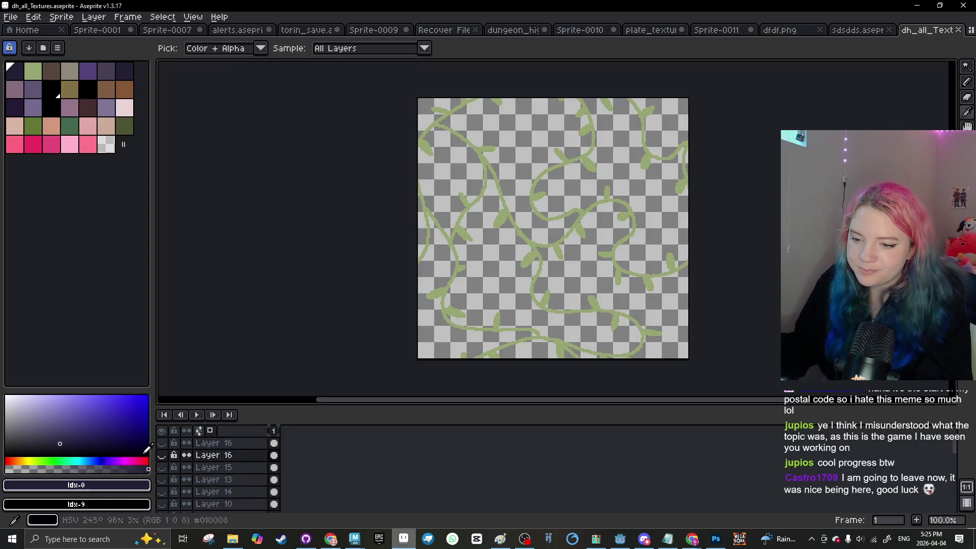
Step: Hide the pink blob, vines and tilesave layers in the Layers panel
{"action": "scroll", "coordinate": [168, 476], "scroll_direction": "down", "scroll_amount": 2}
{"action": "left_click", "coordinate": [164, 479]}
{"action": "left_click", "coordinate": [163, 491]}
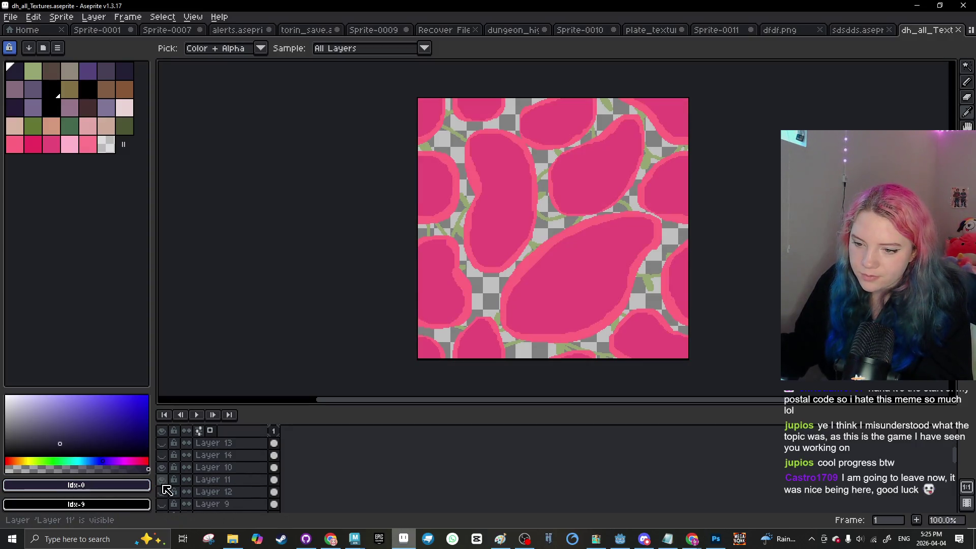
{"action": "left_click_drag", "start_coordinate": [163, 479], "coordinate": [162, 491]}
{"action": "scroll", "coordinate": [171, 481], "scroll_direction": "down", "scroll_amount": 1}
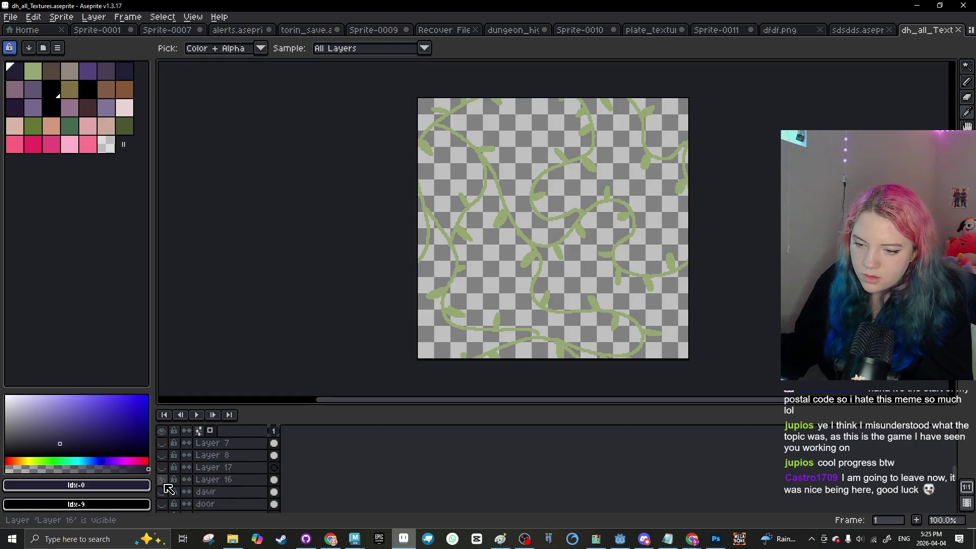
{"action": "scroll", "coordinate": [168, 488], "scroll_direction": "down", "scroll_amount": 4}
{"action": "left_click", "coordinate": [164, 481]}
{"action": "scroll", "coordinate": [169, 484], "scroll_direction": "down", "scroll_amount": 1}
{"action": "left_click", "coordinate": [163, 503]}
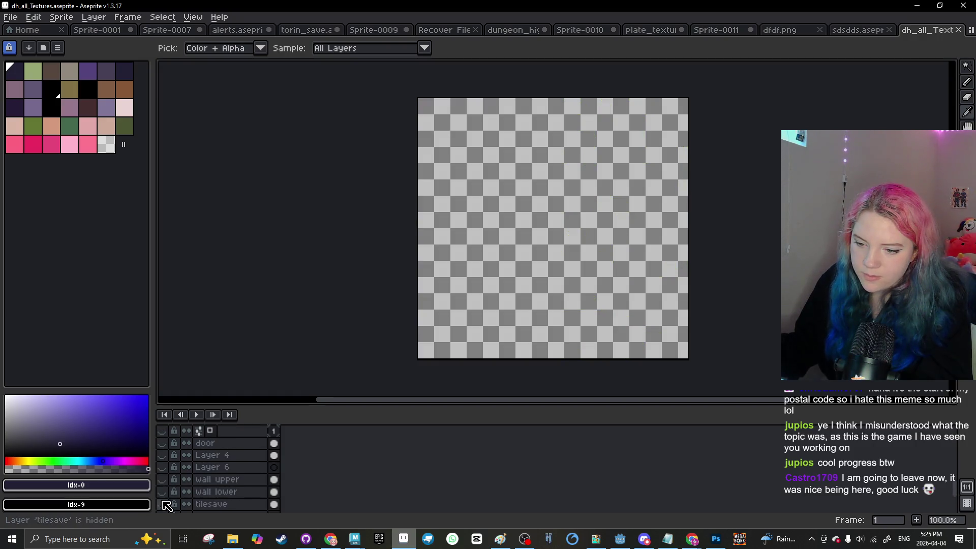
Step: Toggle Layer 3, show Layer 2's purple tiles, hide Layer 1, and compare tiles
{"action": "scroll", "coordinate": [164, 506], "scroll_direction": "down", "scroll_amount": 2}
{"action": "left_click", "coordinate": [163, 489]}
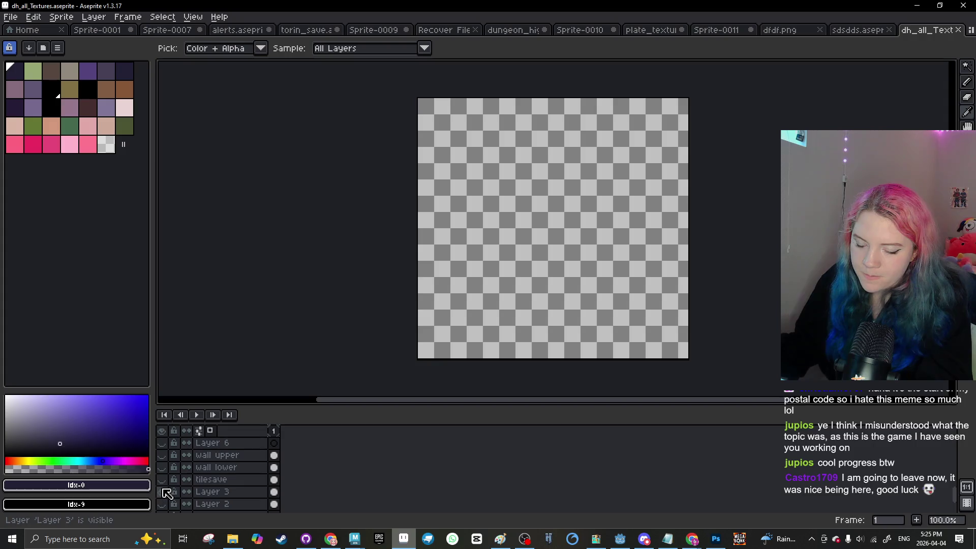
{"action": "left_click", "coordinate": [161, 504]}
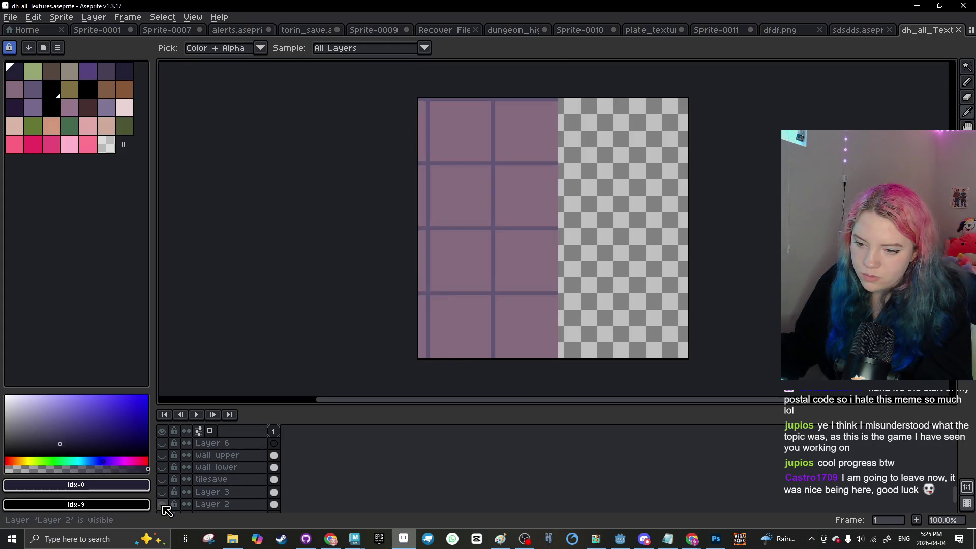
{"action": "scroll", "coordinate": [166, 503], "scroll_direction": "down", "scroll_amount": 1}
{"action": "left_click", "coordinate": [162, 504]}
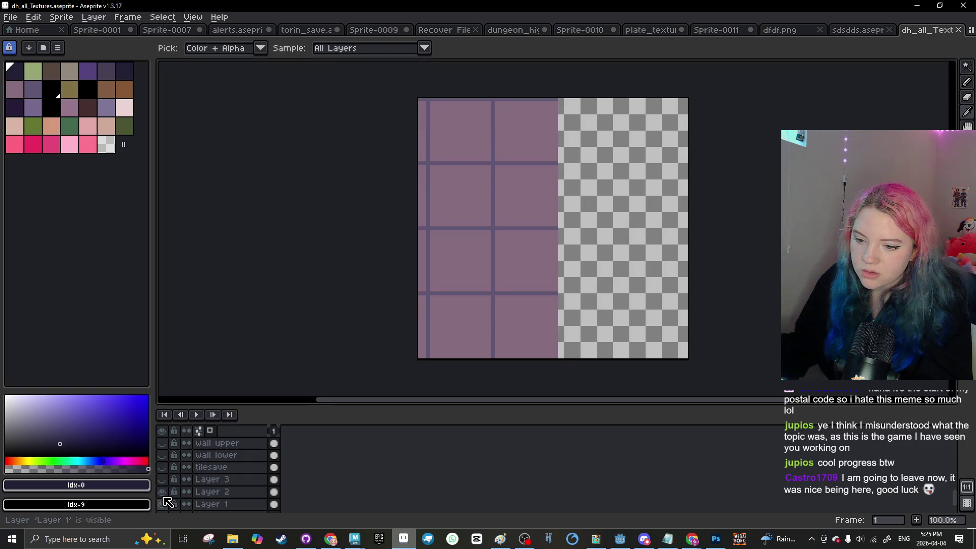
{"action": "left_click", "coordinate": [163, 502]}
{"action": "left_click", "coordinate": [164, 502]}
Step: Resize the canvas with Ctrl+Alt+C, trimming the left and right edges to the tiles
{"action": "key", "text": "ctrl+alt+c"}
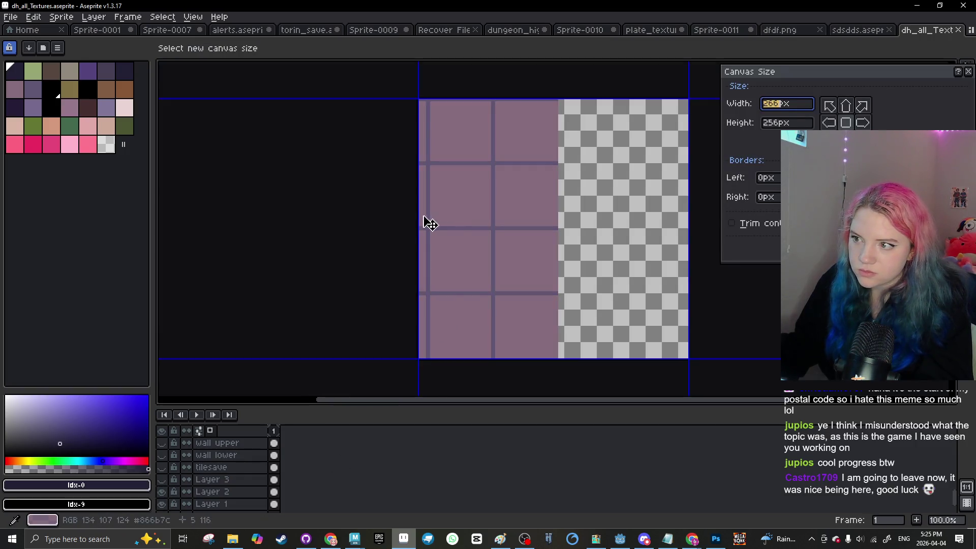
{"action": "left_click_drag", "start_coordinate": [427, 224], "coordinate": [249, 205]}
{"action": "left_click", "coordinate": [808, 250]}
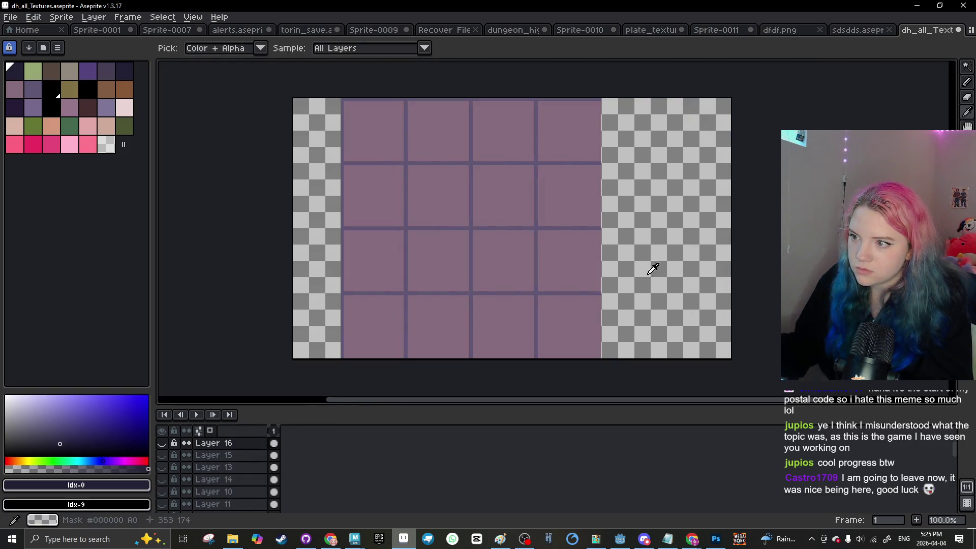
{"action": "key", "text": "ctrl+alt+c"}
{"action": "left_click_drag", "start_coordinate": [294, 233], "coordinate": [334, 234]}
{"action": "scroll", "coordinate": [442, 283], "scroll_direction": "down", "scroll_amount": 1}
{"action": "scroll", "coordinate": [499, 286], "scroll_direction": "up", "scroll_amount": 1}
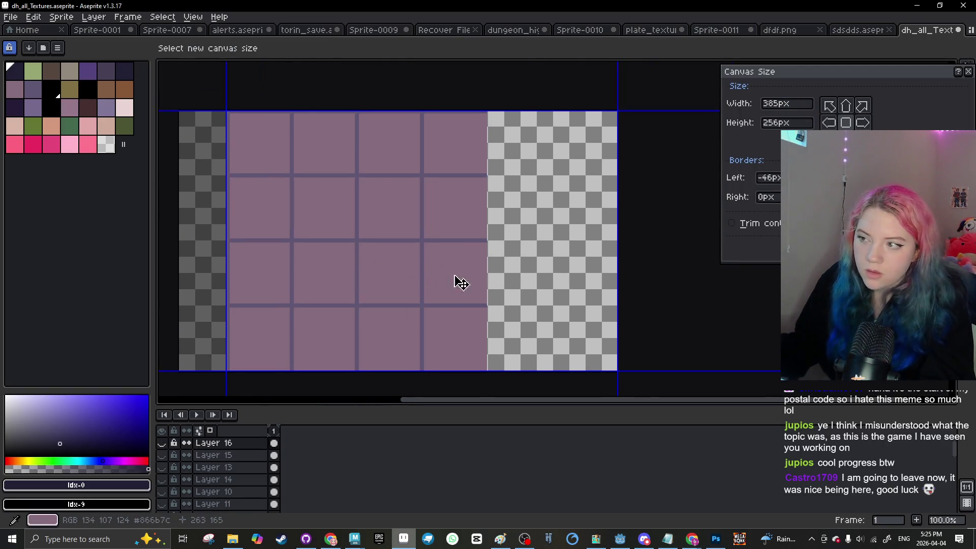
{"action": "left_click_drag", "start_coordinate": [618, 264], "coordinate": [490, 266]}
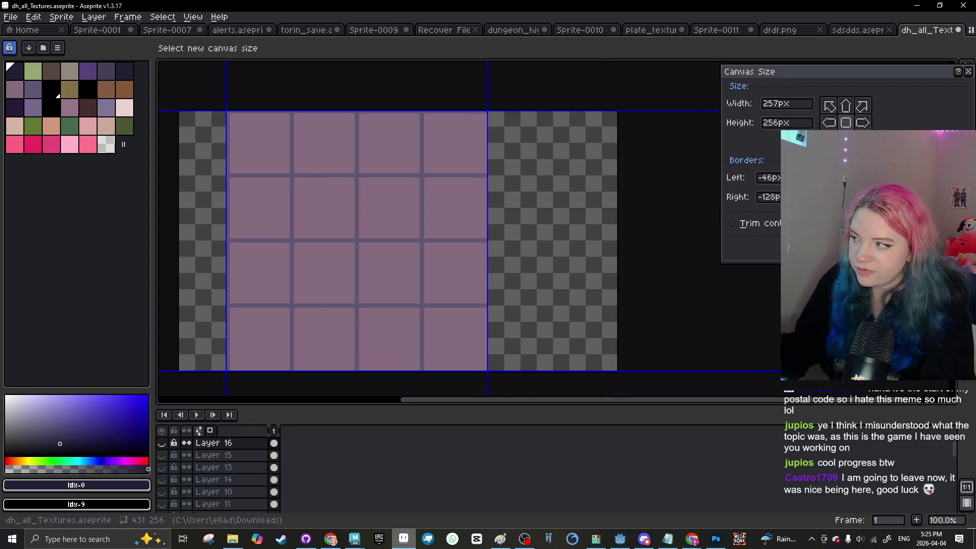
{"action": "key", "text": "Return"}
Step: Nudge the left canvas edge in and apply a final 256×256 px square canvas
{"action": "scroll", "coordinate": [603, 261], "scroll_direction": "down", "scroll_amount": 1}
{"action": "scroll", "coordinate": [407, 272], "scroll_direction": "up", "scroll_amount": 2}
{"action": "scroll", "coordinate": [334, 266], "scroll_direction": "down", "scroll_amount": 2}
{"action": "scroll", "coordinate": [371, 262], "scroll_direction": "up", "scroll_amount": 1}
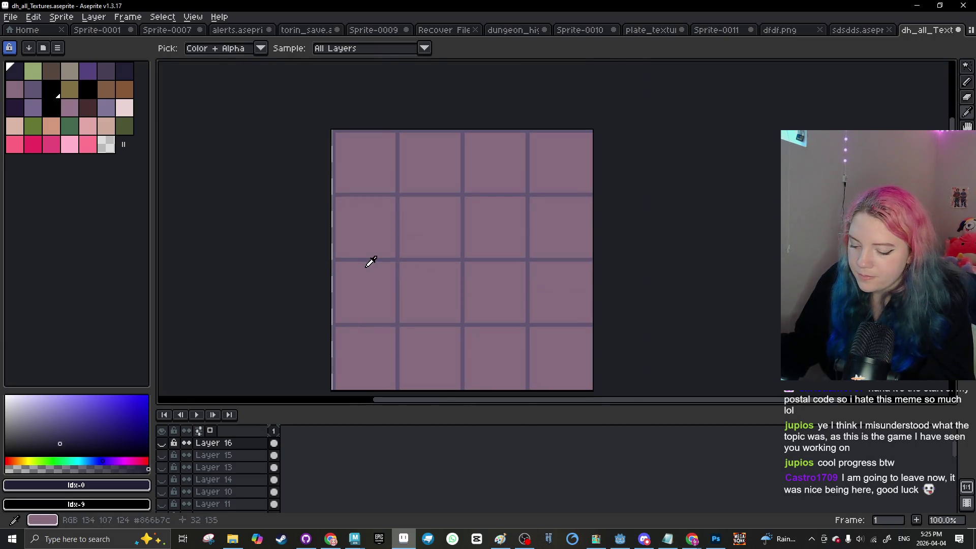
{"action": "key", "text": "ctrl+alt+c"}
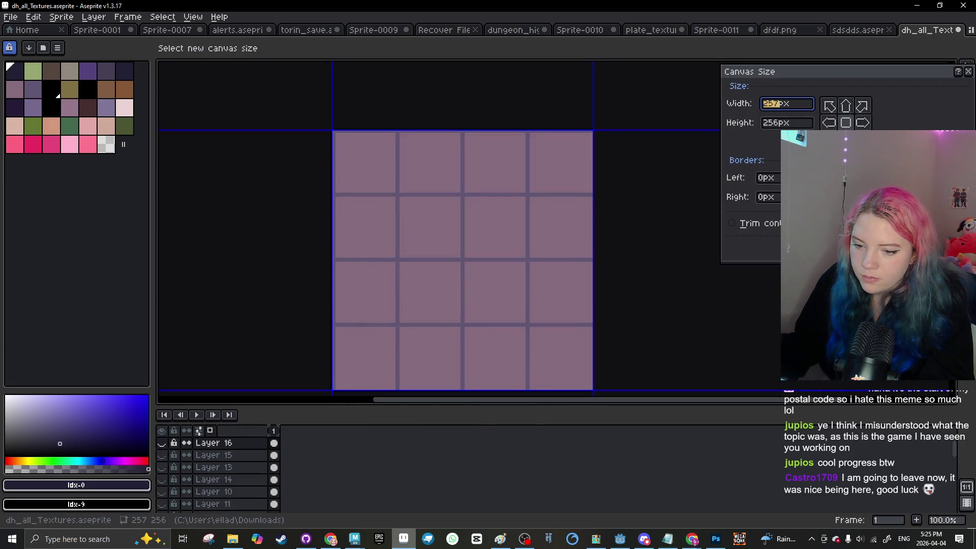
{"action": "left_click_drag", "start_coordinate": [332, 261], "coordinate": [328, 281]}
{"action": "scroll", "coordinate": [335, 260], "scroll_direction": "up", "scroll_amount": 4}
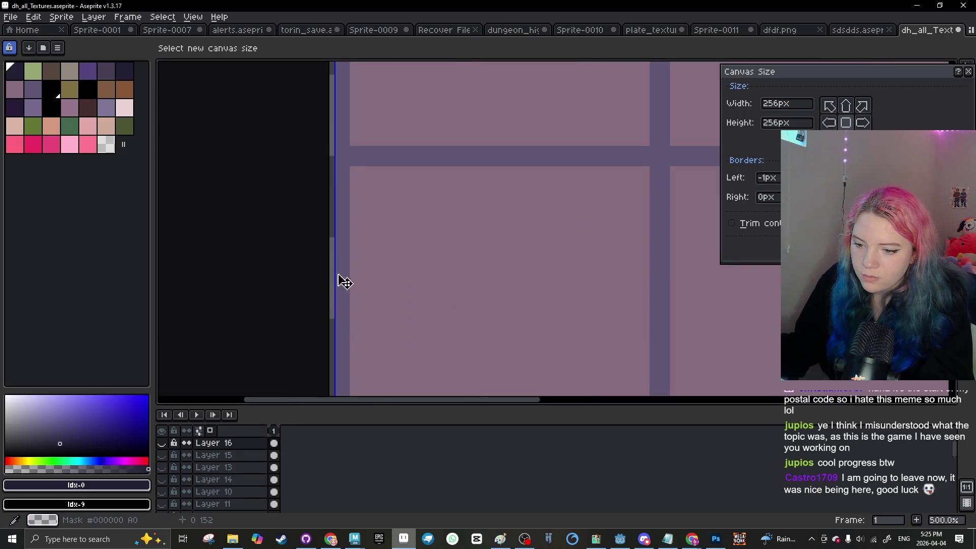
{"action": "key", "text": "Return"}
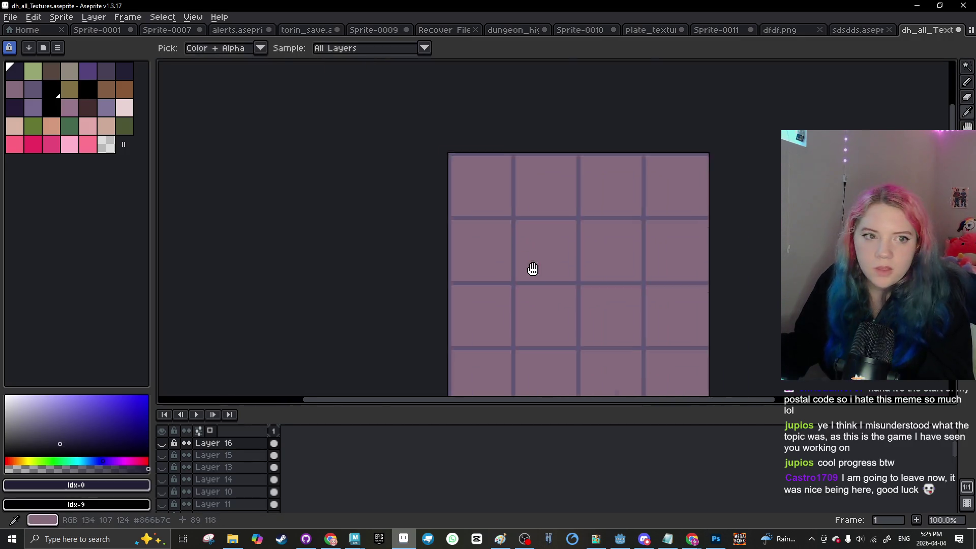
Step: Select Layer 2 and toggle its visibility to compare with the layers beneath
{"action": "scroll", "coordinate": [229, 470], "scroll_direction": "down", "scroll_amount": 5}
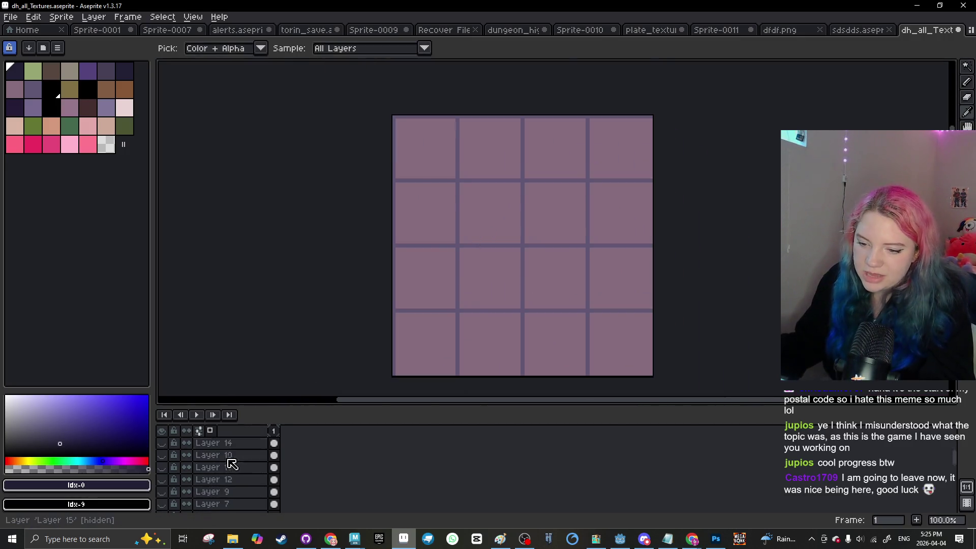
{"action": "scroll", "coordinate": [229, 470], "scroll_direction": "down", "scroll_amount": 5}
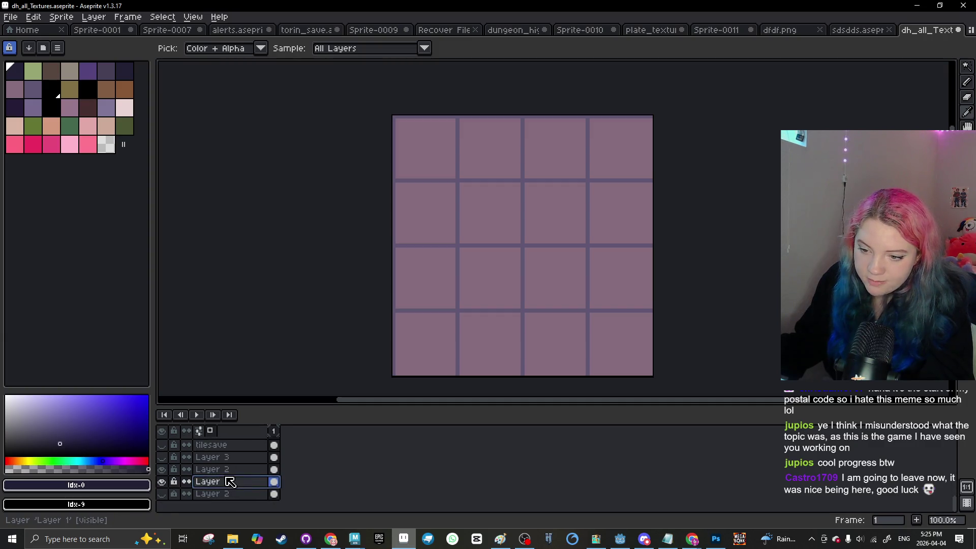
{"action": "left_click", "coordinate": [218, 470]}
{"action": "double_click", "coordinate": [162, 470]}
{"action": "left_click", "coordinate": [161, 471]}
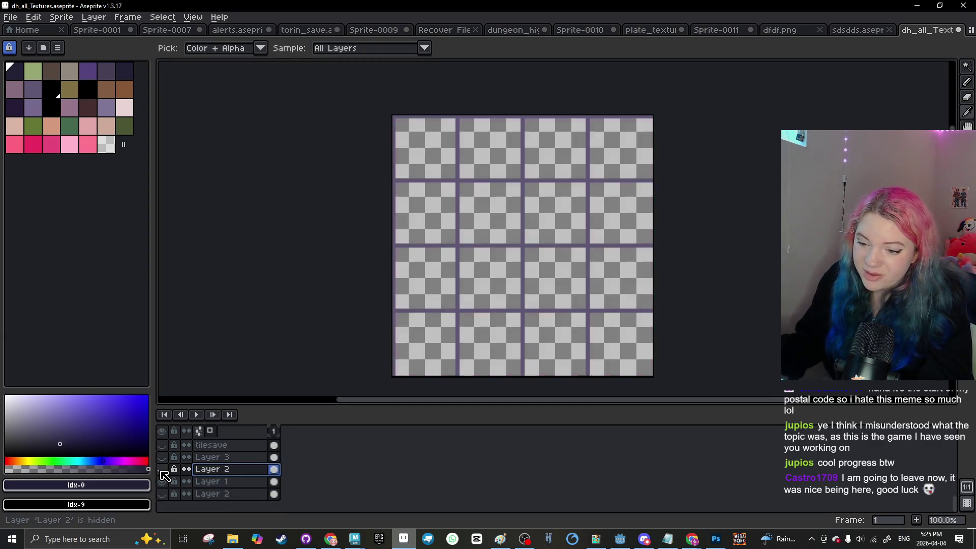
{"action": "left_click", "coordinate": [160, 472]}
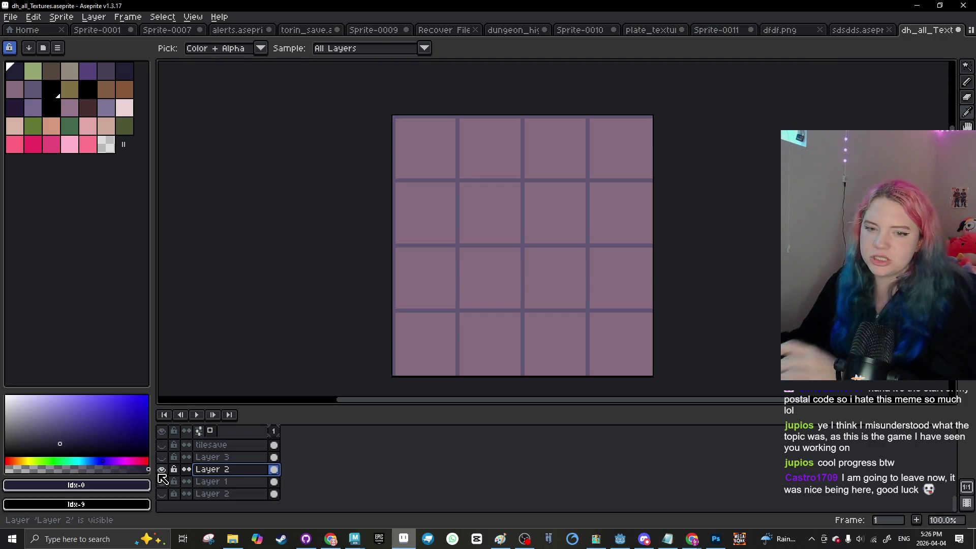
Step: Add a new layer and paint-bucket the second-row, second-column tile dark grout purple (#605775)
{"action": "key", "text": "shift+n"}
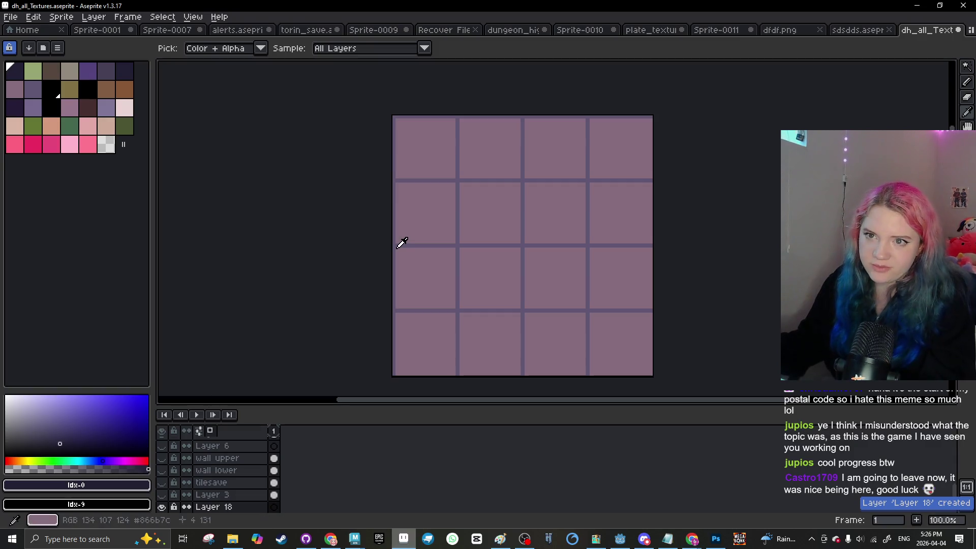
{"action": "left_click", "coordinate": [459, 221]}
{"action": "key", "text": "g"}
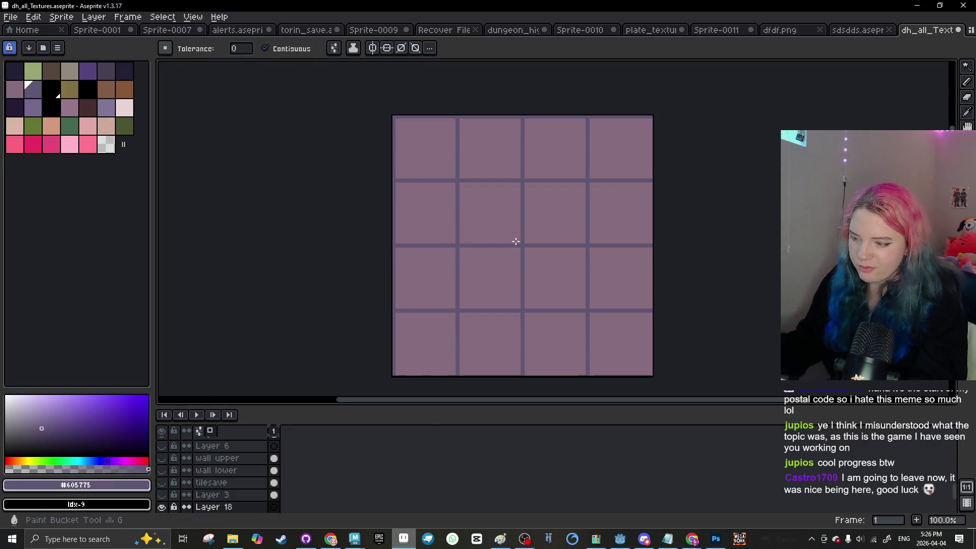
{"action": "left_click", "coordinate": [514, 239]}
{"action": "key", "text": "ctrl+z"}
{"action": "scroll", "coordinate": [218, 503], "scroll_direction": "down", "scroll_amount": 1}
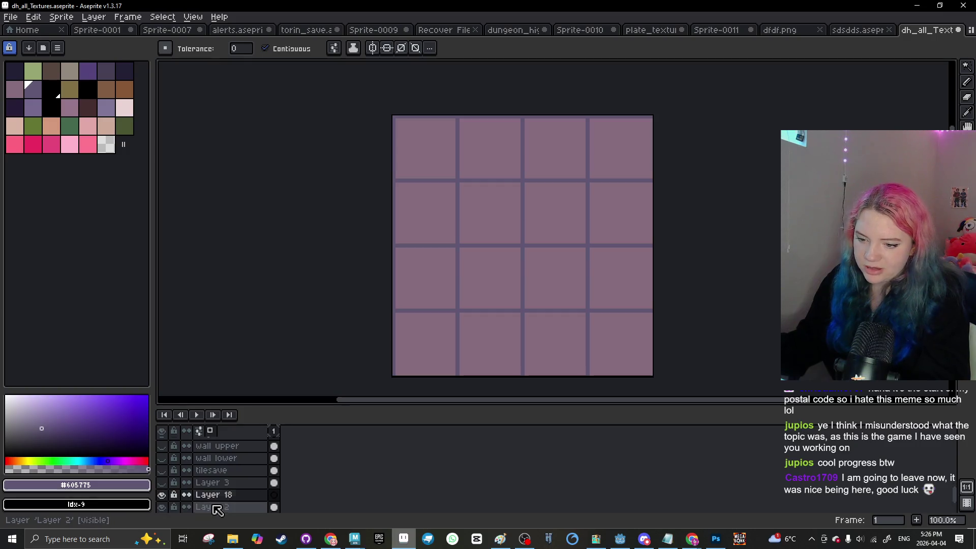
{"action": "left_click", "coordinate": [214, 507]}
{"action": "left_click", "coordinate": [483, 243]}
{"action": "scroll", "coordinate": [484, 244], "scroll_direction": "down", "scroll_amount": 2}
{"action": "scroll", "coordinate": [481, 267], "scroll_direction": "up", "scroll_amount": 2}
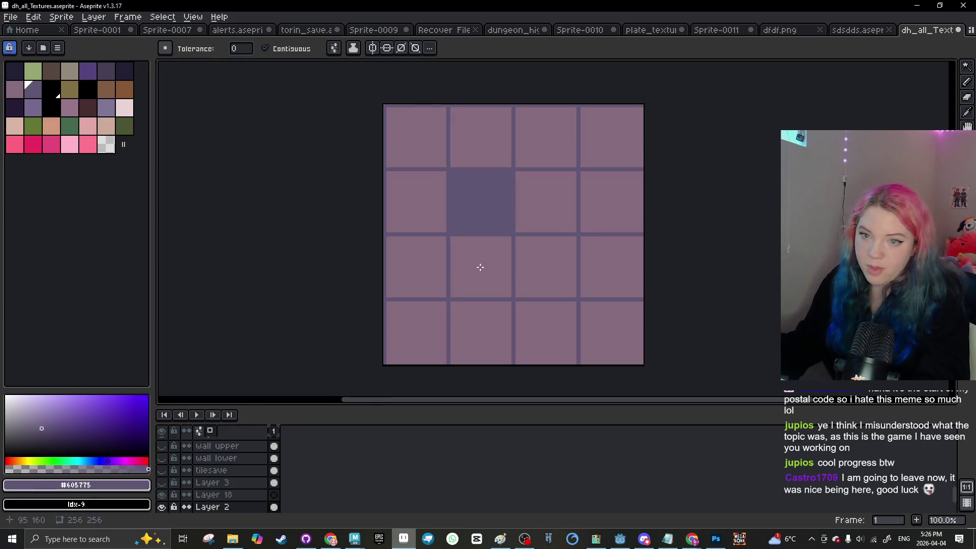
{"action": "scroll", "coordinate": [484, 265], "scroll_direction": "up", "scroll_amount": 1}
{"action": "scroll", "coordinate": [513, 265], "scroll_direction": "down", "scroll_amount": 1}
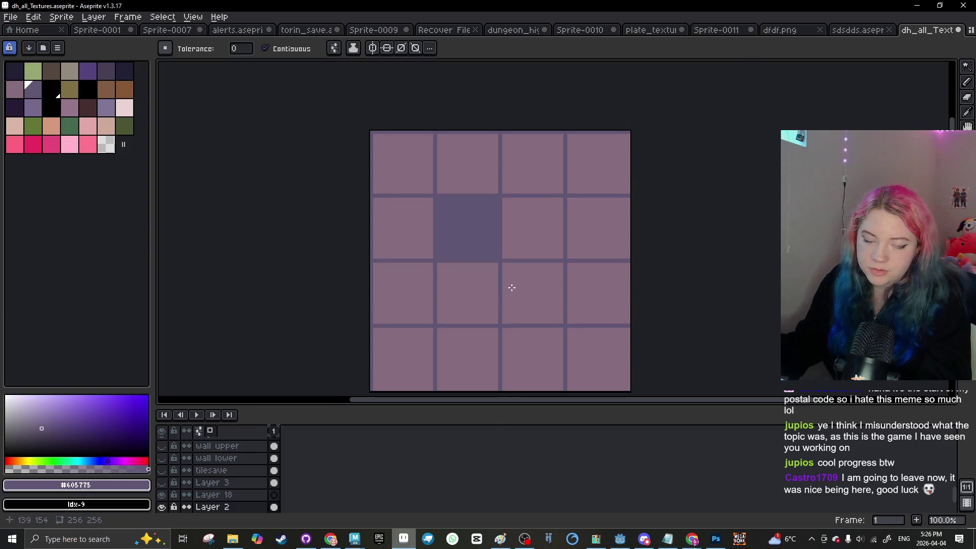
{"action": "scroll", "coordinate": [508, 285], "scroll_direction": "up", "scroll_amount": 1}
Step: Pick the light tile colour and try light pencil strokes on the dark tile, undoing them
{"action": "key", "text": "i"}
{"action": "left_click", "coordinate": [323, 185]}
{"action": "key", "text": "ctrl+shift+n"}
{"action": "key", "text": "b"}
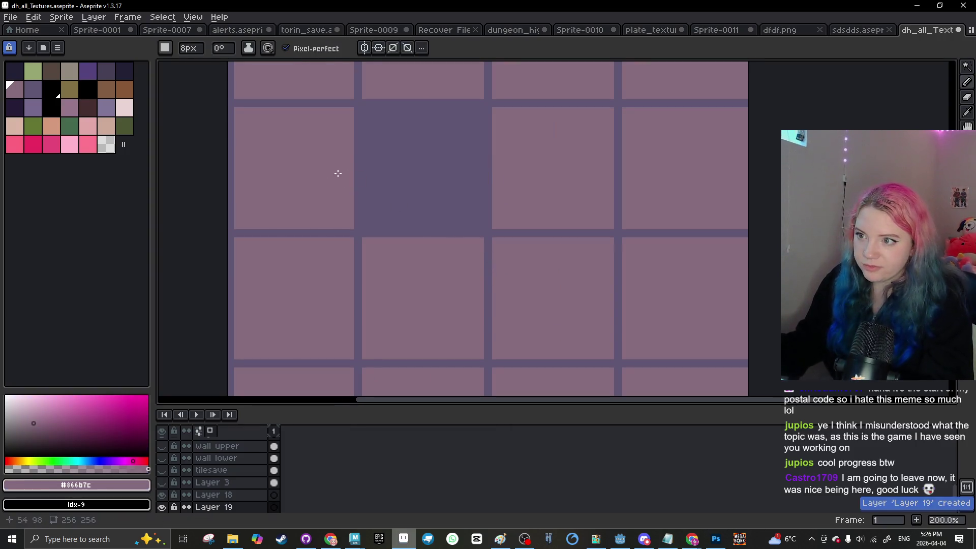
{"action": "left_click_drag", "start_coordinate": [338, 173], "coordinate": [417, 159]}
{"action": "key", "text": "ctrl+z"}
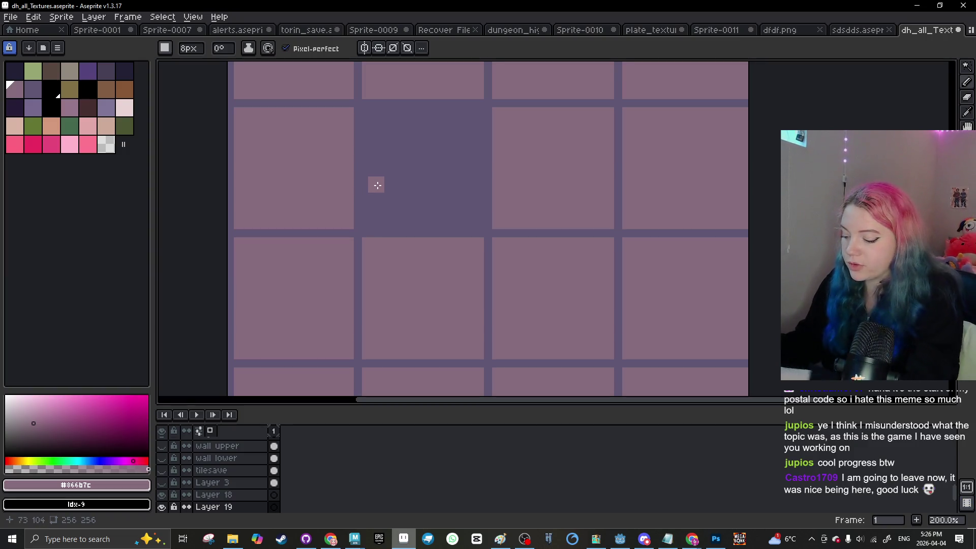
{"action": "key", "text": "plus"}
{"action": "key", "text": "plus"}
{"action": "key", "text": "plus"}
{"action": "left_click", "coordinate": [366, 180]}
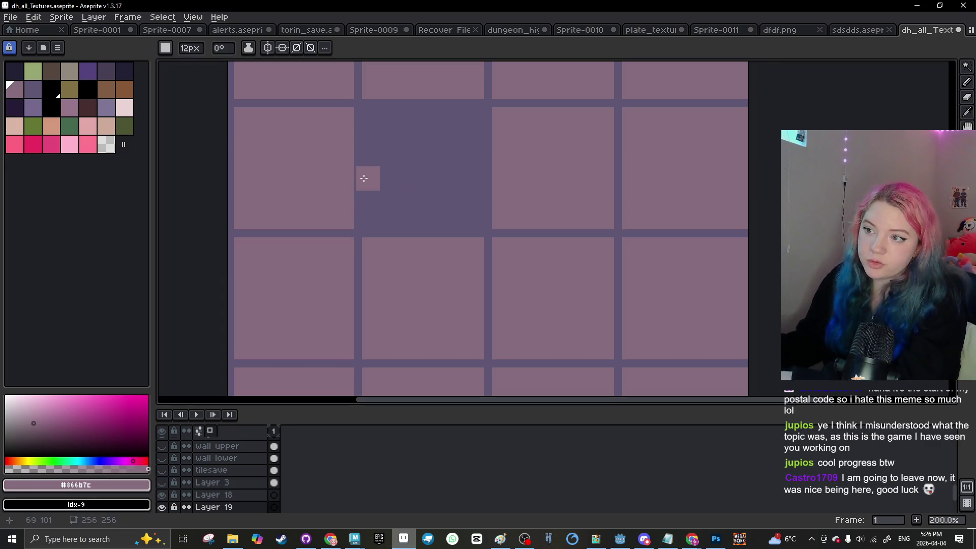
{"action": "left_click_drag", "start_coordinate": [343, 176], "coordinate": [425, 134]}
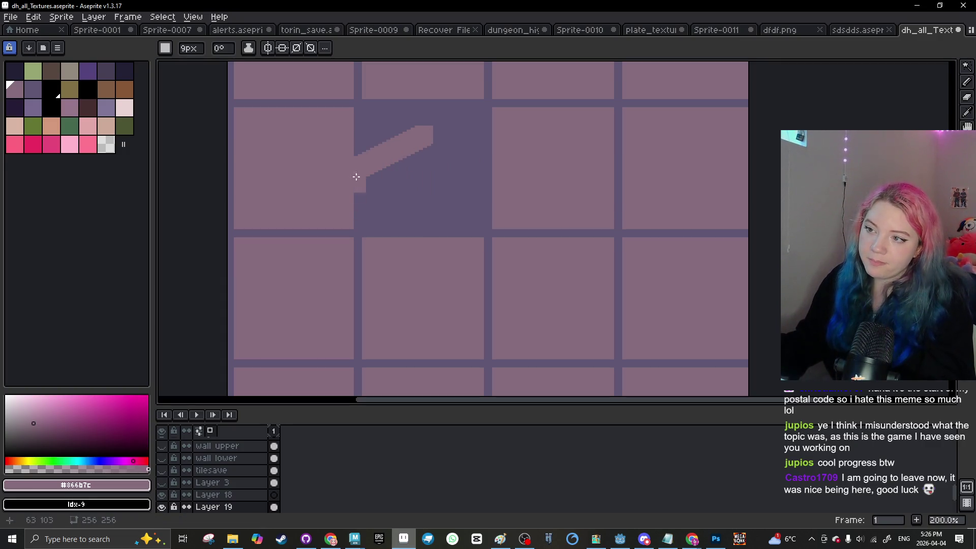
{"action": "scroll", "coordinate": [351, 239], "scroll_direction": "down", "scroll_amount": 1}
{"action": "scroll", "coordinate": [369, 248], "scroll_direction": "up", "scroll_amount": 1}
{"action": "key", "text": "ctrl+z"}
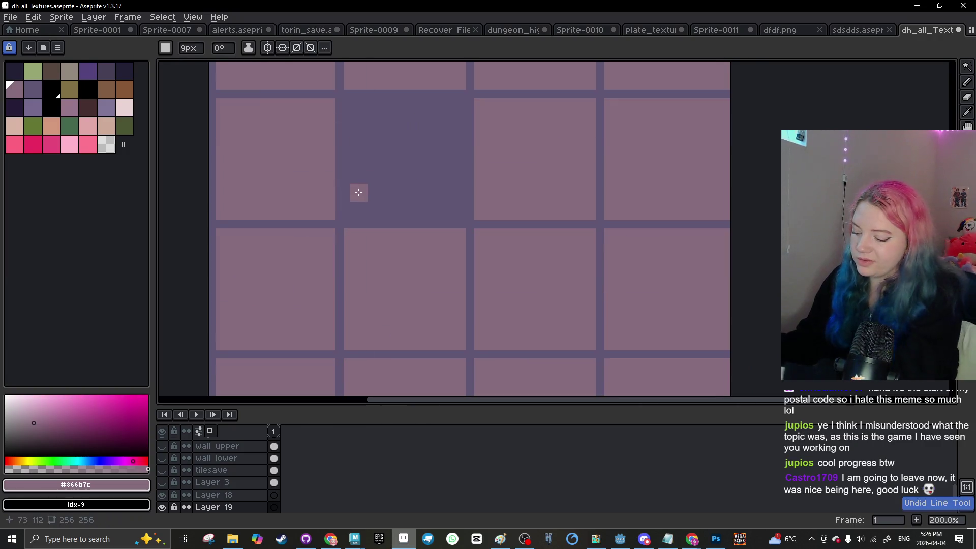
Step: Undo the diagonal lines and the dark tile fill, then select Layer 3
{"action": "mouse_move", "coordinate": [351, 94]}
{"action": "left_mouse_down"}
{"action": "mouse_move", "coordinate": [360, 135]}
{"action": "mouse_move", "coordinate": [405, 183]}
{"action": "mouse_move", "coordinate": [420, 185]}
{"action": "left_mouse_up"}
{"action": "key", "text": "ctrl+z"}
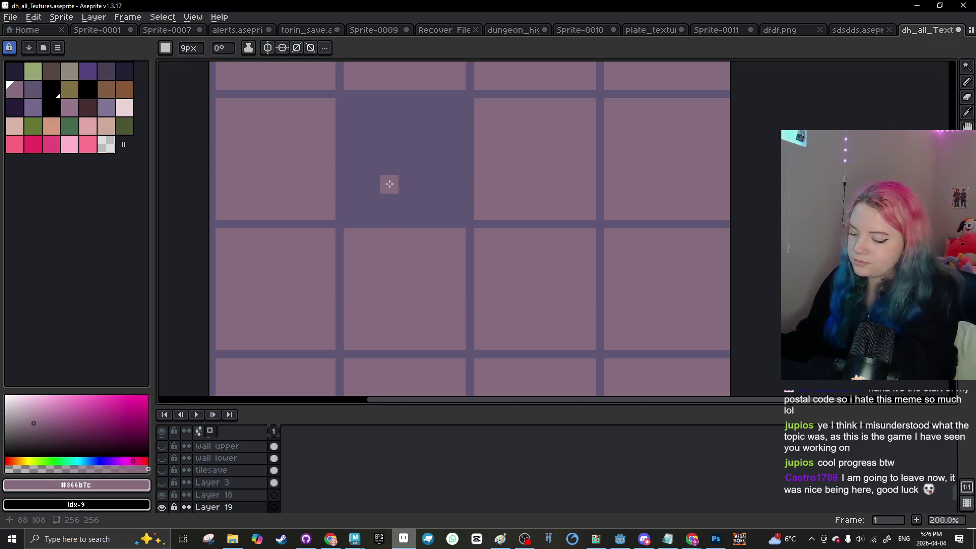
{"action": "left_click_drag", "start_coordinate": [336, 200], "coordinate": [488, 132]}
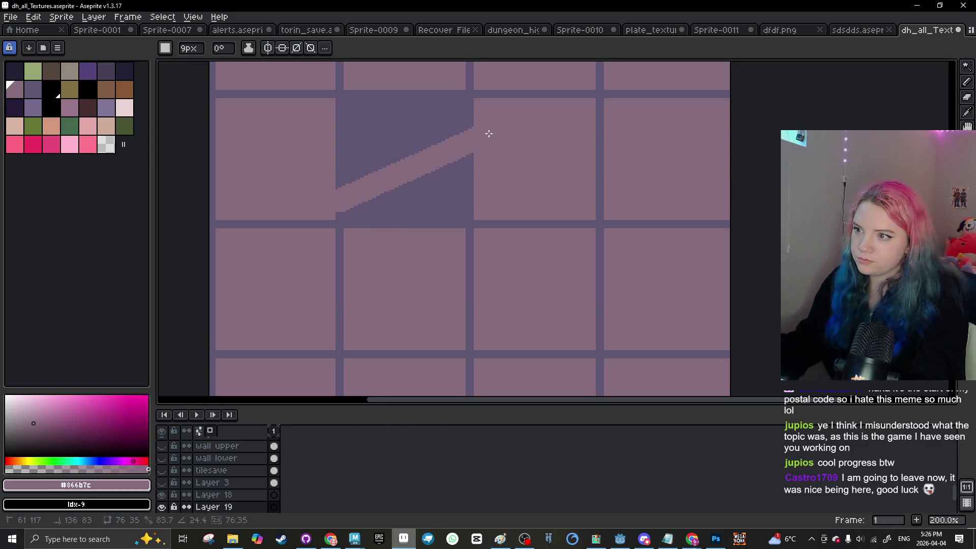
{"action": "left_click_drag", "start_coordinate": [327, 203], "coordinate": [458, 205]}
{"action": "key", "text": "ctrl+z"}
{"action": "key", "text": "ctrl+z"}
{"action": "key", "text": "ctrl+z"}
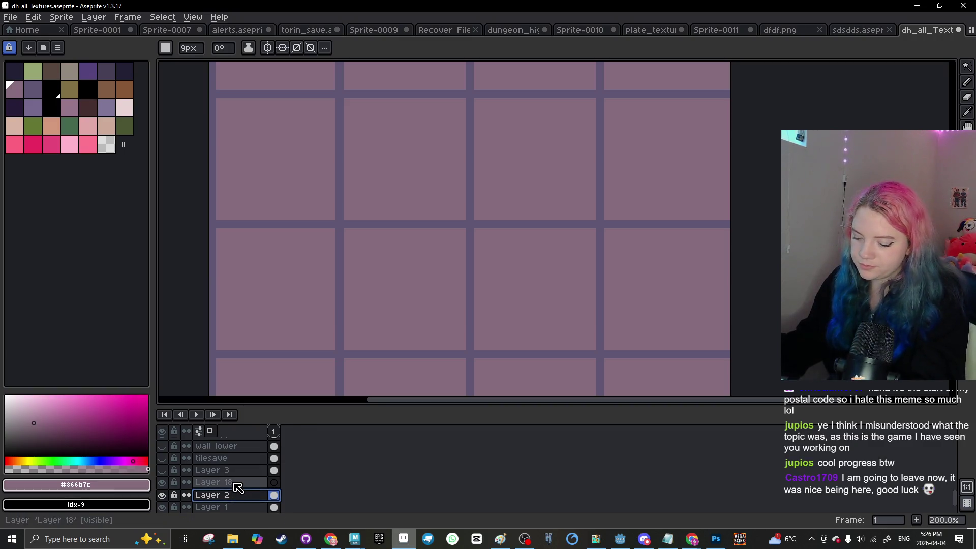
{"action": "key", "text": "ctrl+y"}
{"action": "left_click", "coordinate": [222, 496]}
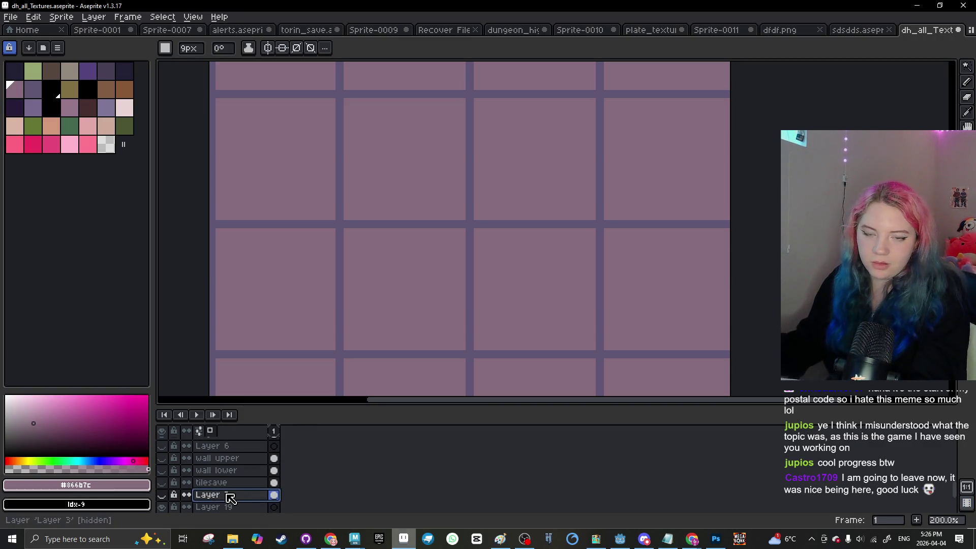
{"action": "scroll", "coordinate": [229, 497], "scroll_direction": "down", "scroll_amount": 1}
Step: Eyedropper the grid-line purple, add Layer 20, and try a first pencil stroke
{"action": "key", "text": "i"}
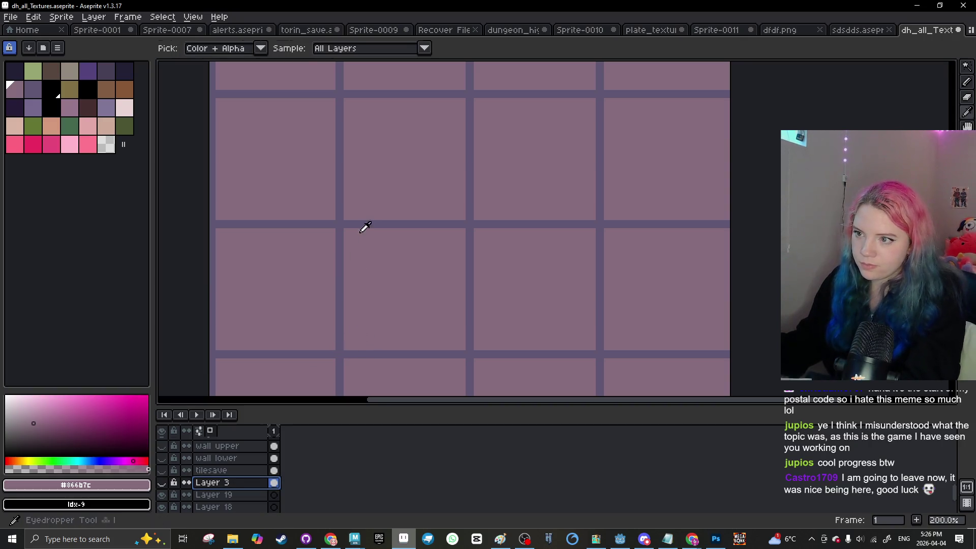
{"action": "left_click", "coordinate": [362, 222]}
{"action": "key", "text": "b"}
{"action": "key", "text": "shift+n"}
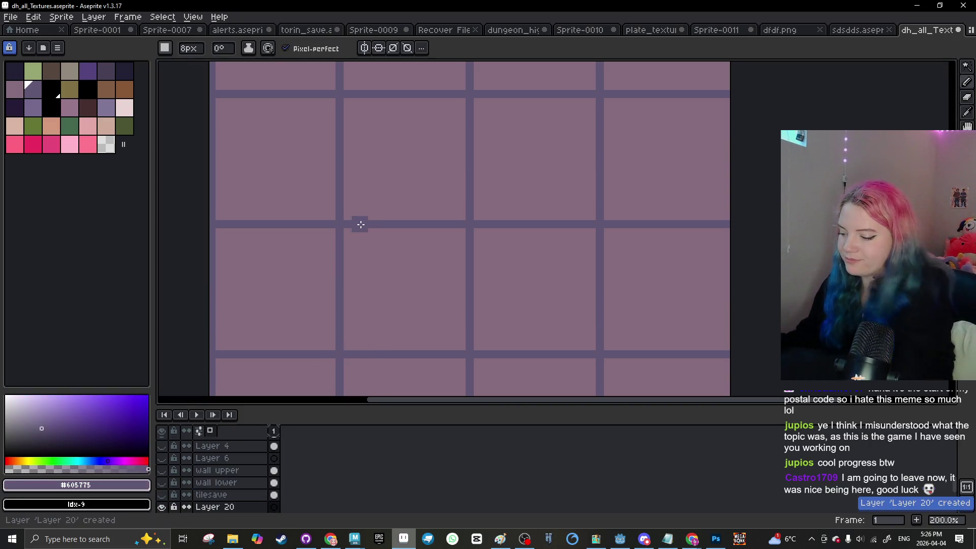
{"action": "left_click_drag", "start_coordinate": [406, 261], "coordinate": [359, 307]}
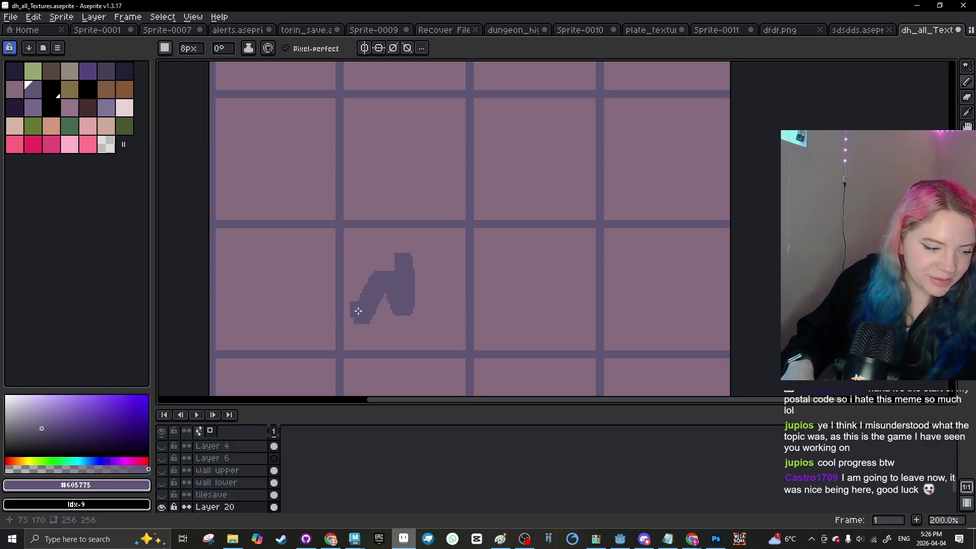
{"action": "key", "text": "ctrl+z"}
Step: With a one-pixel smaller brush, draw a small hooked stroke in the third-row, second-column tile
{"action": "key", "text": "minus"}
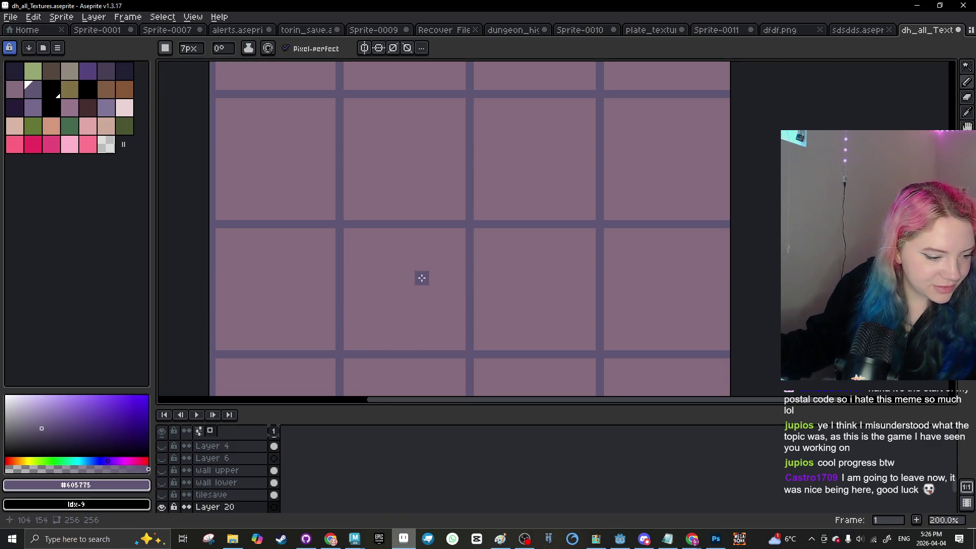
{"action": "left_click_drag", "start_coordinate": [465, 283], "coordinate": [334, 353]}
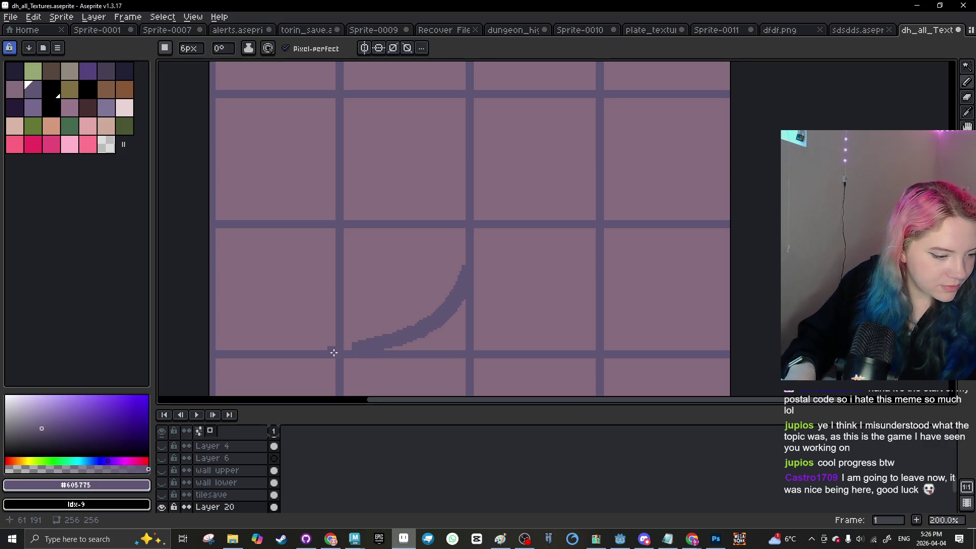
{"action": "key", "text": "ctrl+z"}
{"action": "mouse_move", "coordinate": [382, 230]}
{"action": "left_mouse_down"}
{"action": "mouse_move", "coordinate": [388, 268]}
{"action": "mouse_move", "coordinate": [364, 290]}
{"action": "left_mouse_up"}
{"action": "key", "text": "ctrl+z"}
{"action": "left_click_drag", "start_coordinate": [374, 249], "coordinate": [384, 320]}
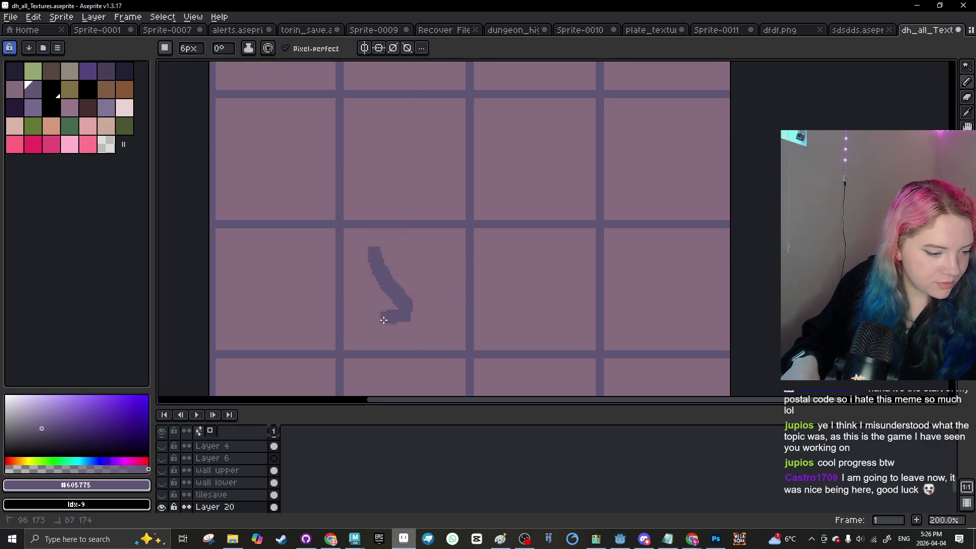
{"action": "scroll", "coordinate": [413, 313], "scroll_direction": "down", "scroll_amount": 2}
Step: Clear the hooked stroke from Layer 20 and undo a trial full-canvas fill
{"action": "scroll", "coordinate": [430, 308], "scroll_direction": "up", "scroll_amount": 1}
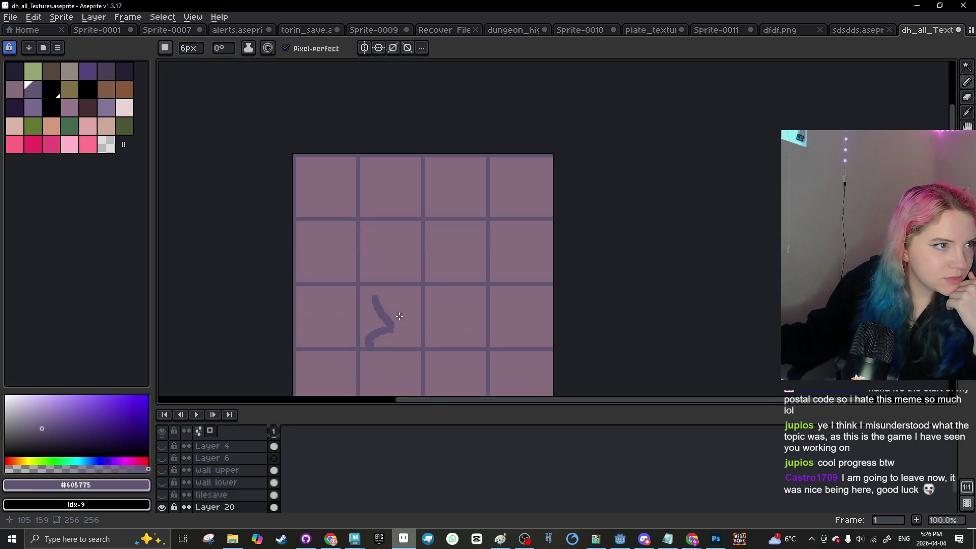
{"action": "key", "text": "ctrl+a"}
{"action": "key", "text": "Delete"}
{"action": "key", "text": "g"}
{"action": "left_click", "coordinate": [400, 244]}
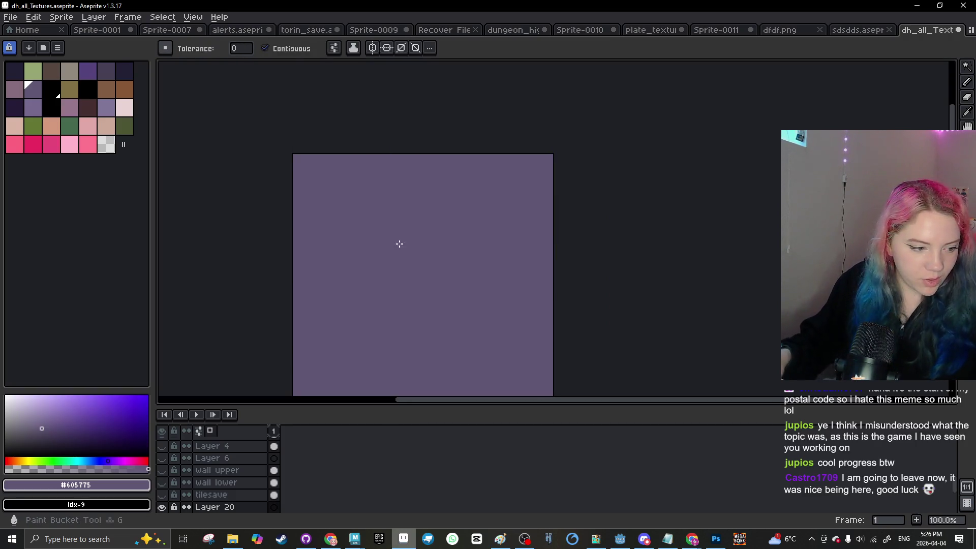
{"action": "key", "text": "ctrl+z"}
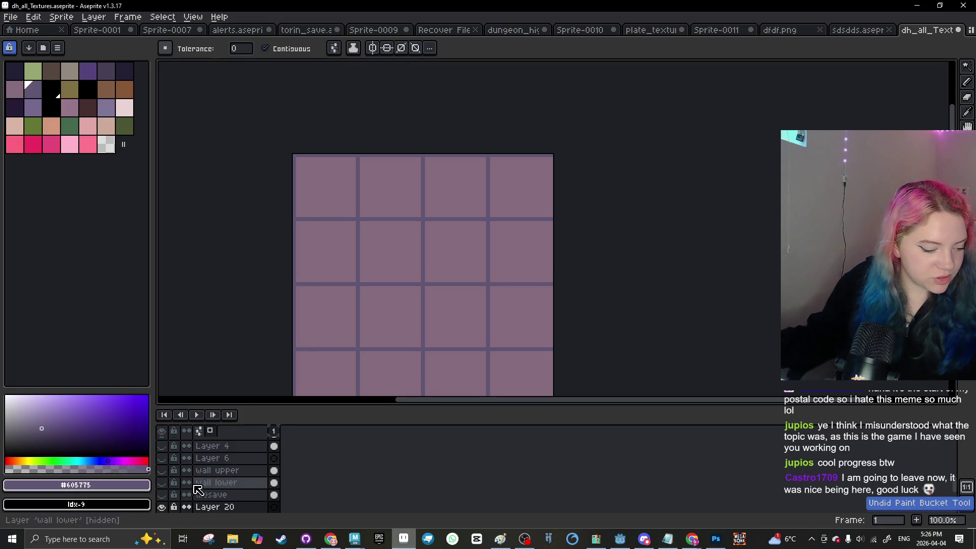
Step: Try dark purple fills on Layers 19 and 18, undoing each
{"action": "scroll", "coordinate": [213, 488], "scroll_direction": "down", "scroll_amount": 3}
{"action": "left_click", "coordinate": [214, 495]}
{"action": "left_click", "coordinate": [377, 276]}
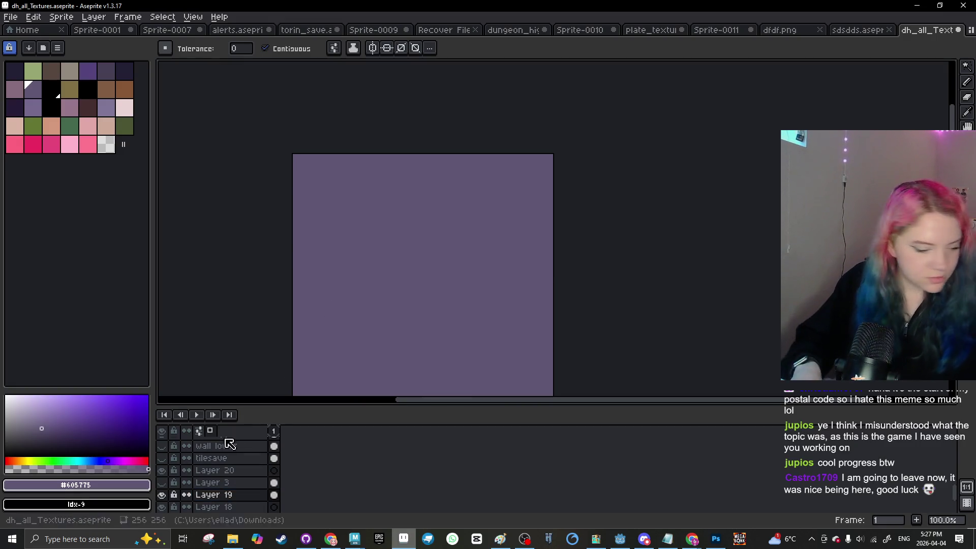
{"action": "key", "text": "ctrl+z"}
{"action": "left_click", "coordinate": [213, 507]}
{"action": "left_click", "coordinate": [380, 266]}
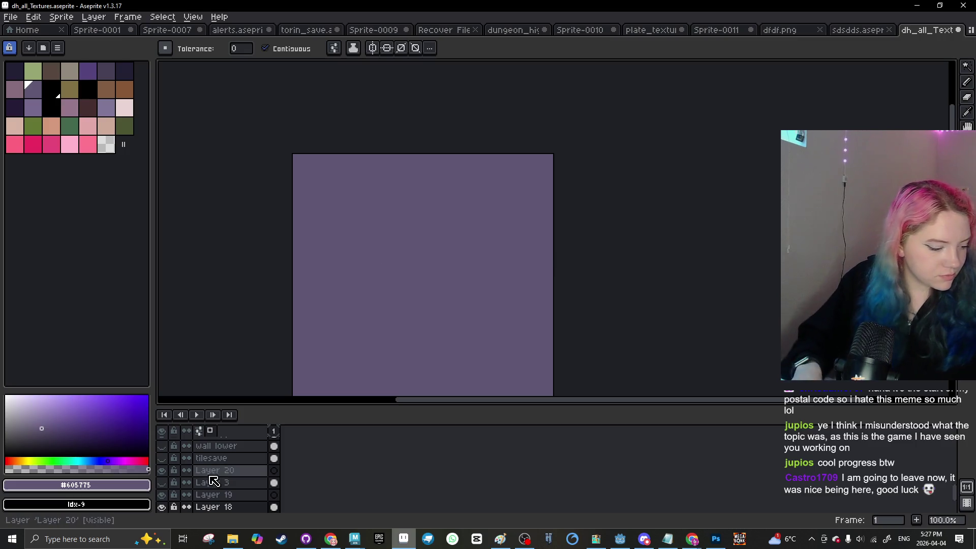
{"action": "key", "text": "ctrl+z"}
Step: Locate the tiles by toggling layer visibility, then fill Layer 2's second-row, second-column tile dark purple
{"action": "scroll", "coordinate": [224, 490], "scroll_direction": "down", "scroll_amount": 2}
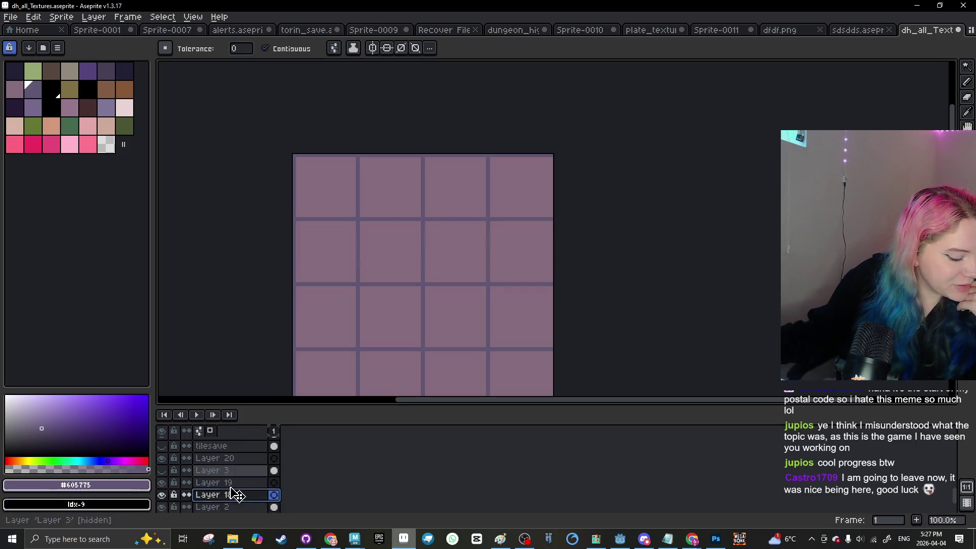
{"action": "left_click", "coordinate": [161, 495]}
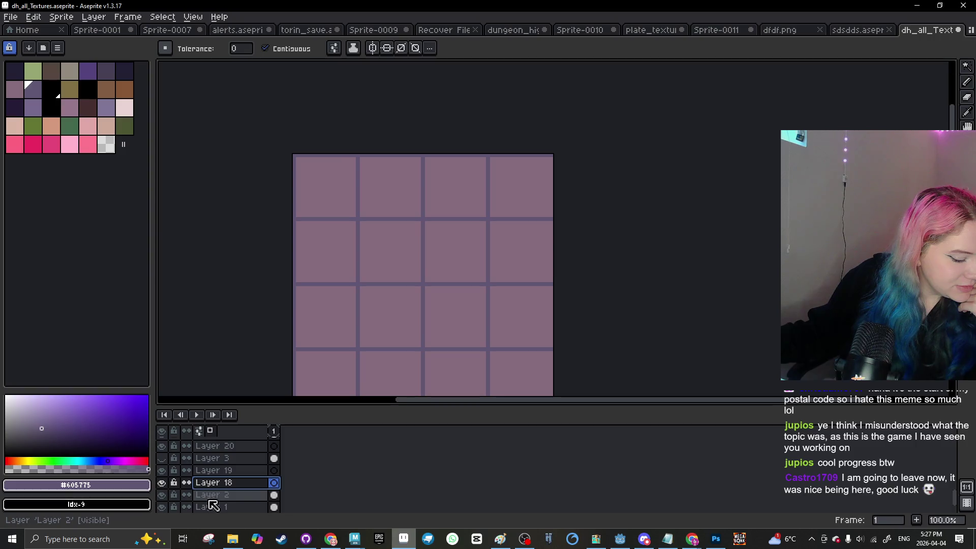
{"action": "scroll", "coordinate": [163, 493], "scroll_direction": "down", "scroll_amount": 1}
{"action": "left_click", "coordinate": [158, 495]}
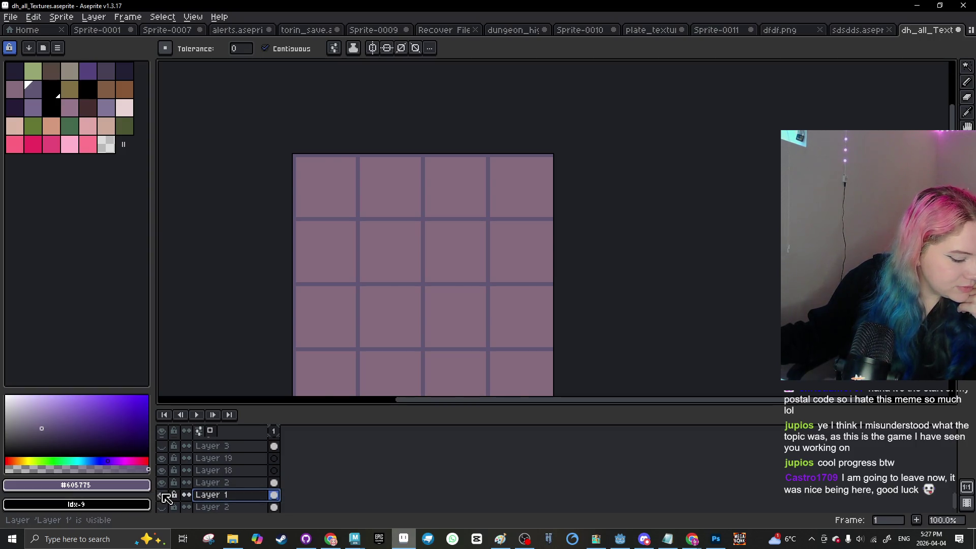
{"action": "left_click", "coordinate": [161, 493]}
{"action": "left_click", "coordinate": [162, 489]}
{"action": "left_click", "coordinate": [162, 486]}
{"action": "left_click", "coordinate": [162, 483]}
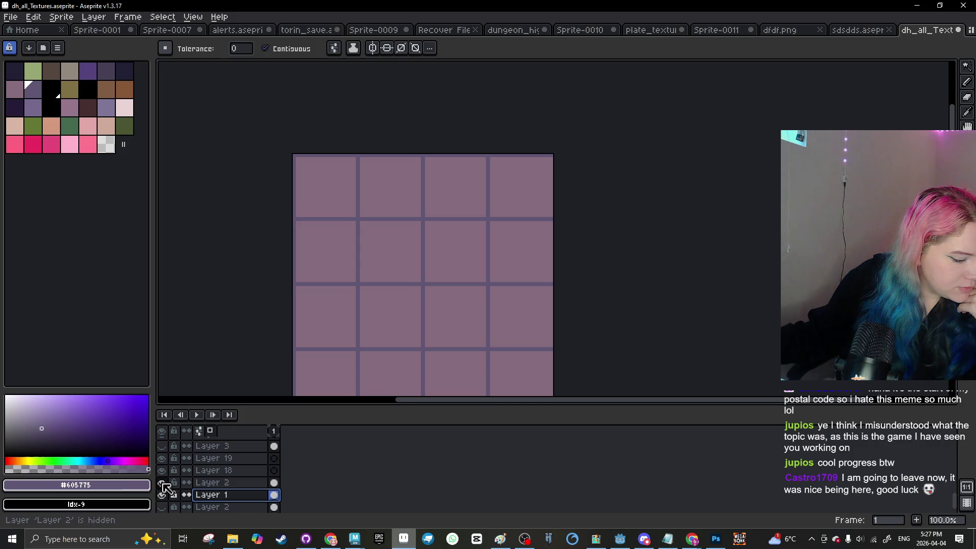
{"action": "left_click", "coordinate": [161, 482]}
{"action": "left_click", "coordinate": [214, 483]}
{"action": "left_click", "coordinate": [380, 270]}
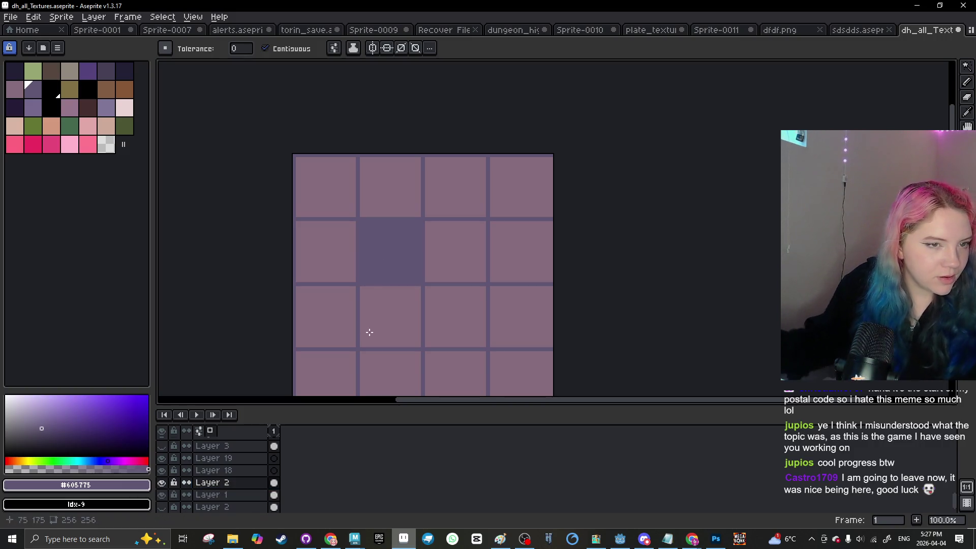
{"action": "scroll", "coordinate": [470, 255], "scroll_direction": "down", "scroll_amount": 2}
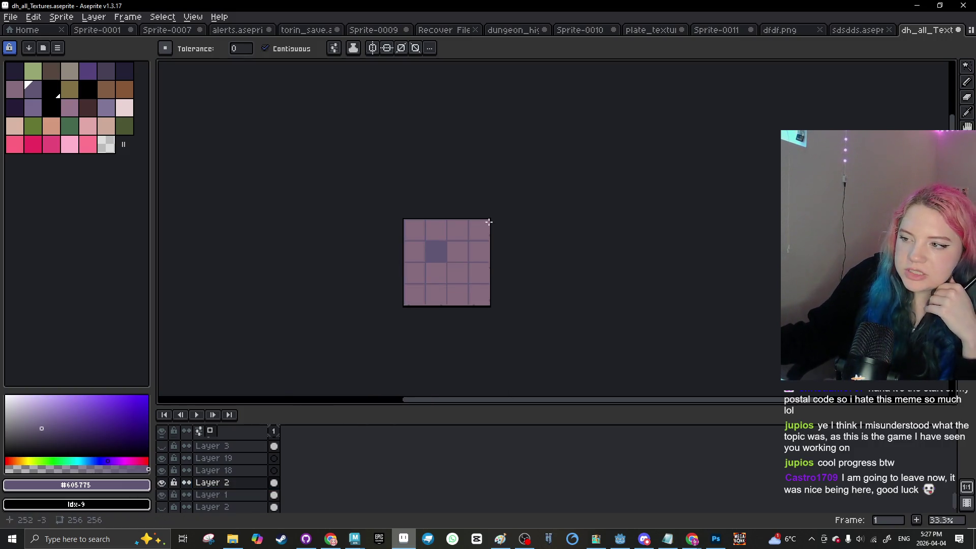
{"action": "scroll", "coordinate": [489, 285], "scroll_direction": "up", "scroll_amount": 2}
Step: Export the tile sheet through File > Export As, renamed to alt_floor_png.png
{"action": "left_click", "coordinate": [10, 19]}
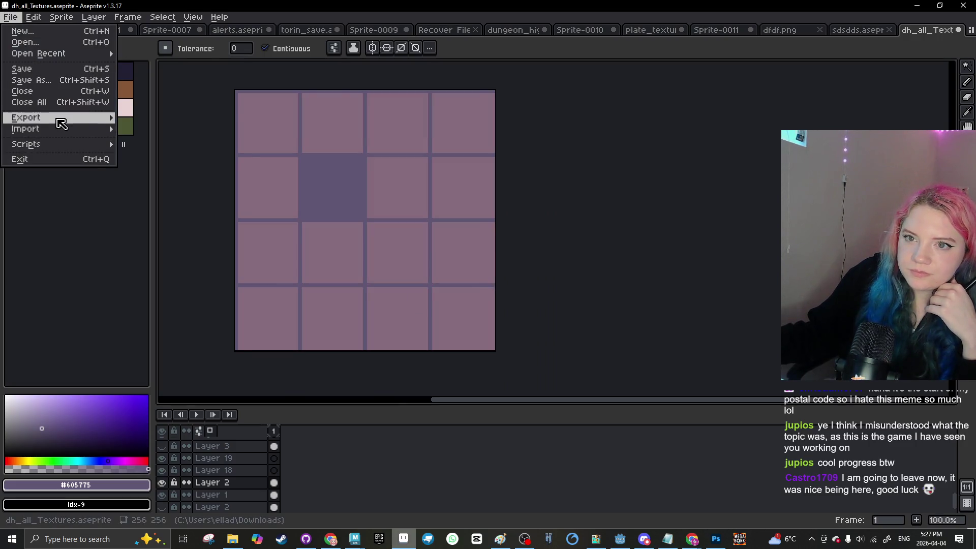
{"action": "mouse_move", "coordinate": [61, 123]}
{"action": "left_click", "coordinate": [174, 120]}
{"action": "left_click", "coordinate": [255, 36]}
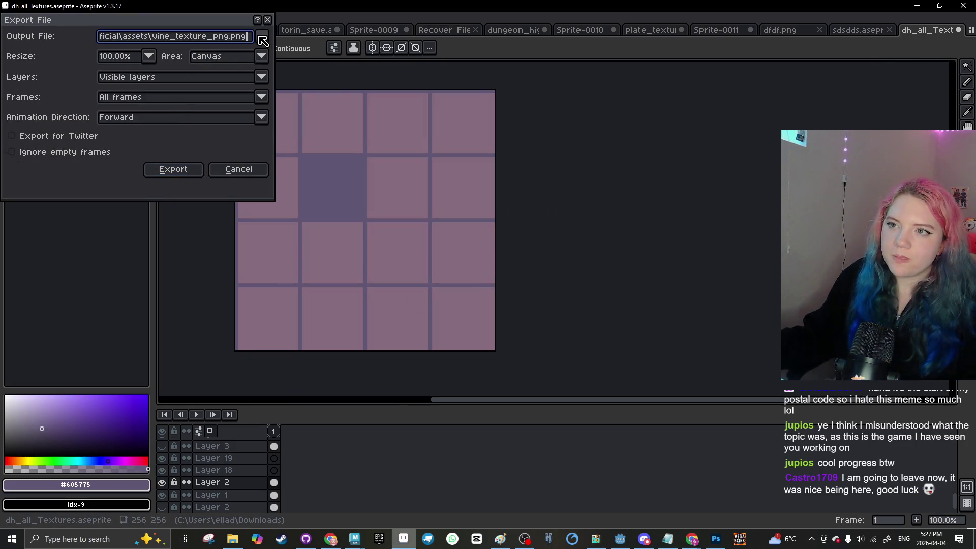
{"action": "left_click_drag", "start_coordinate": [208, 36], "coordinate": [149, 37]}
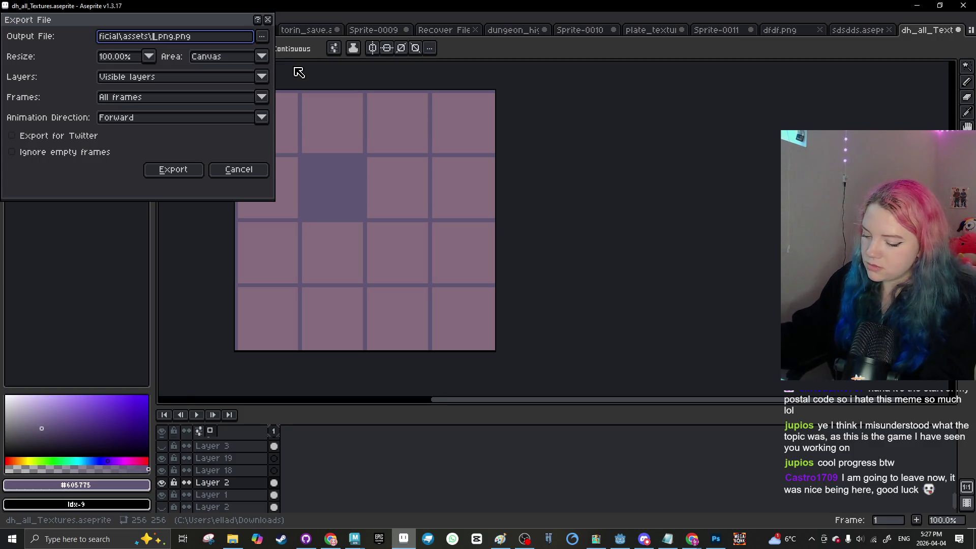
{"action": "type", "text": "alt_floor"}
{"action": "key", "text": "Return"}
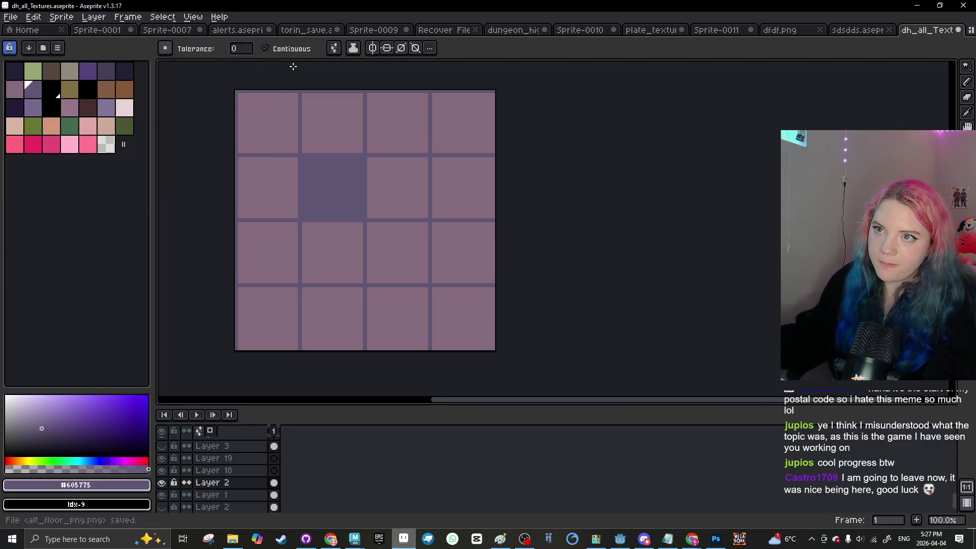
Step: Switch to Godot, open the floor_piece scene, and start a FileSystem search
{"action": "left_click", "coordinate": [620, 539]}
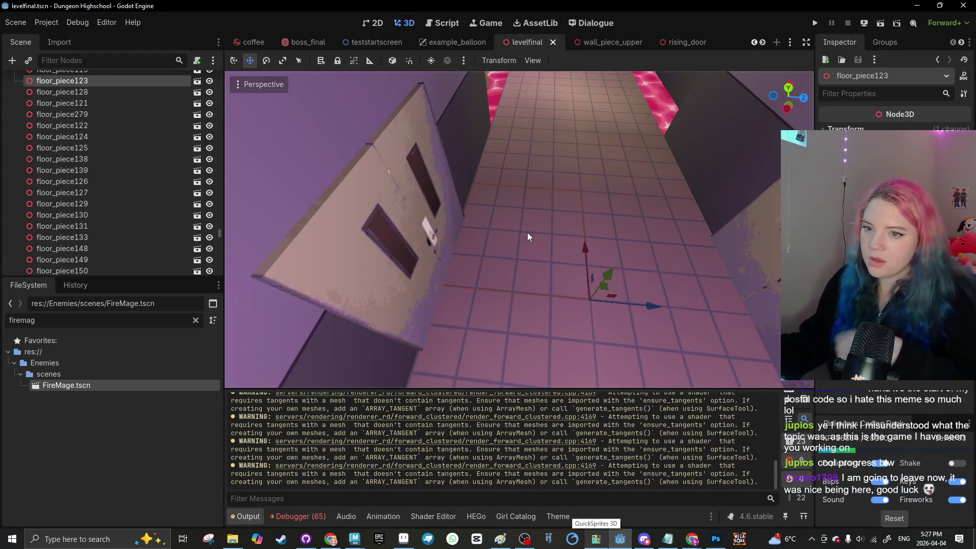
{"action": "scroll", "coordinate": [542, 256], "scroll_direction": "down", "scroll_amount": 2}
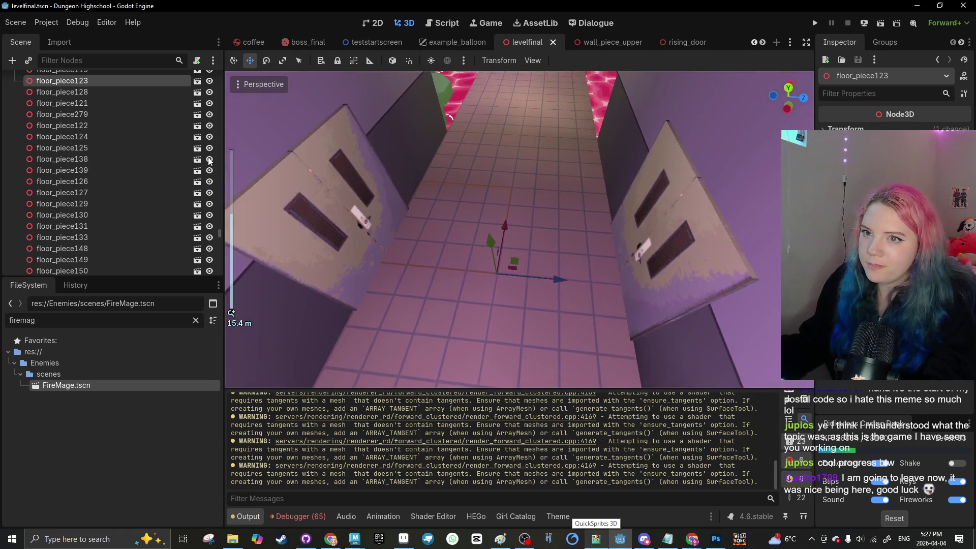
{"action": "scroll", "coordinate": [356, 203], "scroll_direction": "down", "scroll_amount": 3}
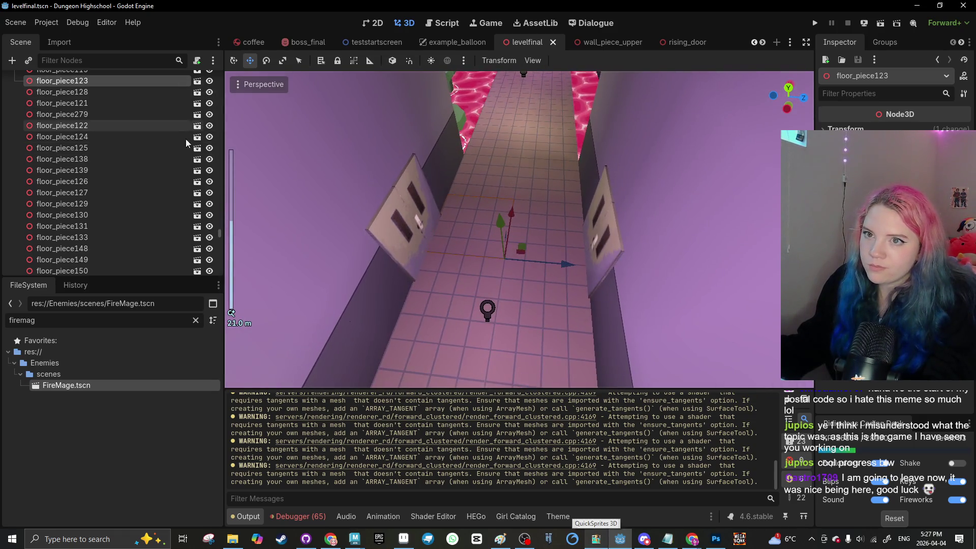
{"action": "left_click", "coordinate": [197, 92]}
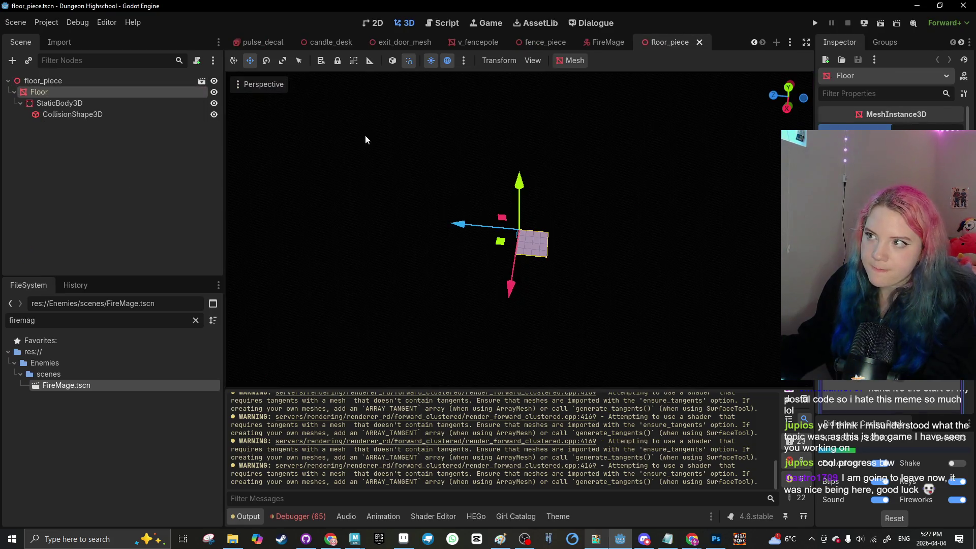
{"action": "left_click", "coordinate": [196, 320]}
Step: Filter files by 'fl' and duplicate floor_piece.tscn as alt_floor_piece.tscn
{"action": "type", "text": "floor"}
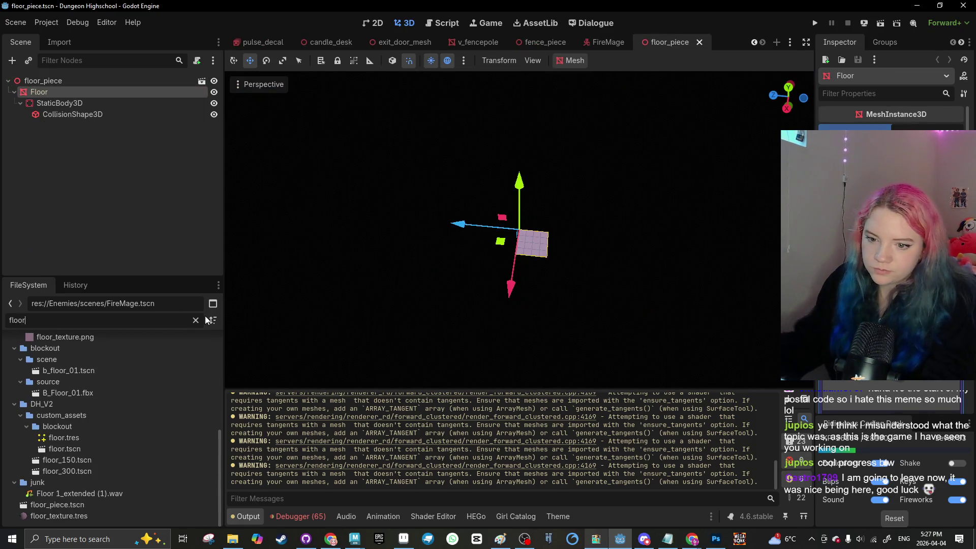
{"action": "left_click", "coordinate": [77, 504]}
{"action": "key", "text": "ctrl+d"}
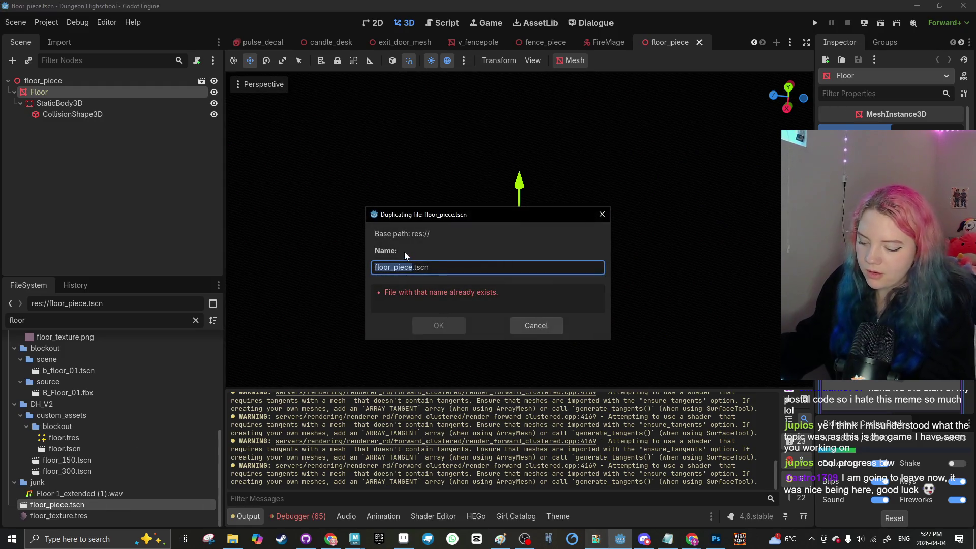
{"action": "type", "text": "alt_"}
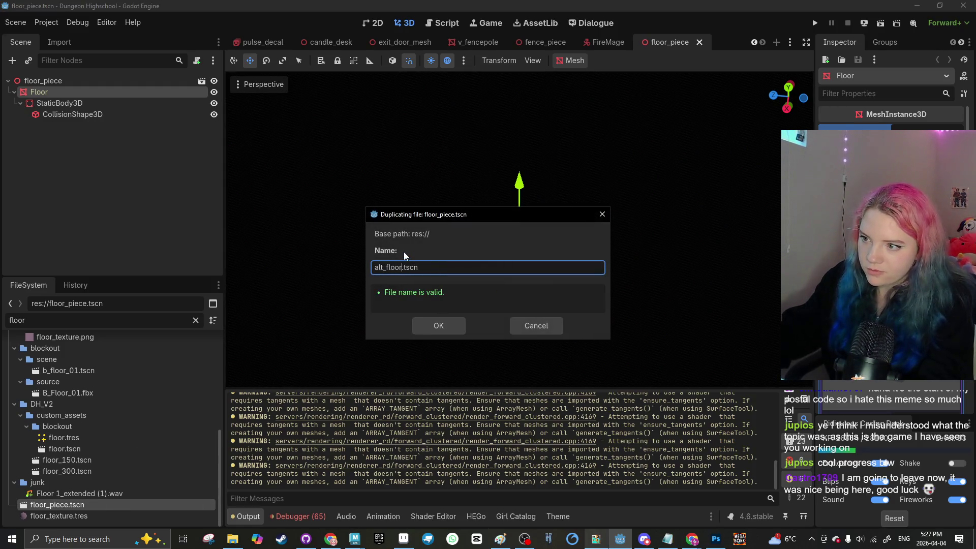
{"action": "type", "text": "ece"}
{"action": "key", "text": "Return"}
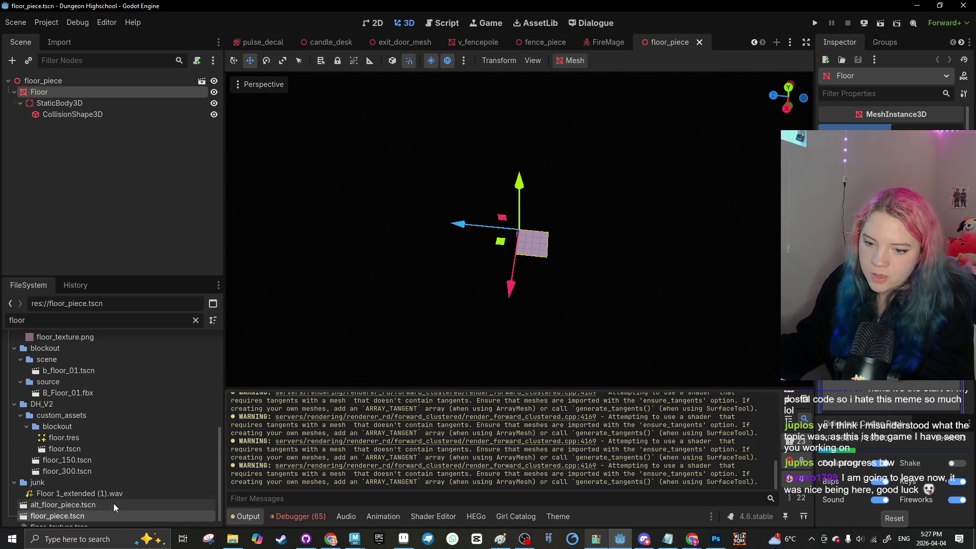
Step: Open alt_floor_piece.tscn and rename its root node to alt_floor_piece
{"action": "left_click", "coordinate": [90, 495]}
{"action": "double_click", "coordinate": [91, 494]}
{"action": "left_click", "coordinate": [102, 82]}
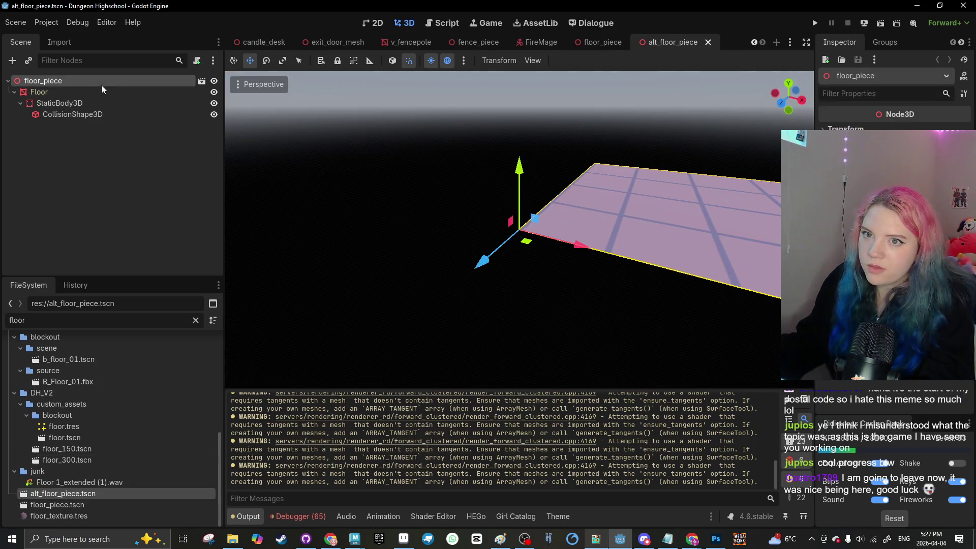
{"action": "left_click", "coordinate": [123, 83]}
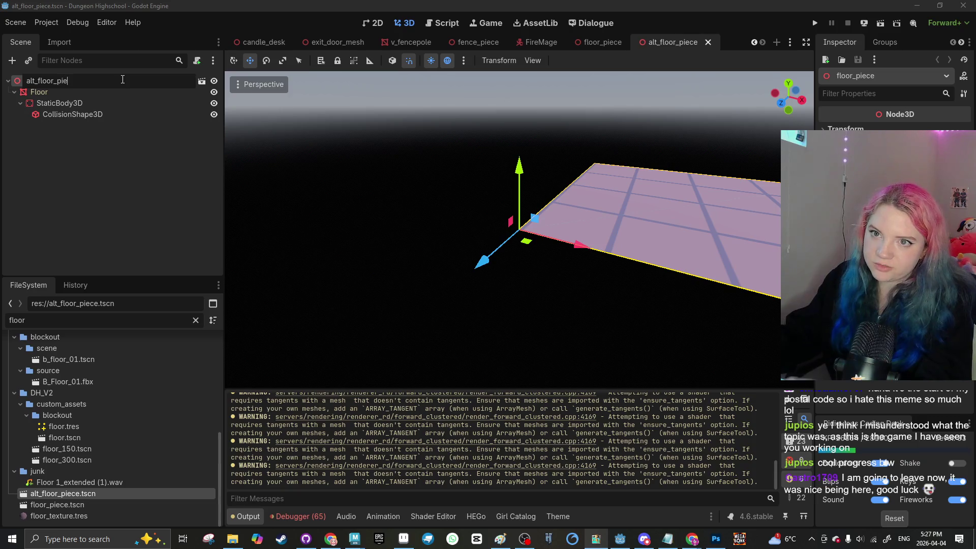
{"action": "type", "text": "ce"}
{"action": "key", "text": "Return"}
Step: Select the Floor mesh node and open its material's Albedo Texture dropdown
{"action": "left_click", "coordinate": [119, 93]}
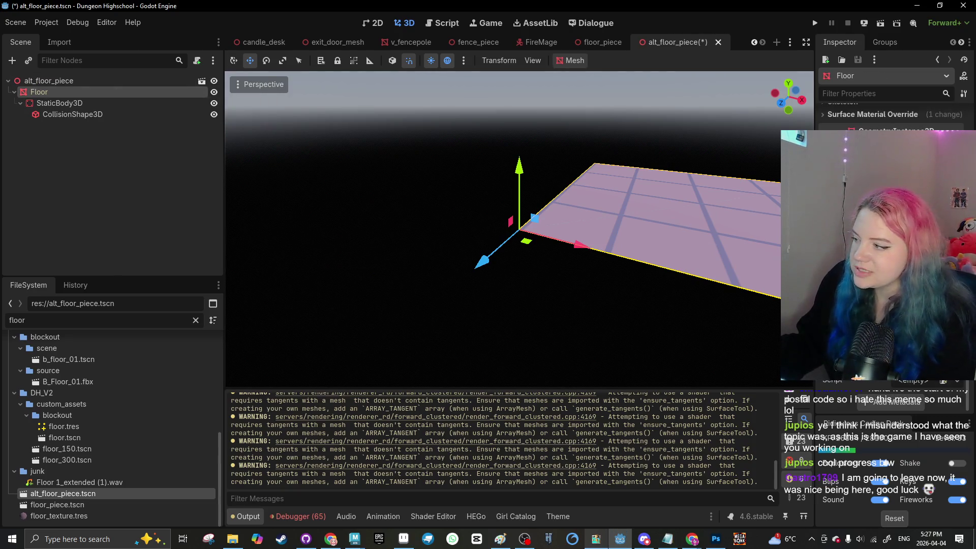
{"action": "scroll", "coordinate": [893, 254], "scroll_direction": "up", "scroll_amount": 10}
{"action": "scroll", "coordinate": [892, 254], "scroll_direction": "down", "scroll_amount": 5}
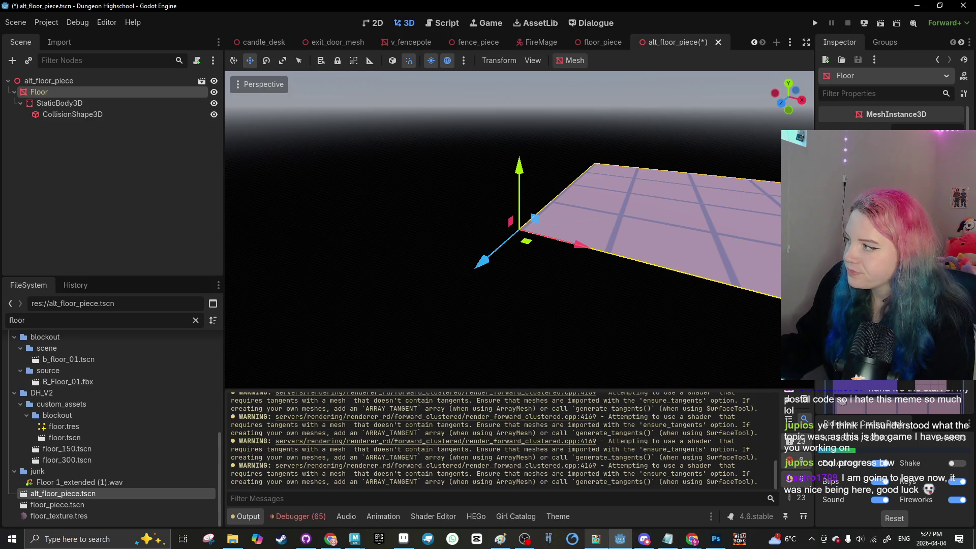
{"action": "scroll", "coordinate": [892, 254], "scroll_direction": "up", "scroll_amount": 3}
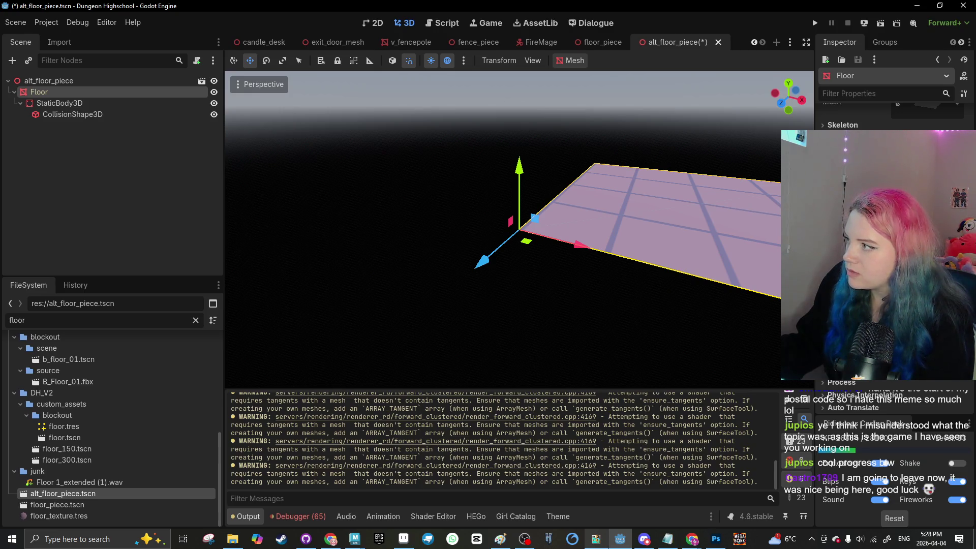
{"action": "scroll", "coordinate": [893, 254], "scroll_direction": "down", "scroll_amount": 5}
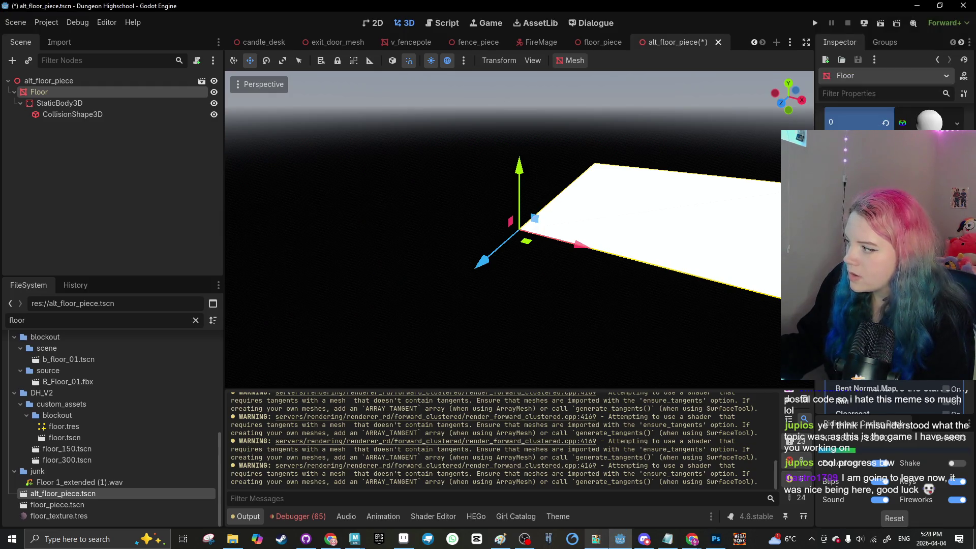
{"action": "left_click", "coordinate": [882, 436]}
Step: Load alt_floor_png.png as the Floor material's texture through Quick Load
{"action": "left_click", "coordinate": [859, 506]}
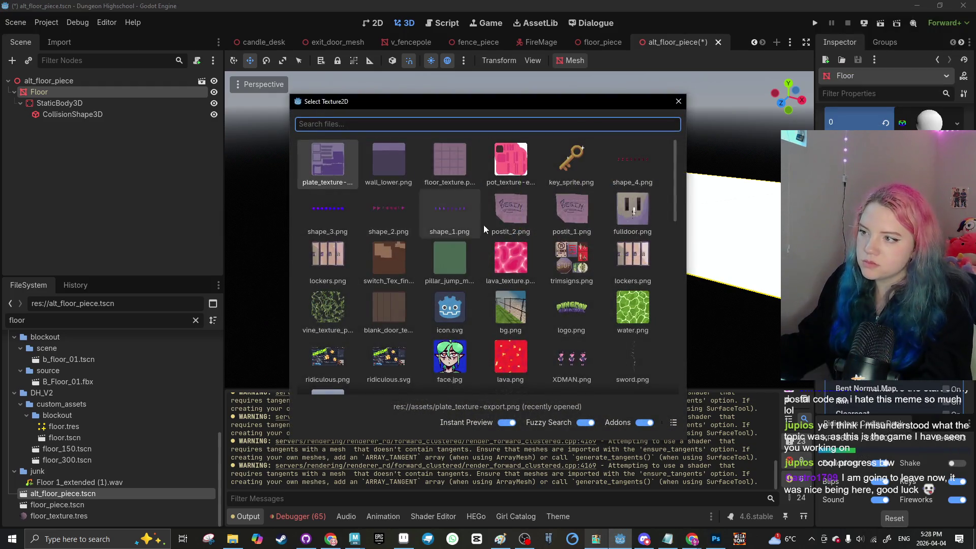
{"action": "scroll", "coordinate": [453, 275], "scroll_direction": "down", "scroll_amount": 3}
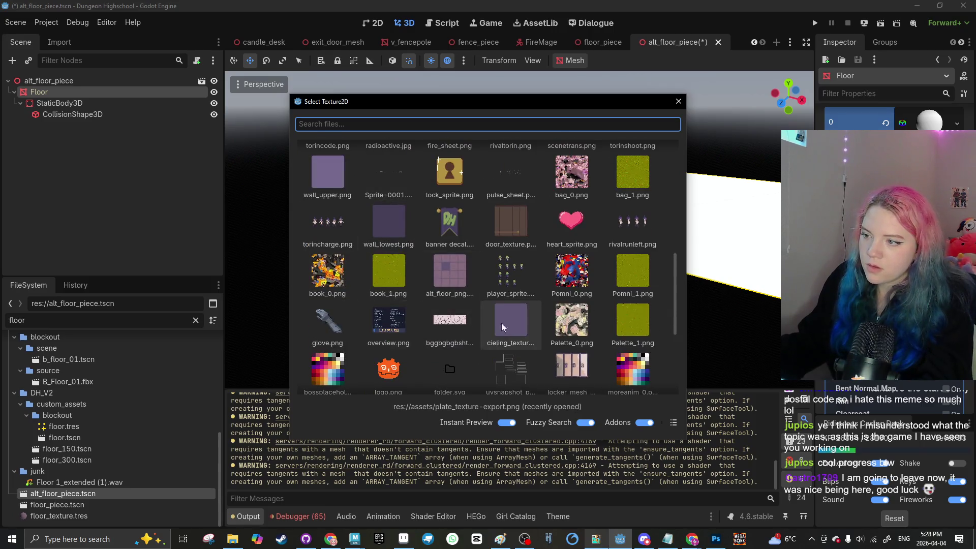
{"action": "left_click", "coordinate": [450, 275]}
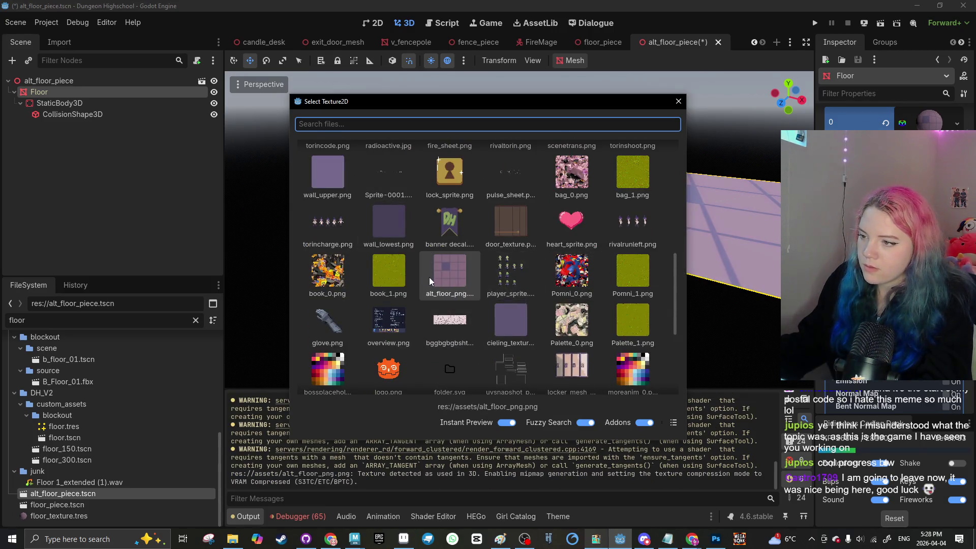
{"action": "double_click", "coordinate": [432, 281]}
Step: View the purple tiled floor from above, deselect Floor, and save the alt_floor_piece scene
{"action": "scroll", "coordinate": [718, 281], "scroll_direction": "down", "scroll_amount": 2}
{"action": "mouse_move", "coordinate": [717, 282]}
{"action": "left_mouse_down"}
{"action": "mouse_move", "coordinate": [514, 327]}
{"action": "mouse_move", "coordinate": [509, 284]}
{"action": "left_mouse_up"}
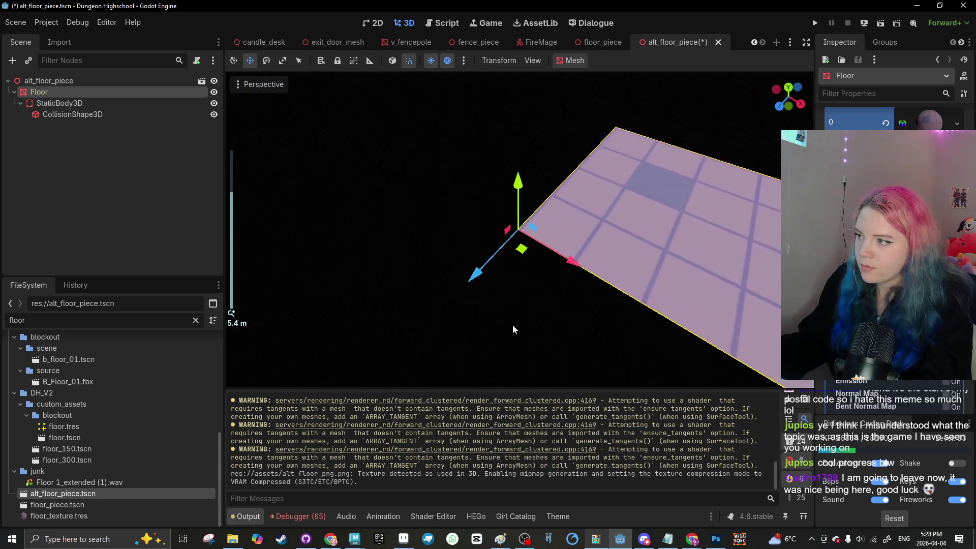
{"action": "scroll", "coordinate": [895, 254], "scroll_direction": "down", "scroll_amount": 5}
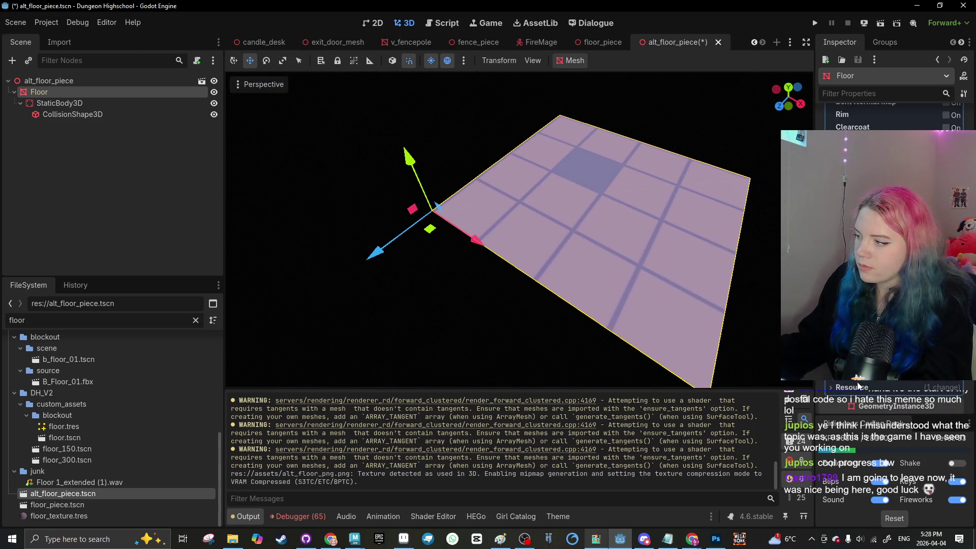
{"action": "left_click", "coordinate": [336, 307]}
{"action": "key", "text": "ctrl+s"}
Step: Scroll the scene tabs back and switch to the levelfinal scene
{"action": "scroll", "coordinate": [285, 218], "scroll_direction": "down", "scroll_amount": 5}
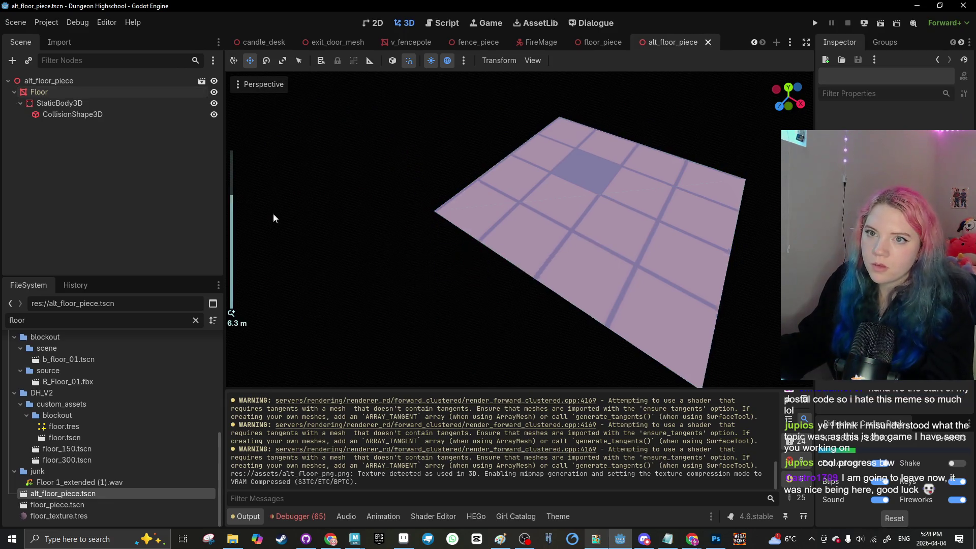
{"action": "mouse_move", "coordinate": [337, 238]}
{"action": "left_mouse_down"}
{"action": "mouse_move", "coordinate": [342, 283]}
{"action": "mouse_move", "coordinate": [446, 154]}
{"action": "left_mouse_up"}
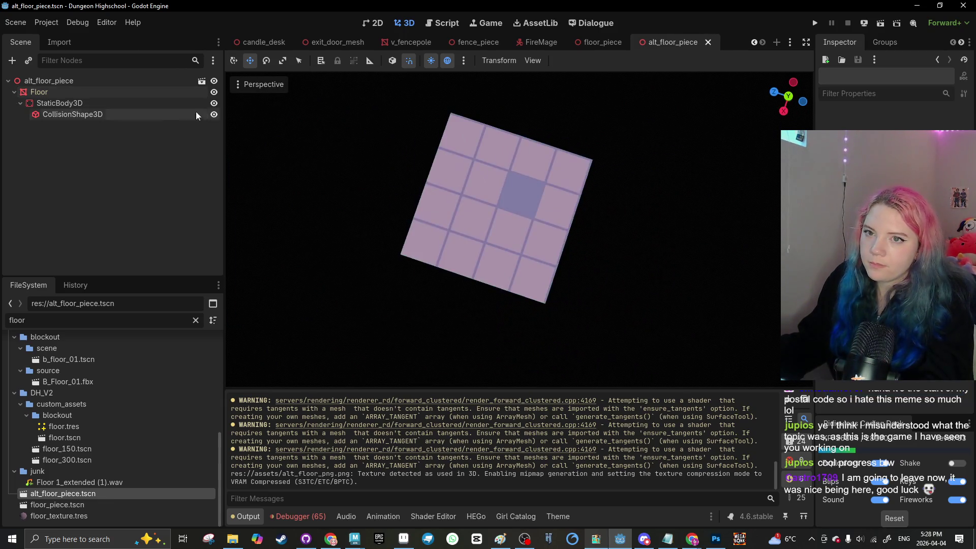
{"action": "left_click", "coordinate": [755, 42]}
{"action": "left_click", "coordinate": [755, 42]}
{"action": "left_click", "coordinate": [755, 42]}
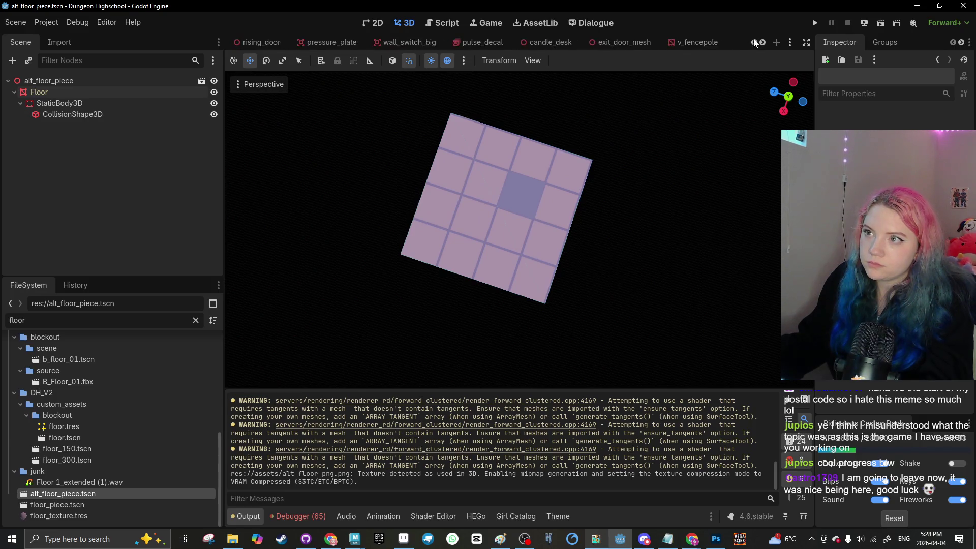
{"action": "left_click", "coordinate": [754, 42]}
{"action": "left_click", "coordinate": [754, 42]}
{"action": "left_click", "coordinate": [754, 42]}
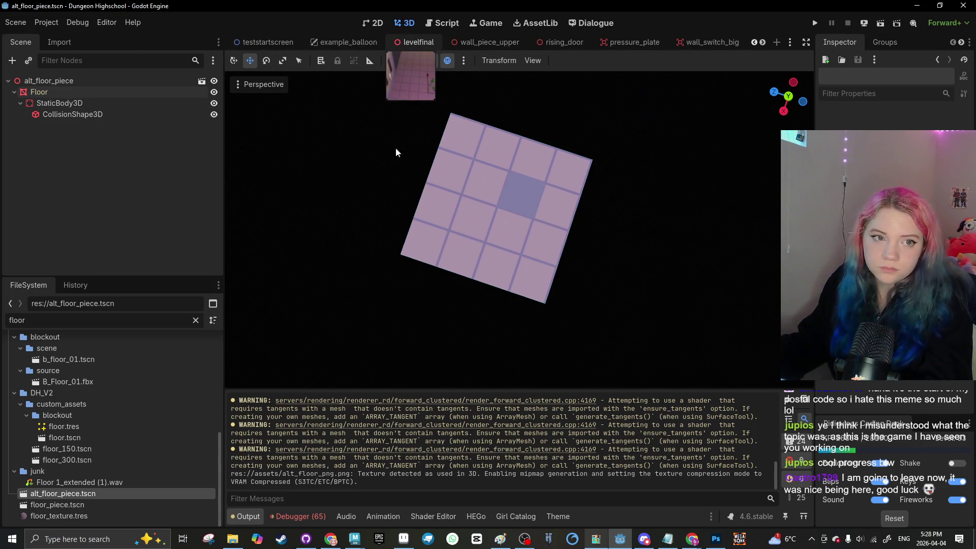
{"action": "left_click", "coordinate": [414, 44]}
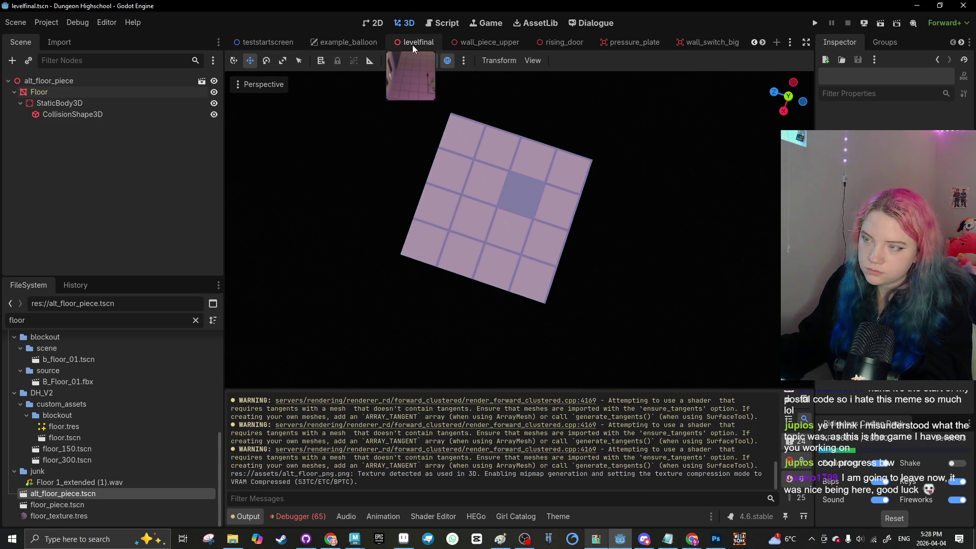
Step: Select the floor_piece118 corridor tile and request its deletion
{"action": "scroll", "coordinate": [496, 174], "scroll_direction": "up", "scroll_amount": 5}
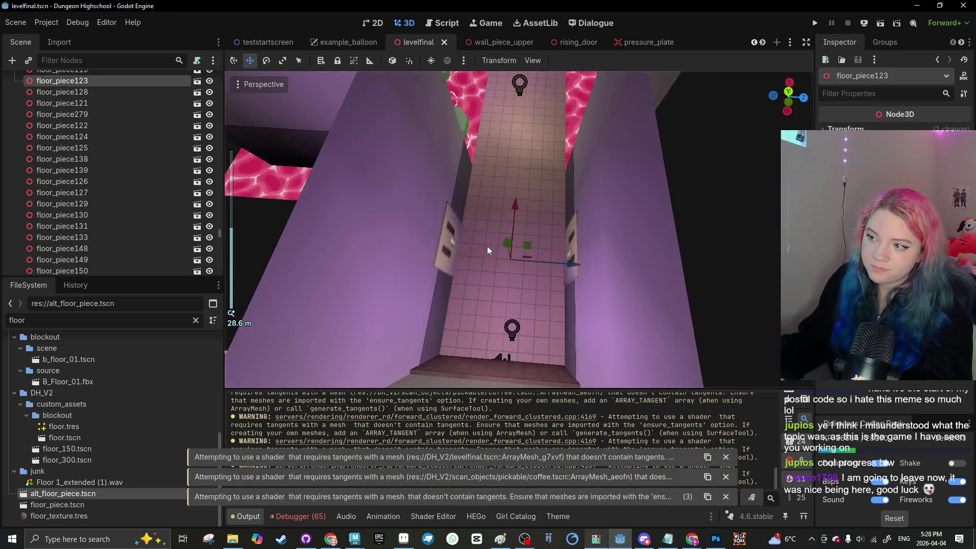
{"action": "left_click", "coordinate": [495, 174]}
{"action": "key", "text": "Delete"}
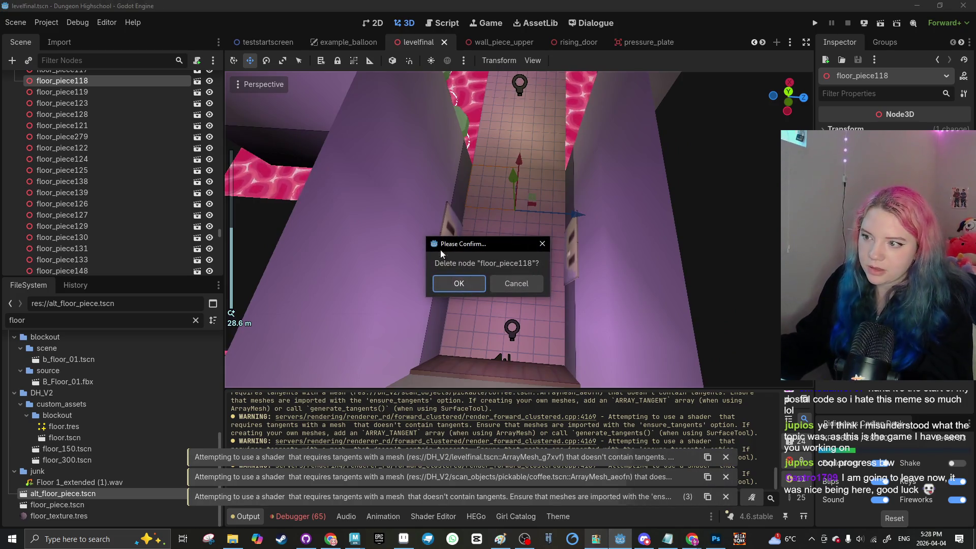
Step: Confirm deleting floor_piece118, toggle move snapping, and select a floor piece
{"action": "left_click", "coordinate": [460, 286]}
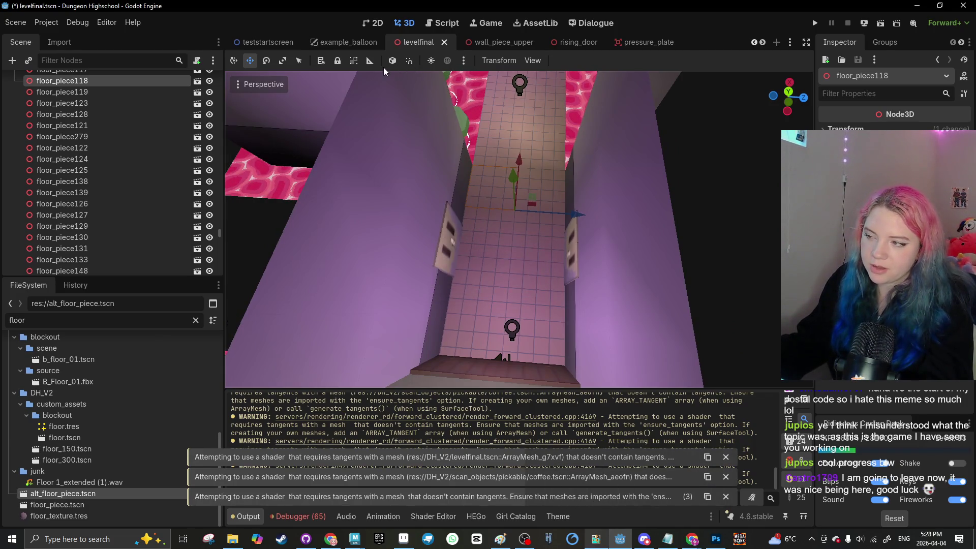
{"action": "left_click", "coordinate": [409, 60]}
{"action": "scroll", "coordinate": [458, 135], "scroll_direction": "down", "scroll_amount": 2}
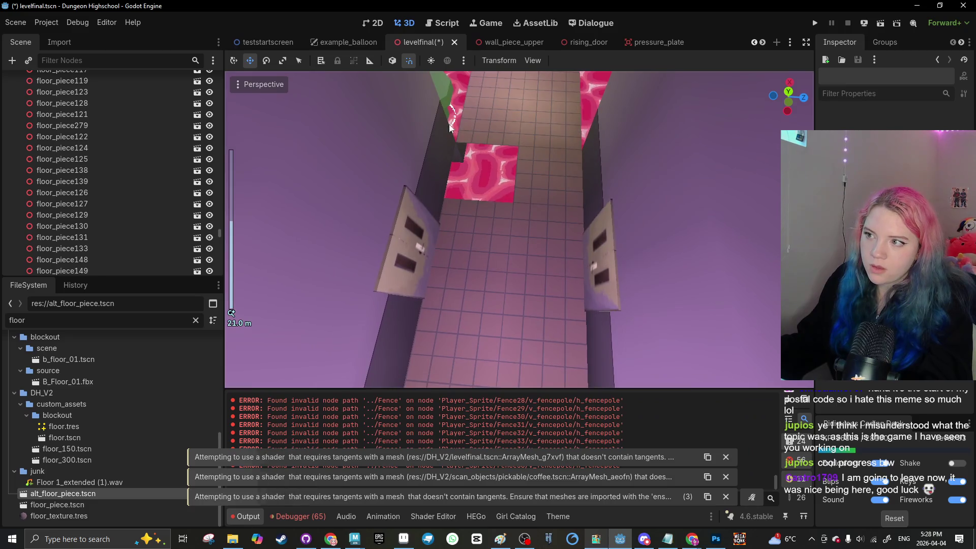
{"action": "left_click", "coordinate": [178, 103]}
Step: Instance alt_floor_piece.tscn into the level and select the new instance
{"action": "left_click", "coordinate": [28, 60]}
{"action": "type", "text": "a"}
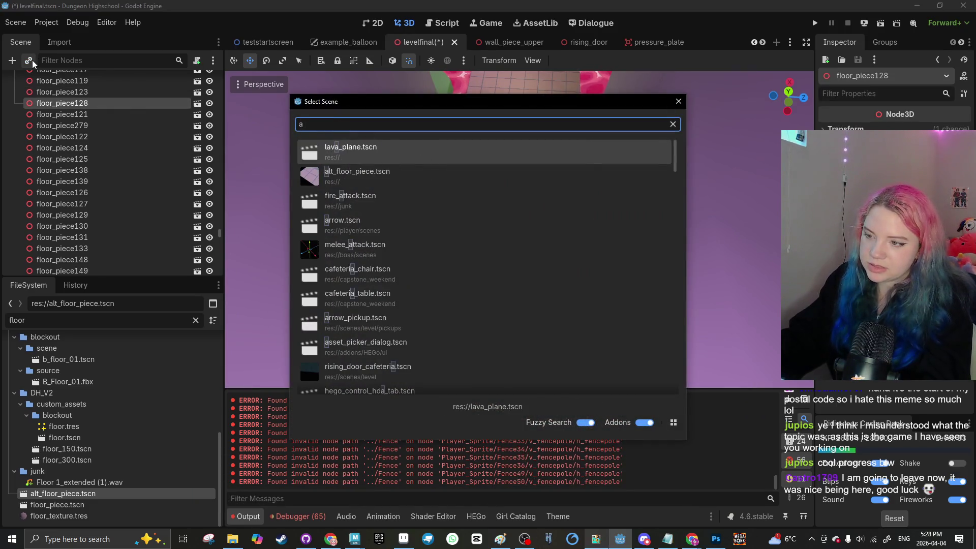
{"action": "type", "text": "lt"}
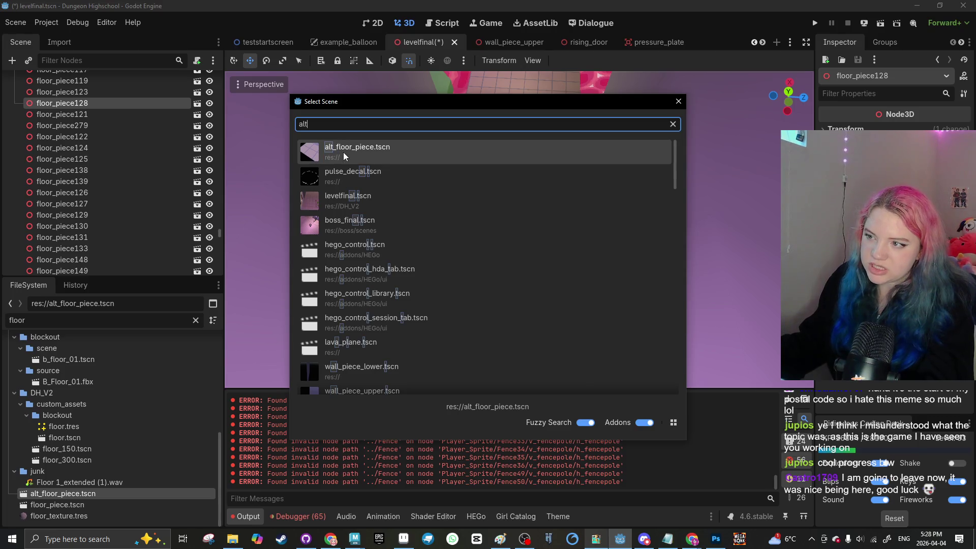
{"action": "double_click", "coordinate": [343, 152]}
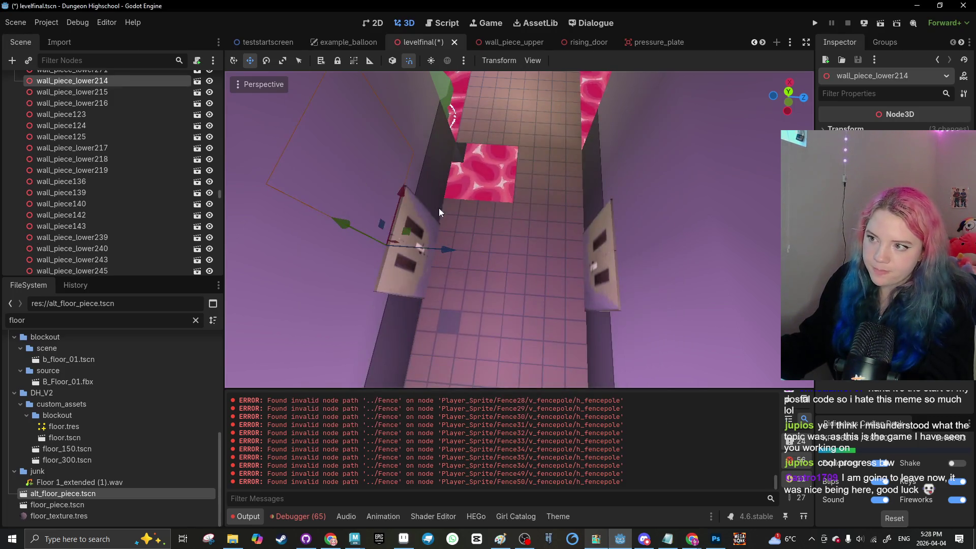
{"action": "scroll", "coordinate": [96, 163], "scroll_direction": "up", "scroll_amount": 4}
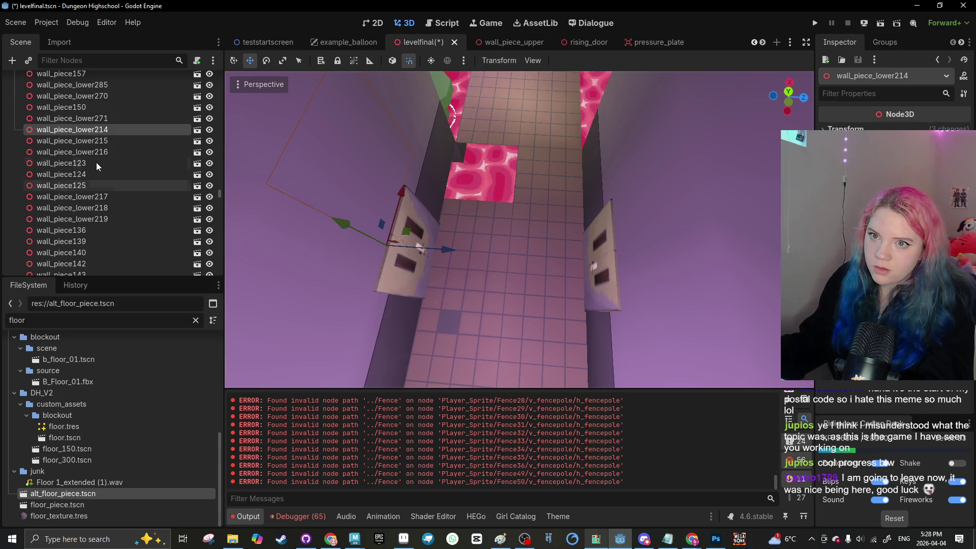
{"action": "type", "text": "alt"}
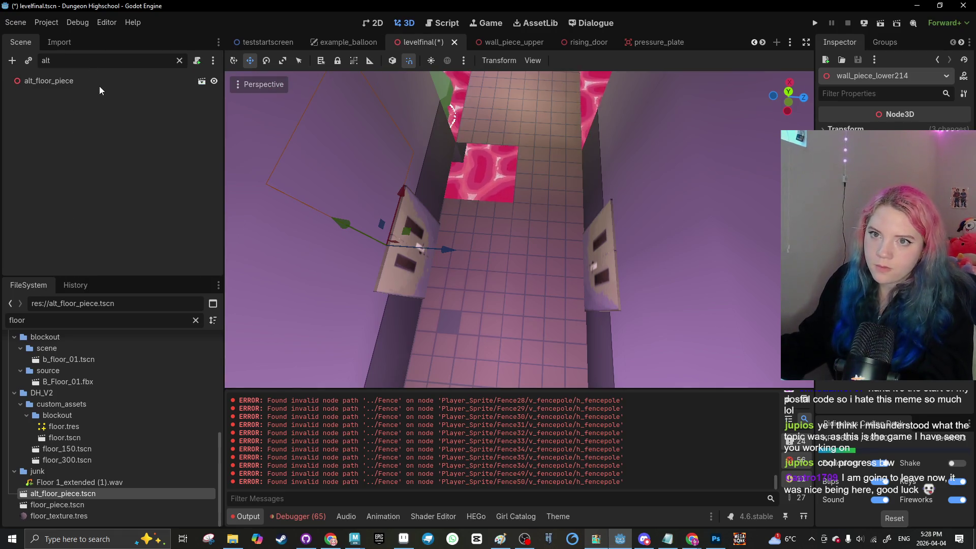
{"action": "scroll", "coordinate": [573, 320], "scroll_direction": "down", "scroll_amount": 3}
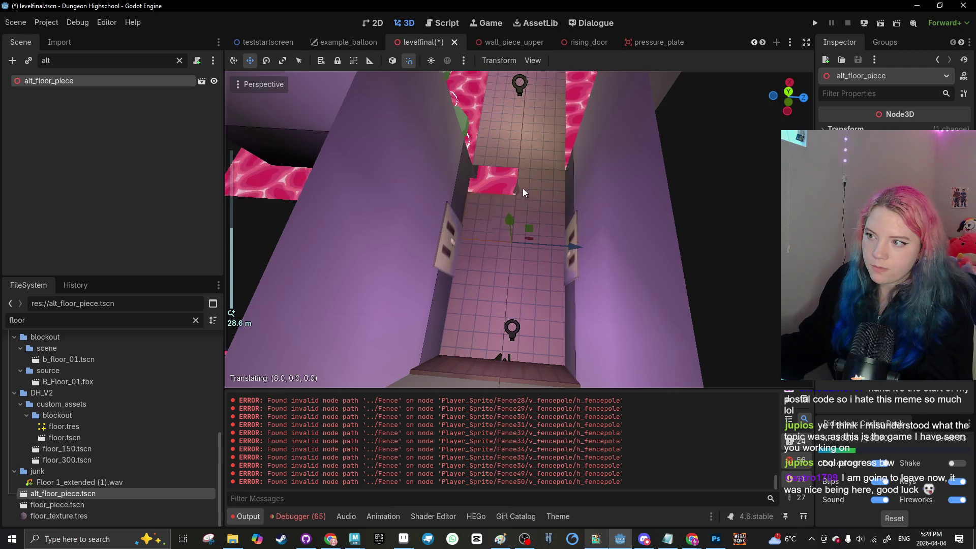
{"action": "left_click", "coordinate": [506, 276]}
Step: Filter the FileSystem dock to files matching 'alt'
{"action": "scroll", "coordinate": [489, 183], "scroll_direction": "up", "scroll_amount": 4}
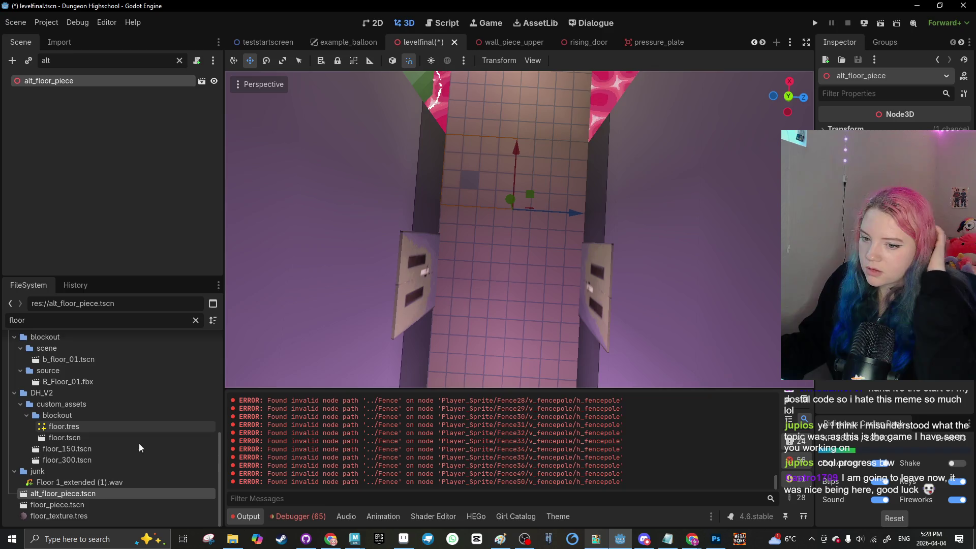
{"action": "left_click", "coordinate": [194, 320]}
{"action": "type", "text": "alt"}
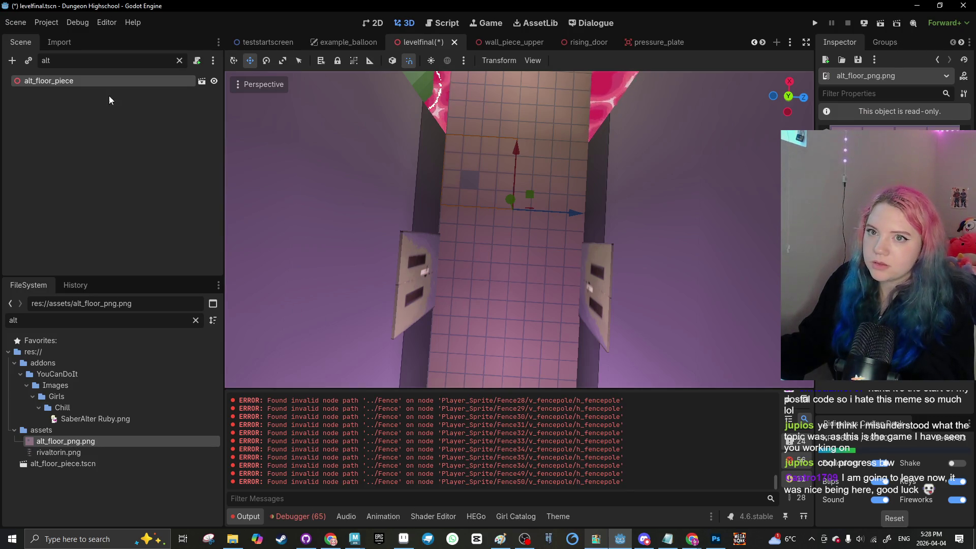
Step: Reimport alt_floor_png.png with Lossless compression
{"action": "left_click", "coordinate": [59, 41]}
{"action": "left_click", "coordinate": [138, 145]}
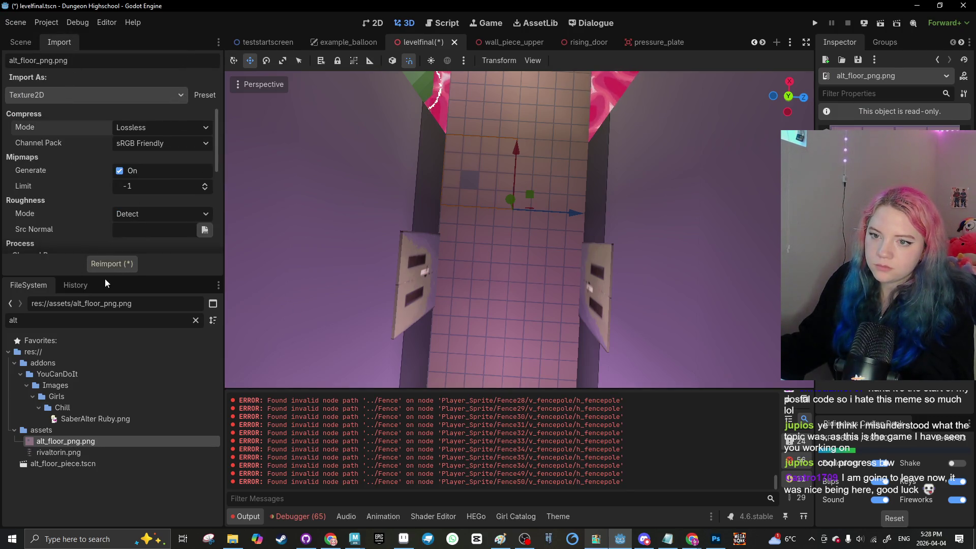
{"action": "left_click", "coordinate": [110, 264]}
Step: Select the corridor's alt_floor_piece, then cancel its deletion to keep it
{"action": "scroll", "coordinate": [509, 247], "scroll_direction": "down", "scroll_amount": 6}
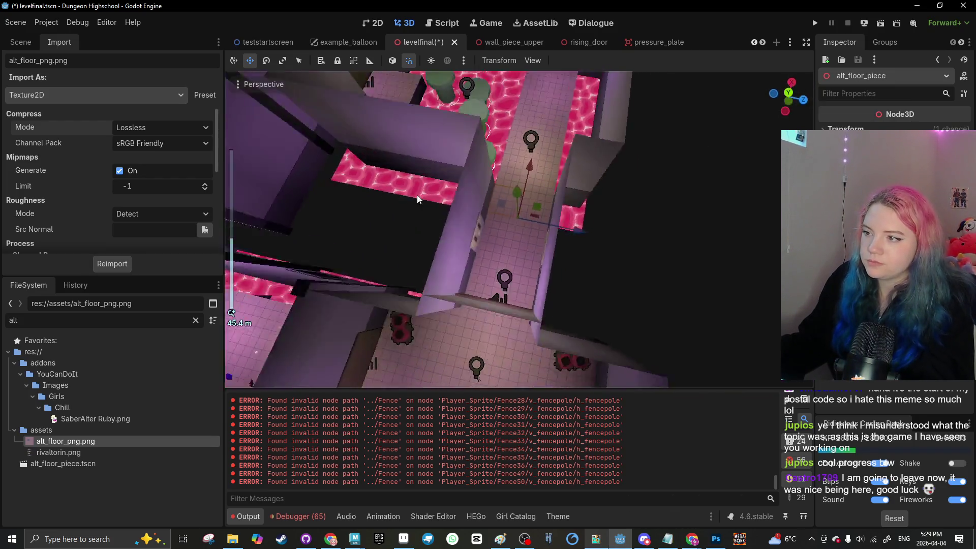
{"action": "mouse_move", "coordinate": [417, 194]}
{"action": "left_mouse_down"}
{"action": "mouse_move", "coordinate": [400, 176]}
{"action": "mouse_move", "coordinate": [459, 221]}
{"action": "mouse_move", "coordinate": [543, 222]}
{"action": "mouse_move", "coordinate": [529, 230]}
{"action": "left_mouse_up"}
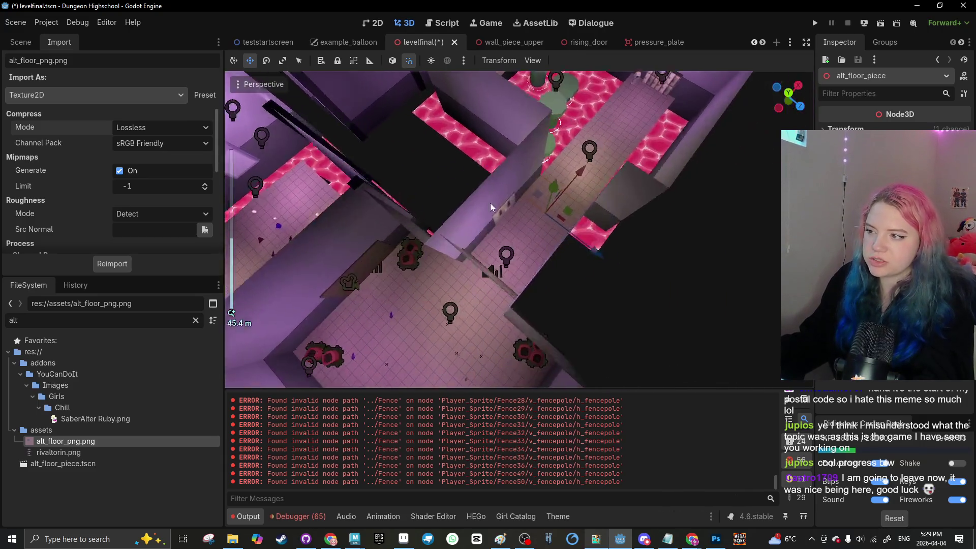
{"action": "scroll", "coordinate": [490, 203], "scroll_direction": "up", "scroll_amount": 10}
{"action": "mouse_move", "coordinate": [407, 201]}
{"action": "left_mouse_down"}
{"action": "mouse_move", "coordinate": [435, 222]}
{"action": "mouse_move", "coordinate": [383, 208]}
{"action": "mouse_move", "coordinate": [405, 188]}
{"action": "left_mouse_up"}
{"action": "left_click", "coordinate": [453, 227]}
{"action": "scroll", "coordinate": [455, 225], "scroll_direction": "down", "scroll_amount": 3}
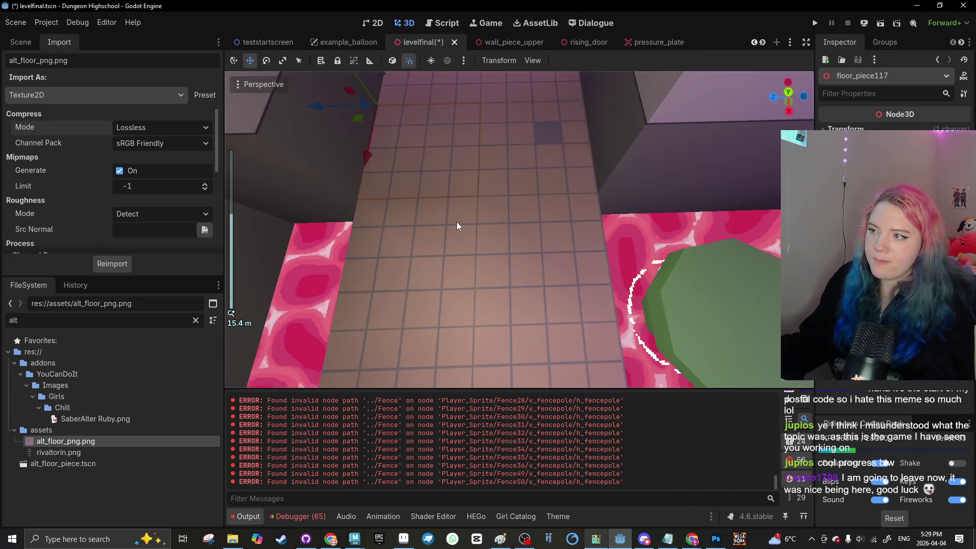
{"action": "mouse_move", "coordinate": [457, 222]}
{"action": "left_mouse_down"}
{"action": "mouse_move", "coordinate": [498, 287]}
{"action": "mouse_move", "coordinate": [322, 258]}
{"action": "mouse_move", "coordinate": [366, 206]}
{"action": "left_mouse_up"}
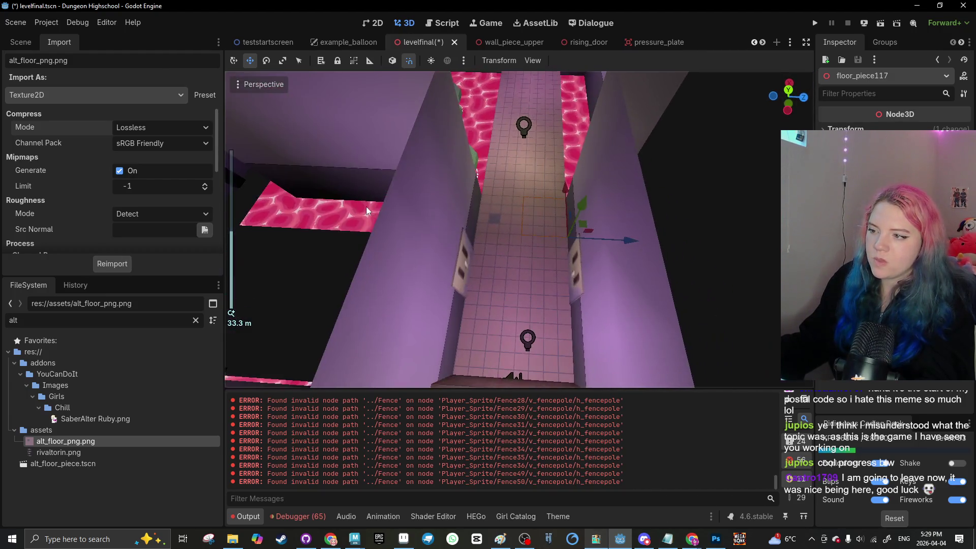
{"action": "key", "text": "Delete"}
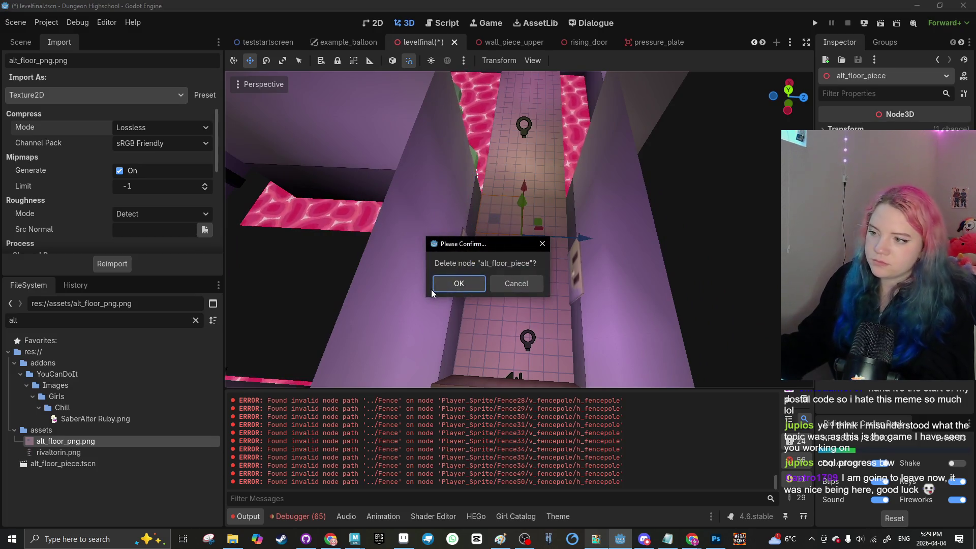
{"action": "key", "text": "Escape"}
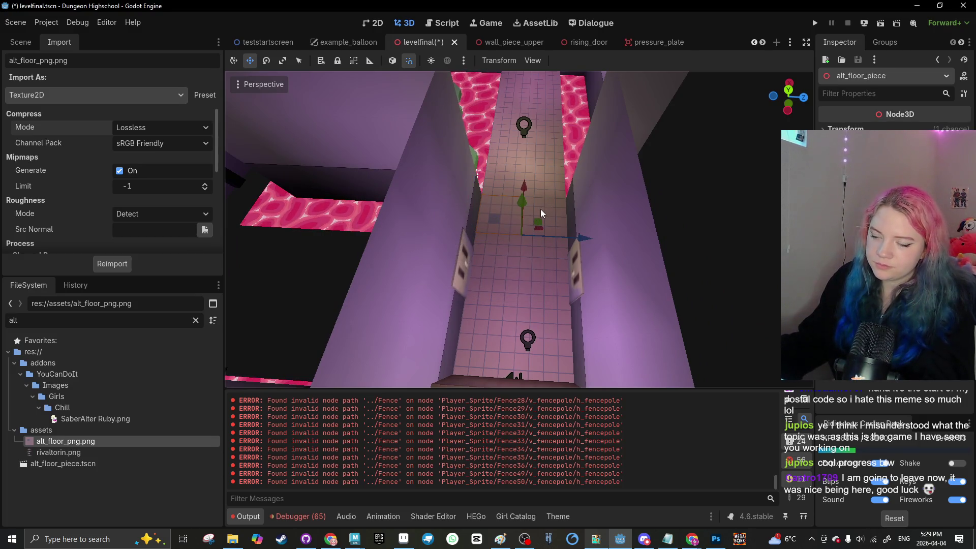
Step: Slide the pink floor tile 6 units further along the corridor
{"action": "scroll", "coordinate": [540, 209], "scroll_direction": "up", "scroll_amount": 5}
{"action": "left_click", "coordinate": [553, 212]}
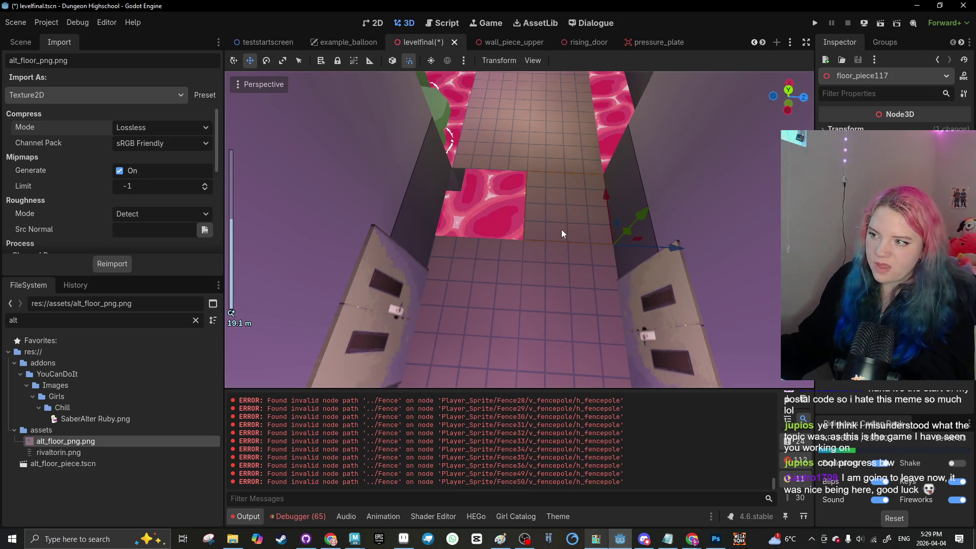
{"action": "left_click_drag", "start_coordinate": [465, 213], "coordinate": [574, 222]}
{"action": "left_click", "coordinate": [509, 269]}
Step: Remove alt_floor_piece.tscn and alt_floor_png.png from the project
{"action": "left_click", "coordinate": [76, 464]}
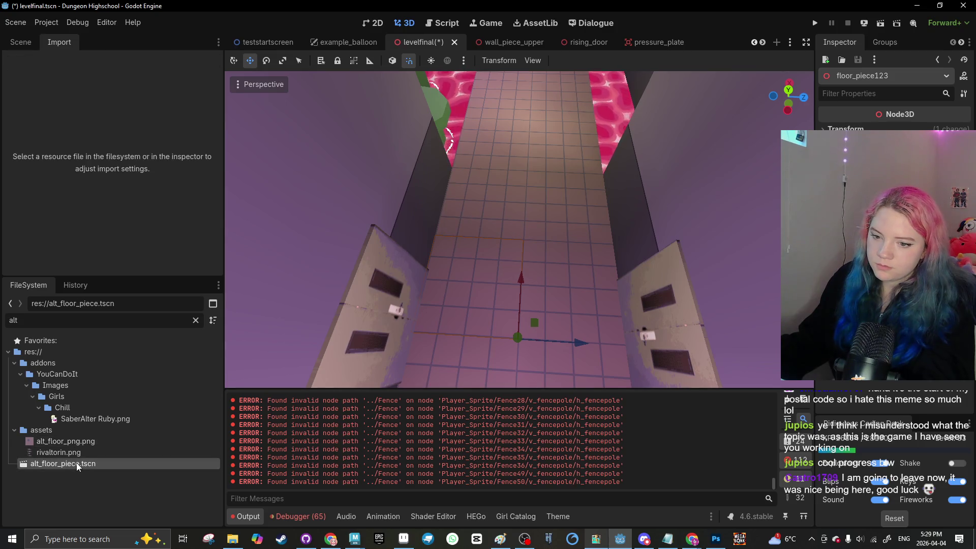
{"action": "key", "text": "Delete"}
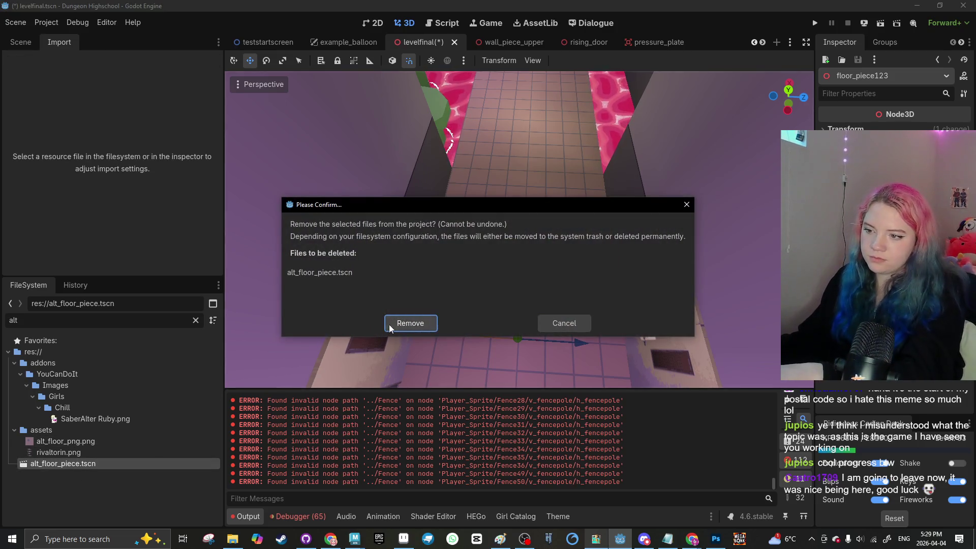
{"action": "left_click", "coordinate": [389, 325]}
{"action": "left_click", "coordinate": [99, 442]}
{"action": "key", "text": "Delete"}
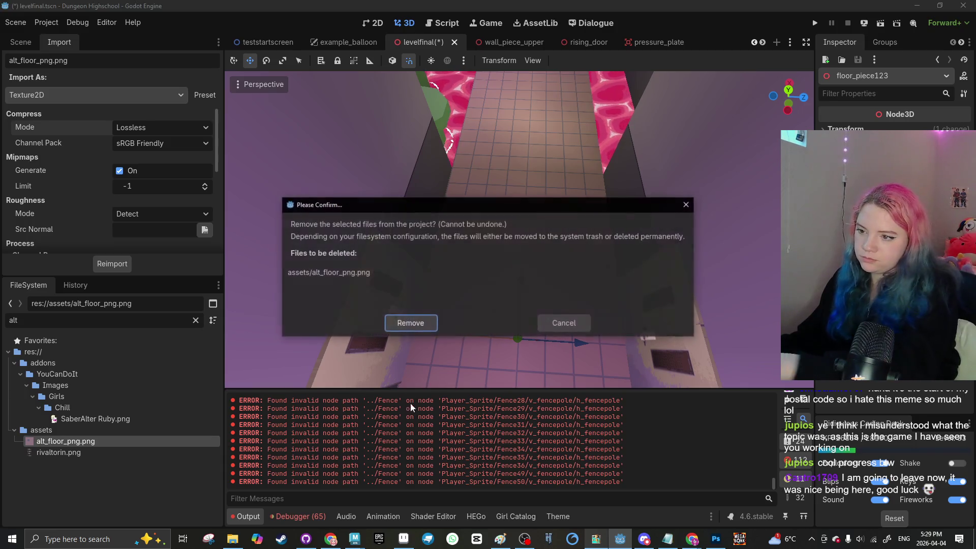
{"action": "left_click", "coordinate": [403, 325]}
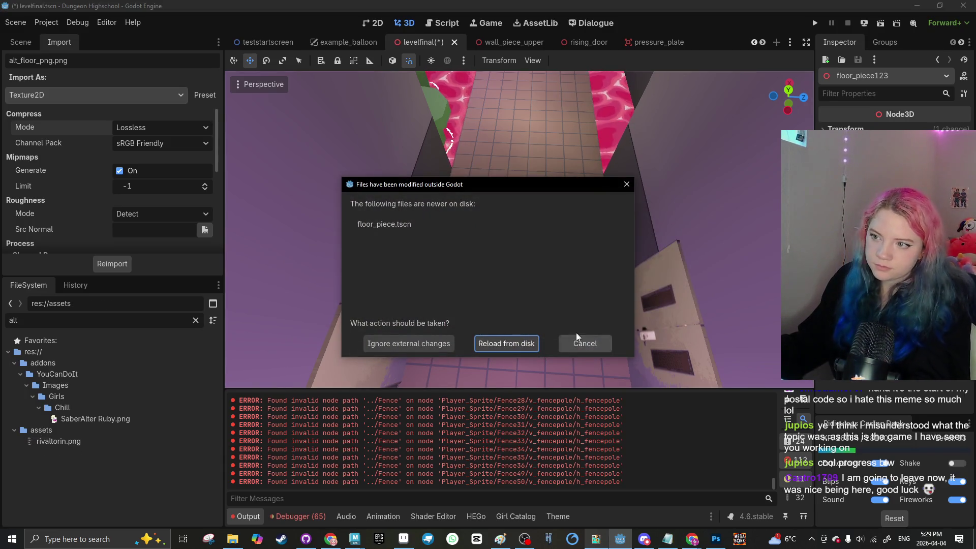
Step: Dismiss the external-changes warning, clear the 'alt' filter, and save the level scene
{"action": "left_click", "coordinate": [576, 340]}
{"action": "scroll", "coordinate": [504, 270], "scroll_direction": "down", "scroll_amount": 5}
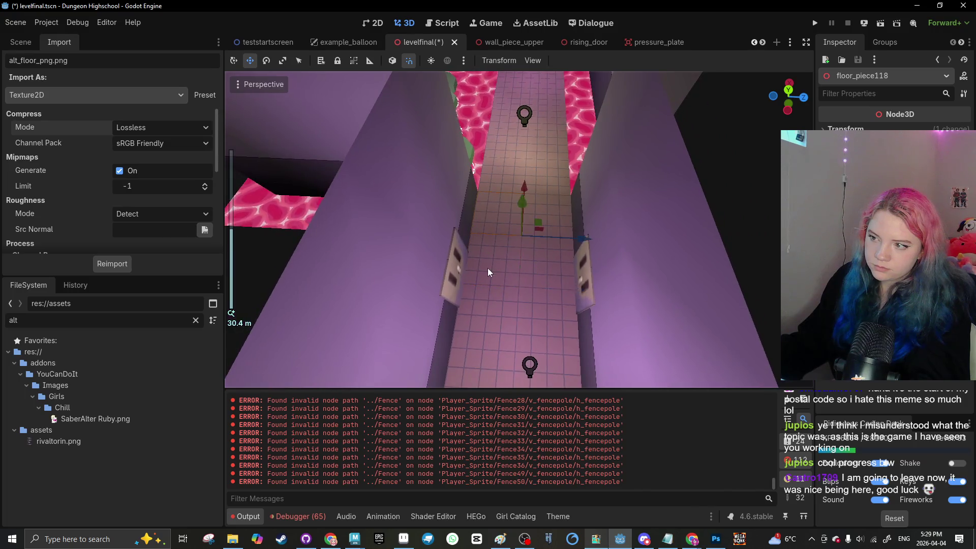
{"action": "left_click", "coordinate": [196, 320]}
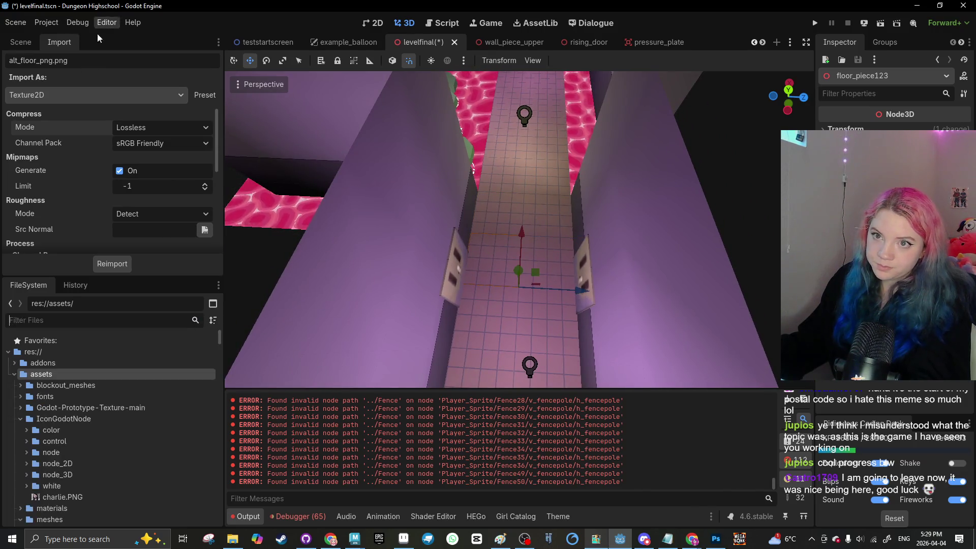
{"action": "left_click", "coordinate": [21, 42]}
{"action": "scroll", "coordinate": [341, 203], "scroll_direction": "down", "scroll_amount": 5}
{"action": "key", "text": "ctrl+s"}
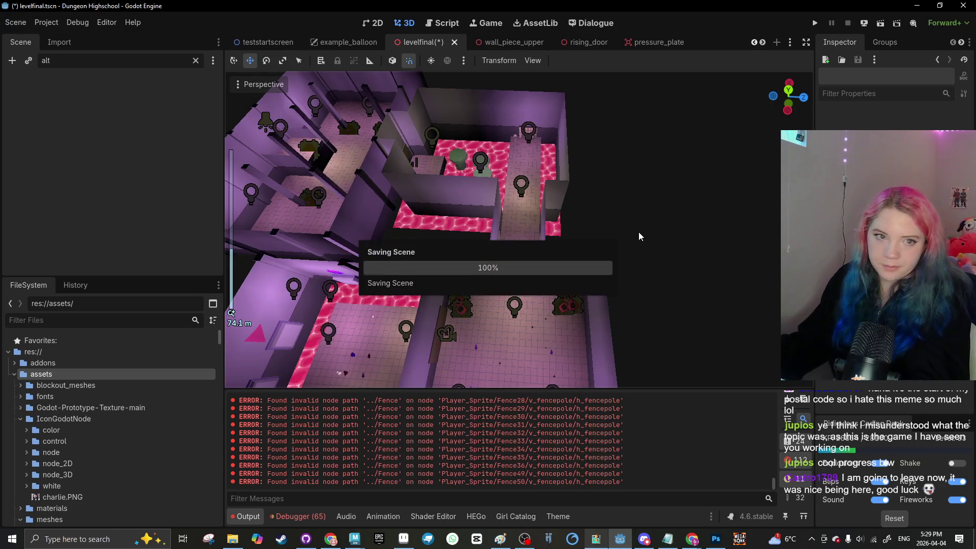
{"action": "mouse_move", "coordinate": [504, 272]}
{"action": "left_mouse_down"}
{"action": "mouse_move", "coordinate": [477, 239]}
{"action": "mouse_move", "coordinate": [596, 231]}
{"action": "mouse_move", "coordinate": [496, 254]}
{"action": "mouse_move", "coordinate": [284, 332]}
{"action": "left_mouse_up"}
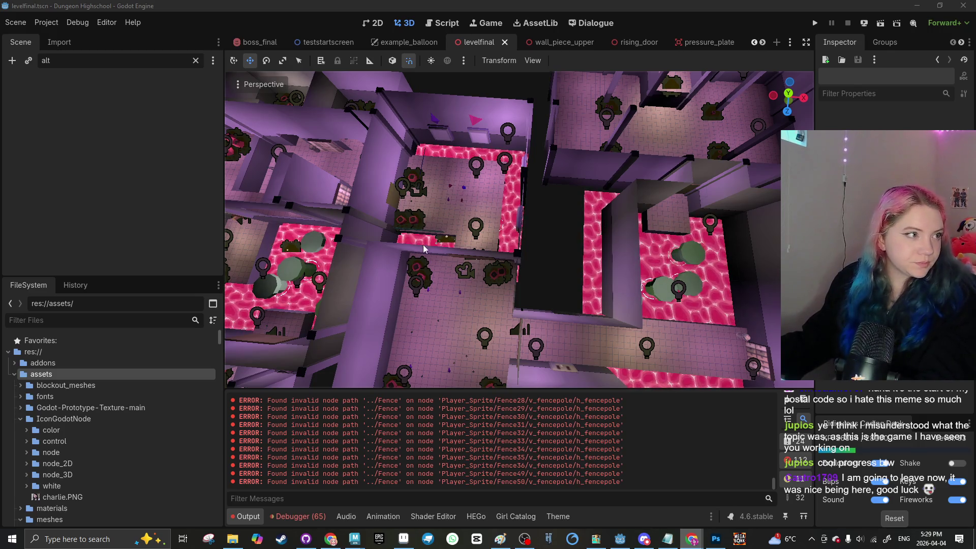
Step: Dismiss the modified-on-disk warning and get a top-down view of the lava room
{"action": "scroll", "coordinate": [482, 195], "scroll_direction": "down", "scroll_amount": 4}
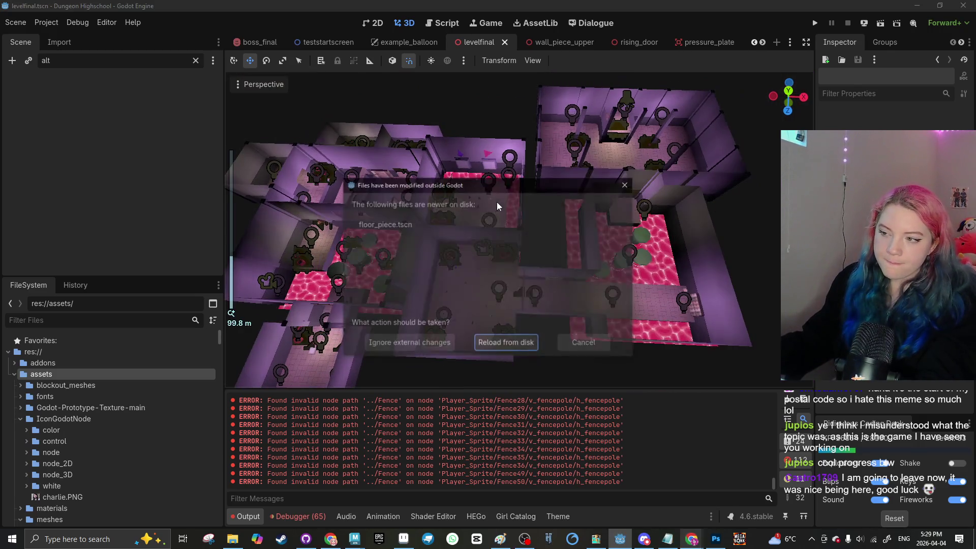
{"action": "left_click", "coordinate": [625, 184]}
{"action": "left_click_drag", "start_coordinate": [597, 193], "coordinate": [532, 215]}
{"action": "scroll", "coordinate": [478, 222], "scroll_direction": "up", "scroll_amount": 5}
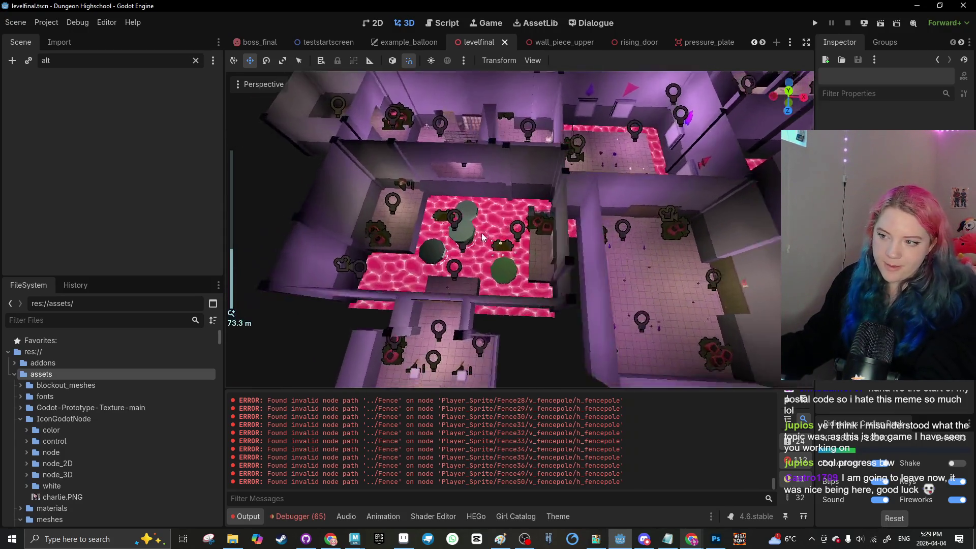
{"action": "left_click_drag", "start_coordinate": [577, 248], "coordinate": [398, 231]}
{"action": "scroll", "coordinate": [636, 224], "scroll_direction": "up", "scroll_amount": 8}
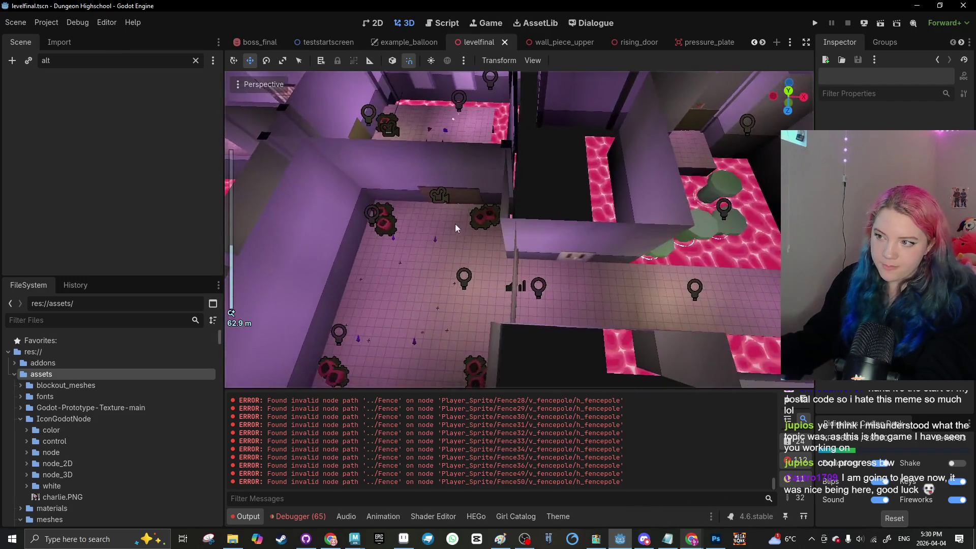
{"action": "left_click_drag", "start_coordinate": [553, 220], "coordinate": [483, 233]}
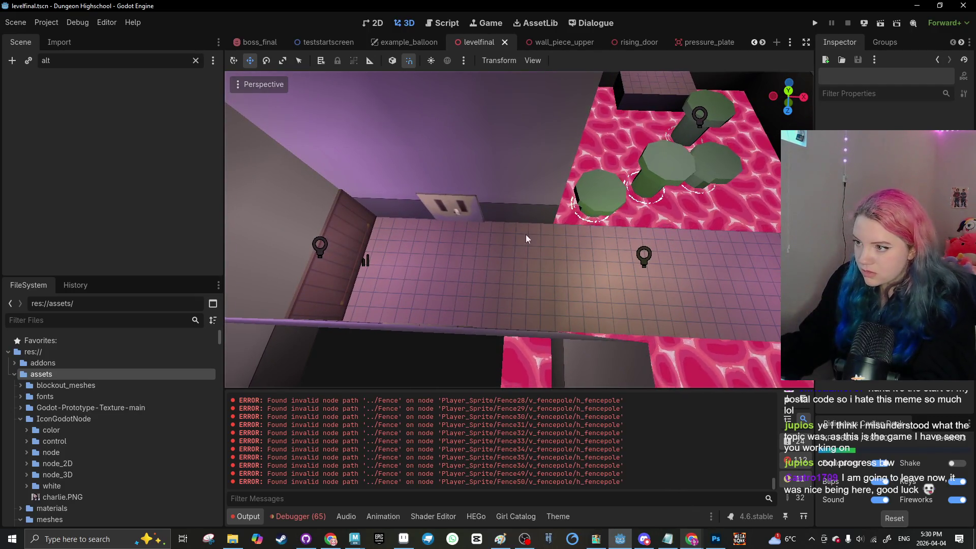
{"action": "mouse_move", "coordinate": [527, 235]}
{"action": "left_mouse_down"}
{"action": "mouse_move", "coordinate": [458, 245]}
{"action": "mouse_move", "coordinate": [359, 232]}
{"action": "mouse_move", "coordinate": [486, 248]}
{"action": "mouse_move", "coordinate": [437, 275]}
{"action": "mouse_move", "coordinate": [468, 244]}
{"action": "left_mouse_up"}
{"action": "scroll", "coordinate": [459, 249], "scroll_direction": "up", "scroll_amount": 5}
{"action": "scroll", "coordinate": [460, 252], "scroll_direction": "down", "scroll_amount": 10}
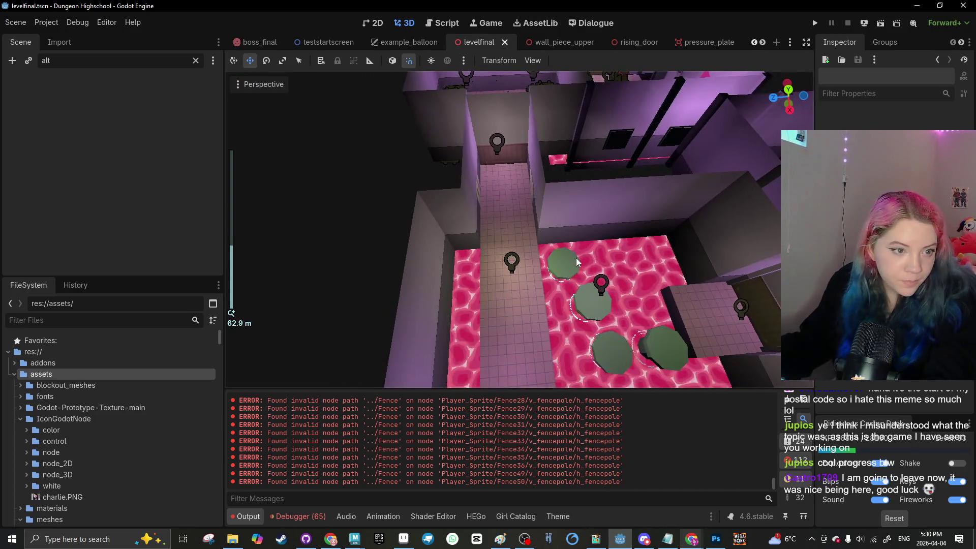
{"action": "left_click_drag", "start_coordinate": [575, 258], "coordinate": [233, 329]}
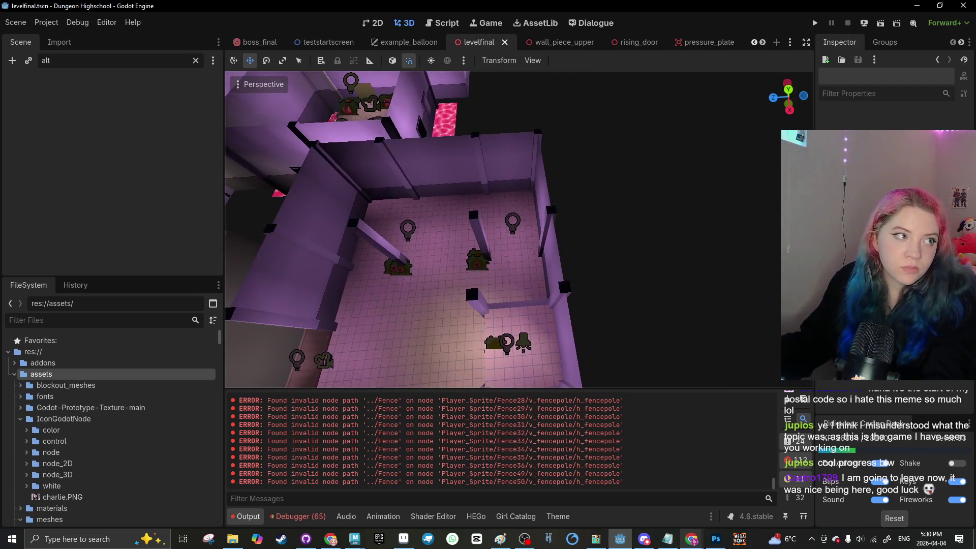
{"action": "mouse_move", "coordinate": [631, 294]}
{"action": "left_mouse_down"}
{"action": "mouse_move", "coordinate": [544, 161]}
{"action": "mouse_move", "coordinate": [523, 232]}
{"action": "mouse_move", "coordinate": [550, 5]}
{"action": "left_mouse_up"}
Step: Bring the tiled room beside the lava room into view
{"action": "scroll", "coordinate": [508, 142], "scroll_direction": "up", "scroll_amount": 8}
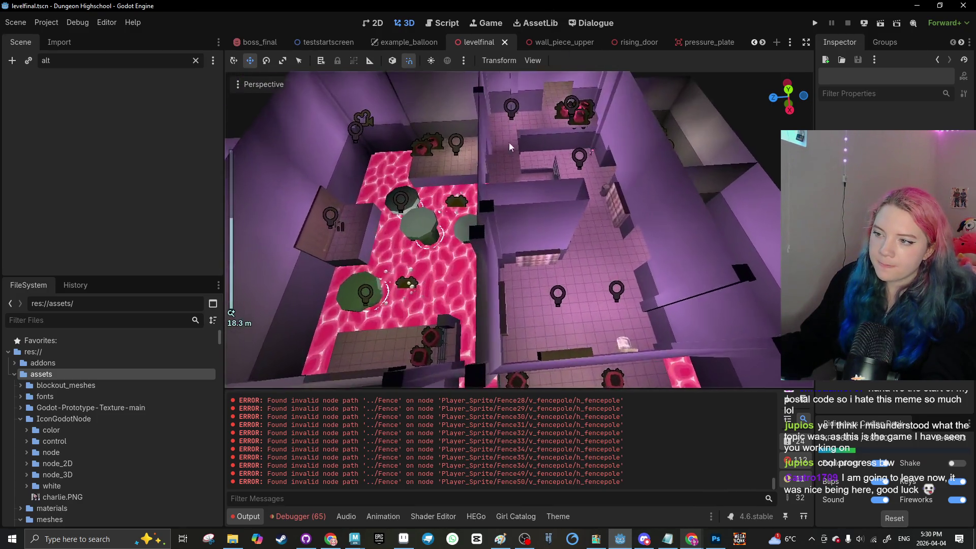
{"action": "scroll", "coordinate": [568, 209], "scroll_direction": "down", "scroll_amount": 3}
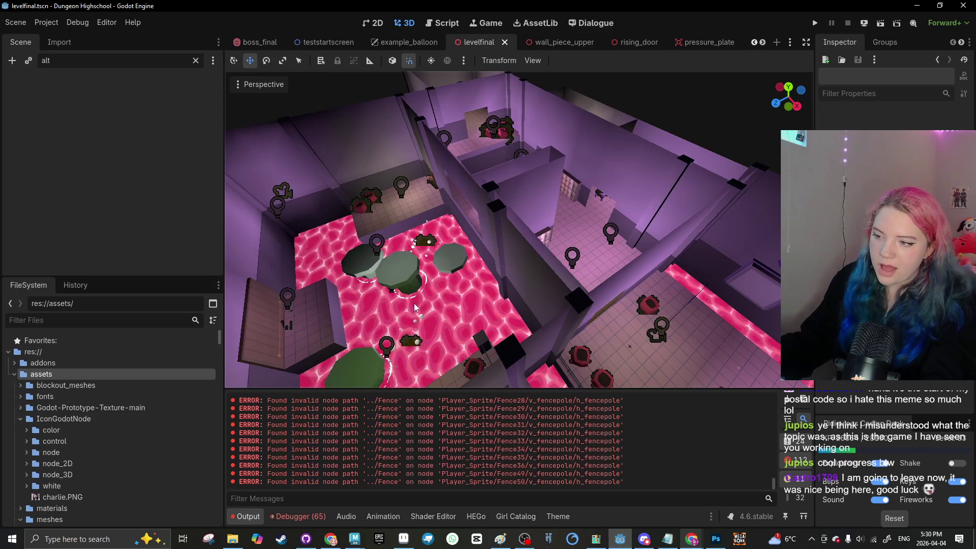
{"action": "scroll", "coordinate": [569, 237], "scroll_direction": "down", "scroll_amount": 2}
{"action": "mouse_move", "coordinate": [569, 237]}
{"action": "left_mouse_down"}
{"action": "mouse_move", "coordinate": [406, 265]}
{"action": "mouse_move", "coordinate": [476, 169]}
{"action": "mouse_move", "coordinate": [452, 262]}
{"action": "mouse_move", "coordinate": [515, 315]}
{"action": "mouse_move", "coordinate": [429, 256]}
{"action": "mouse_move", "coordinate": [459, 273]}
{"action": "mouse_move", "coordinate": [648, 207]}
{"action": "mouse_move", "coordinate": [508, 331]}
{"action": "mouse_move", "coordinate": [465, 276]}
{"action": "mouse_move", "coordinate": [591, 308]}
{"action": "left_mouse_up"}
{"action": "scroll", "coordinate": [605, 244], "scroll_direction": "down", "scroll_amount": 3}
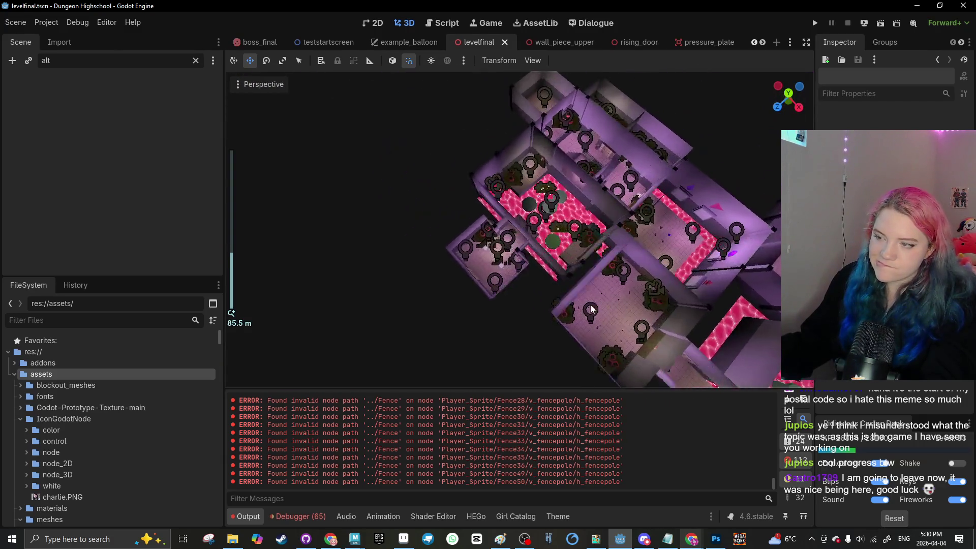
{"action": "scroll", "coordinate": [592, 309], "scroll_direction": "up", "scroll_amount": 10}
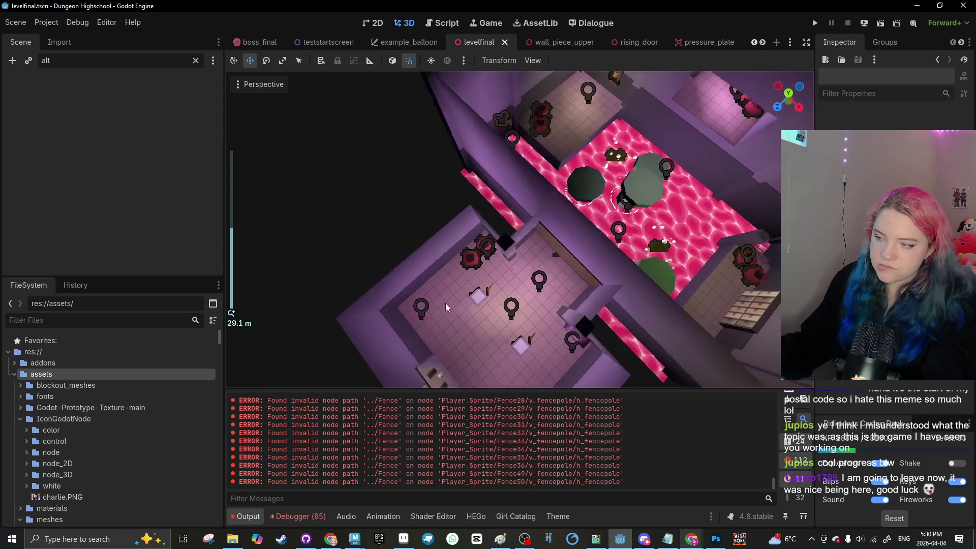
{"action": "scroll", "coordinate": [424, 272], "scroll_direction": "down", "scroll_amount": 1}
{"action": "mouse_move", "coordinate": [424, 272]}
{"action": "left_mouse_down"}
{"action": "mouse_move", "coordinate": [454, 230]}
{"action": "mouse_move", "coordinate": [508, 196]}
{"action": "mouse_move", "coordinate": [564, 227]}
{"action": "mouse_move", "coordinate": [548, 251]}
{"action": "left_mouse_up"}
Step: Duplicate the tiled room's vending machine and slide the copy along X
{"action": "left_click", "coordinate": [548, 251]}
{"action": "scroll", "coordinate": [534, 250], "scroll_direction": "up", "scroll_amount": 4}
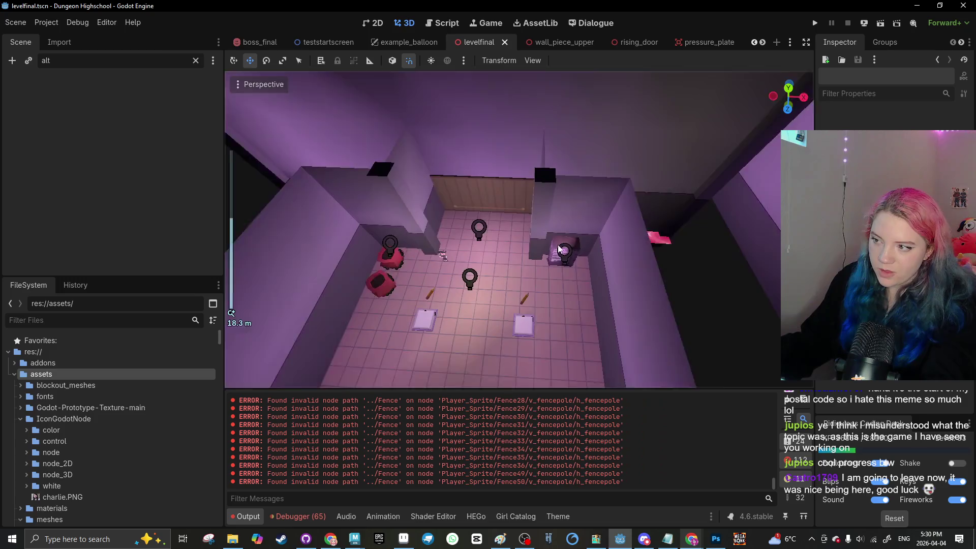
{"action": "scroll", "coordinate": [558, 251], "scroll_direction": "down", "scroll_amount": 10}
{"action": "key", "text": "ctrl+d"}
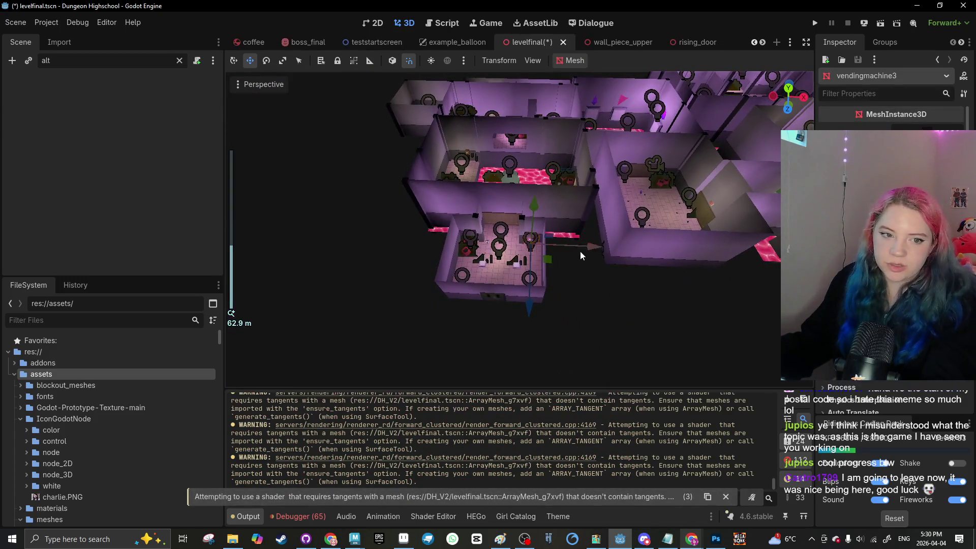
{"action": "left_click_drag", "start_coordinate": [591, 248], "coordinate": [727, 243]}
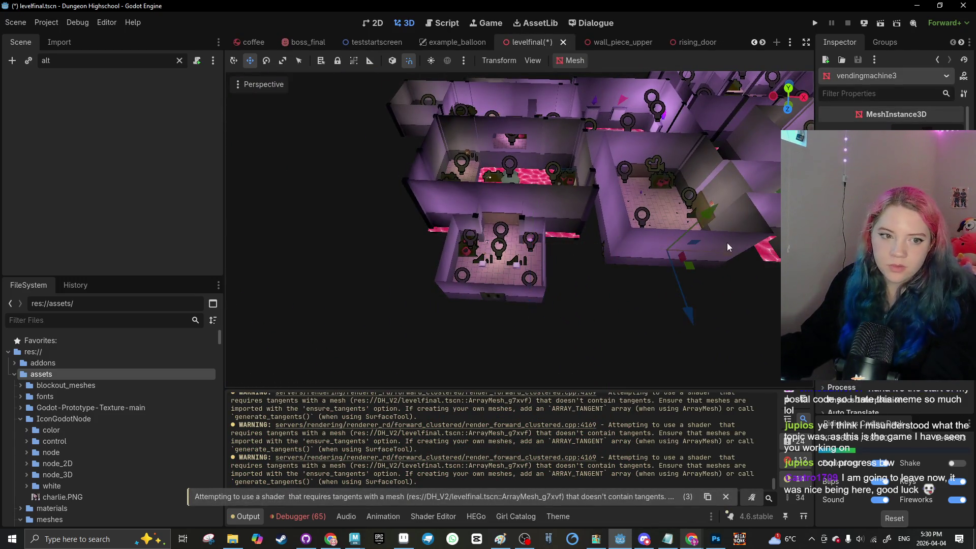
{"action": "scroll", "coordinate": [719, 176], "scroll_direction": "up", "scroll_amount": 3}
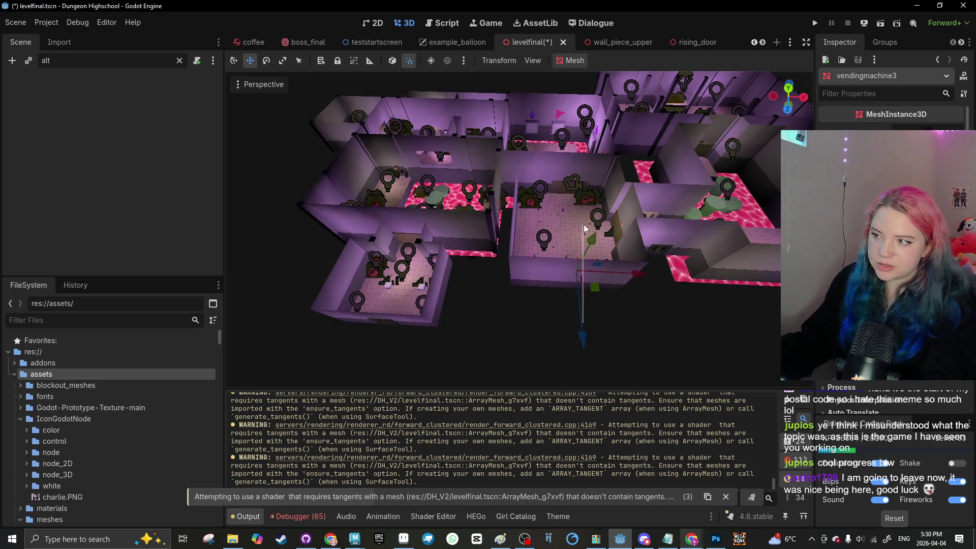
Step: Select the duplicated vending machine, view the room around it, and save the level
{"action": "scroll", "coordinate": [570, 270], "scroll_direction": "up", "scroll_amount": 3}
{"action": "left_click", "coordinate": [510, 318]}
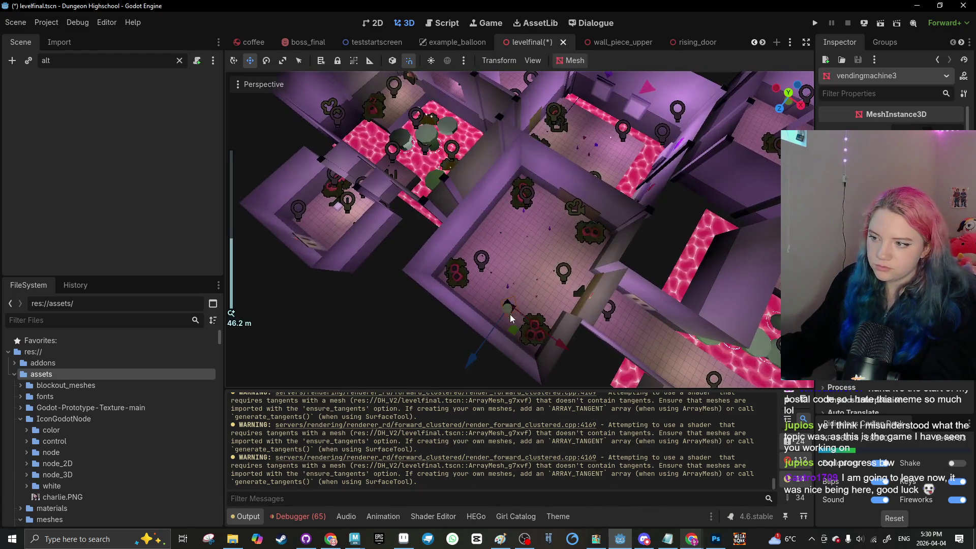
{"action": "scroll", "coordinate": [536, 314], "scroll_direction": "up", "scroll_amount": 3}
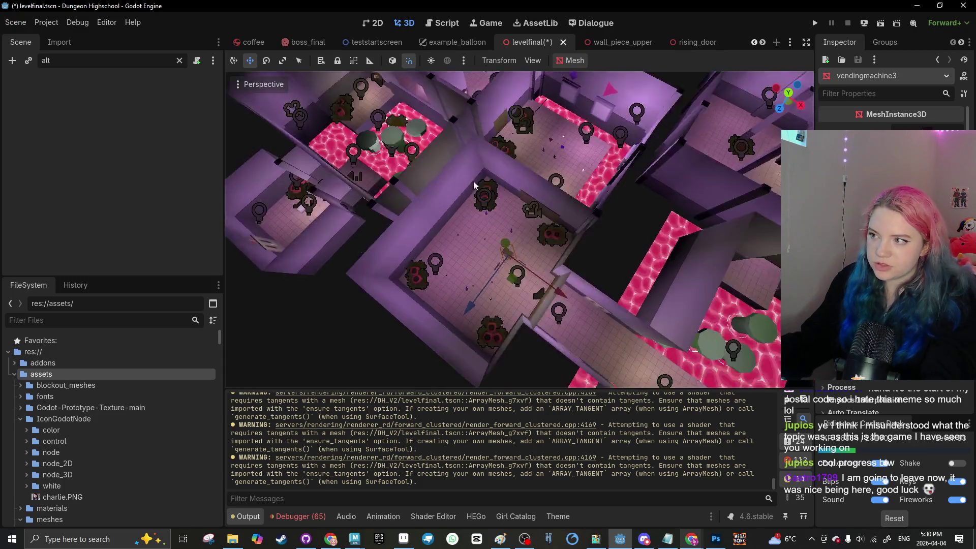
{"action": "scroll", "coordinate": [548, 234], "scroll_direction": "up", "scroll_amount": 5}
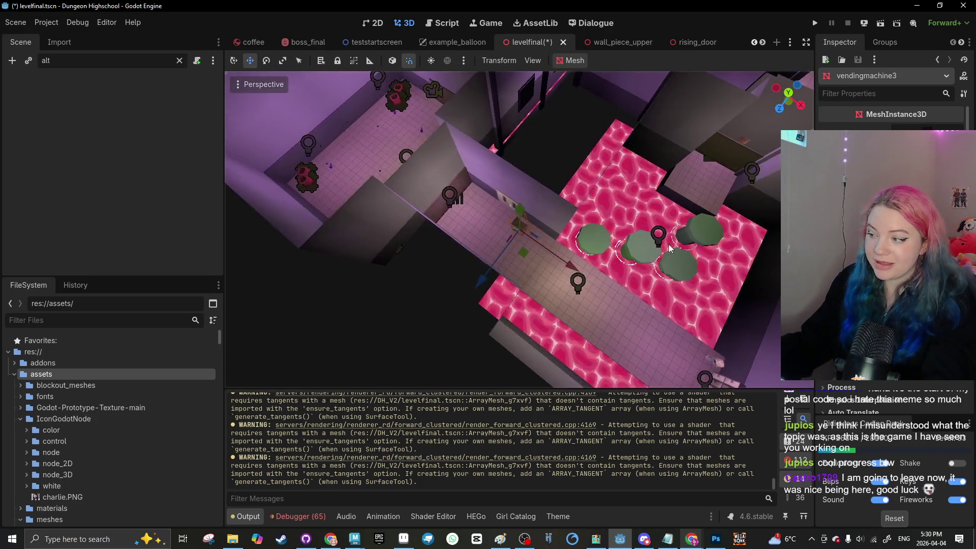
{"action": "scroll", "coordinate": [578, 189], "scroll_direction": "down", "scroll_amount": 5}
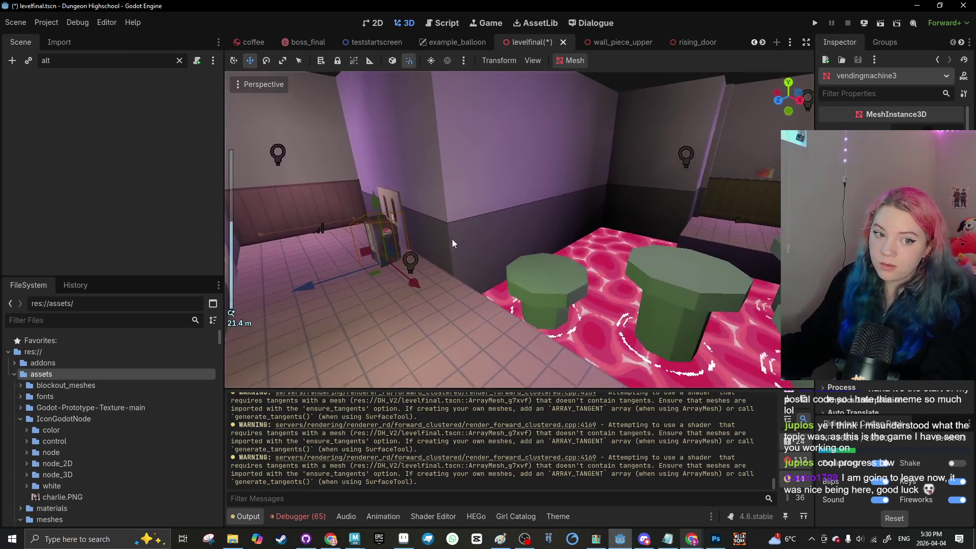
{"action": "scroll", "coordinate": [488, 265], "scroll_direction": "down", "scroll_amount": 5}
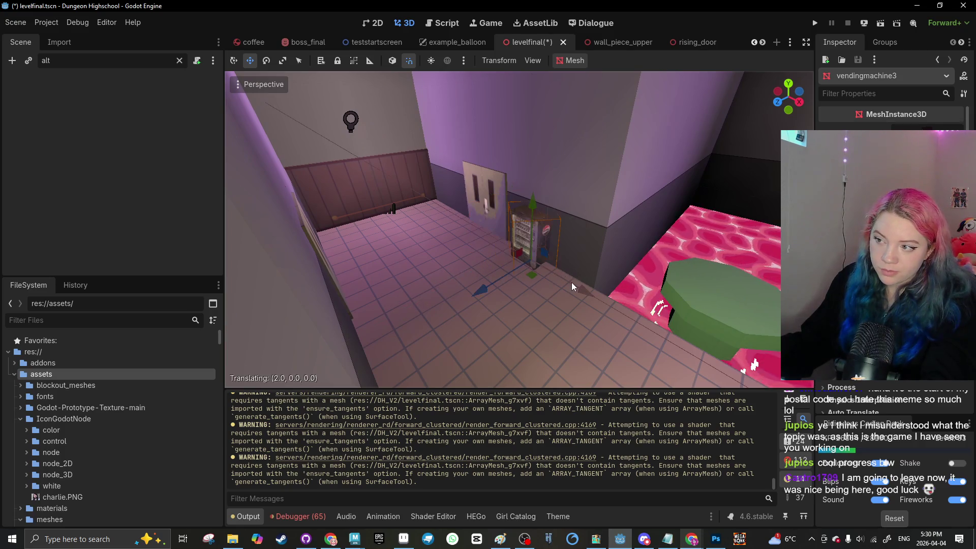
{"action": "mouse_move", "coordinate": [355, 289]}
{"action": "left_mouse_down"}
{"action": "mouse_move", "coordinate": [405, 322]}
{"action": "mouse_move", "coordinate": [539, 313]}
{"action": "mouse_move", "coordinate": [590, 288]}
{"action": "mouse_move", "coordinate": [526, 319]}
{"action": "mouse_move", "coordinate": [546, 324]}
{"action": "mouse_move", "coordinate": [469, 319]}
{"action": "left_mouse_up"}
{"action": "scroll", "coordinate": [546, 324], "scroll_direction": "up", "scroll_amount": 2}
{"action": "scroll", "coordinate": [469, 319], "scroll_direction": "up", "scroll_amount": 4}
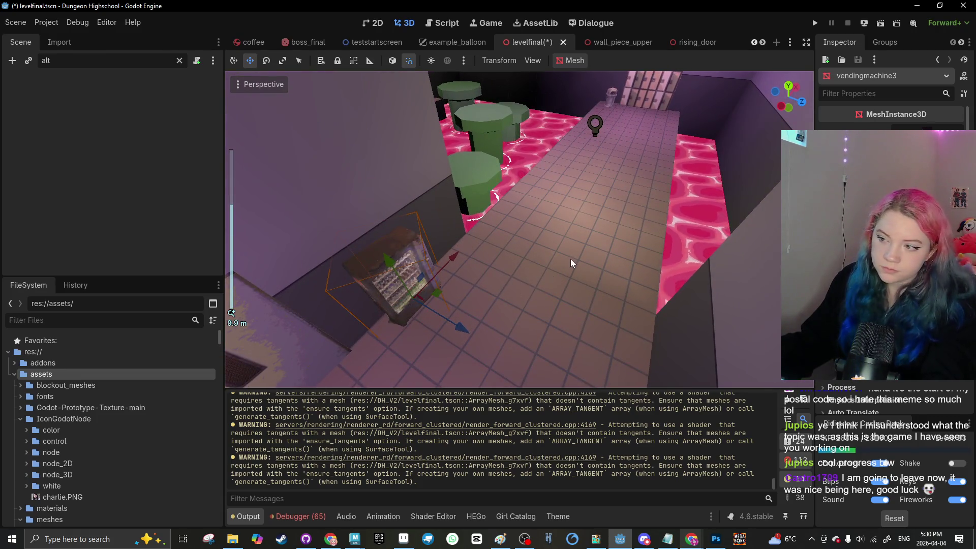
{"action": "left_click_drag", "start_coordinate": [368, 281], "coordinate": [756, 308]}
{"action": "key", "text": "ctrl+s"}
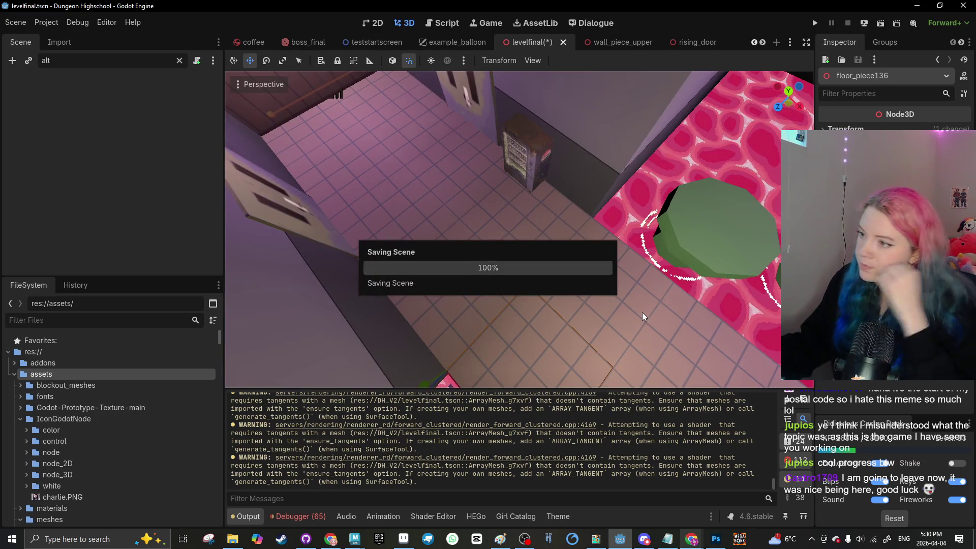
Step: Inspect the vending machine and its neighbouring floor piece head-on, then save again
{"action": "mouse_move", "coordinate": [462, 370]}
{"action": "left_mouse_down"}
{"action": "mouse_move", "coordinate": [566, 265]}
{"action": "mouse_move", "coordinate": [458, 207]}
{"action": "mouse_move", "coordinate": [484, 242]}
{"action": "left_mouse_up"}
{"action": "scroll", "coordinate": [484, 242], "scroll_direction": "down", "scroll_amount": 3}
{"action": "scroll", "coordinate": [484, 242], "scroll_direction": "up", "scroll_amount": 2}
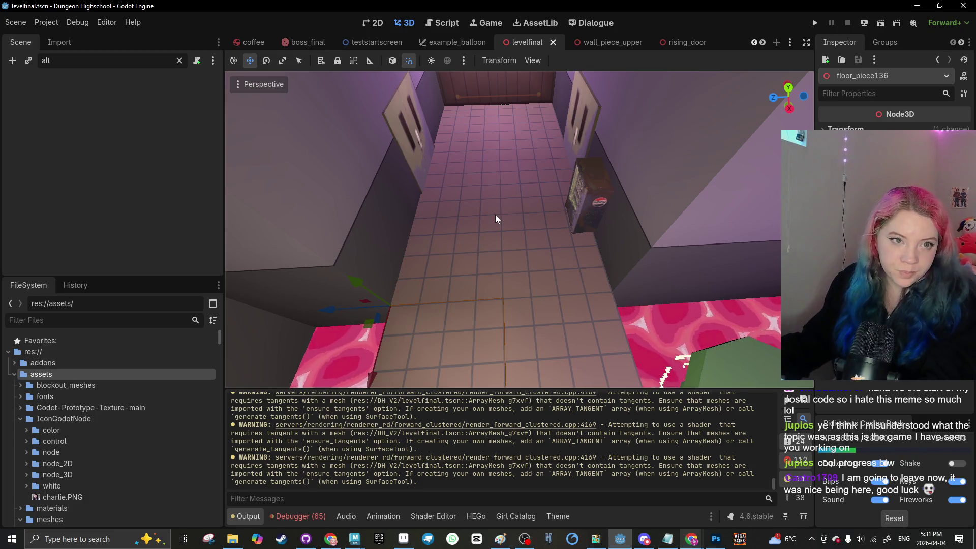
{"action": "scroll", "coordinate": [478, 236], "scroll_direction": "down", "scroll_amount": 2}
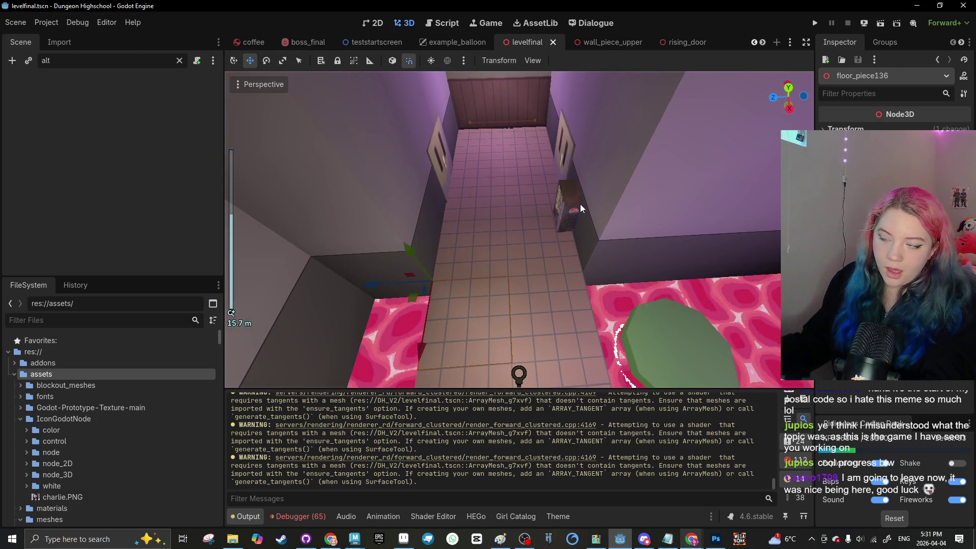
{"action": "left_click", "coordinate": [581, 203]}
{"action": "left_click", "coordinate": [481, 255]}
{"action": "key", "text": "ctrl+s"}
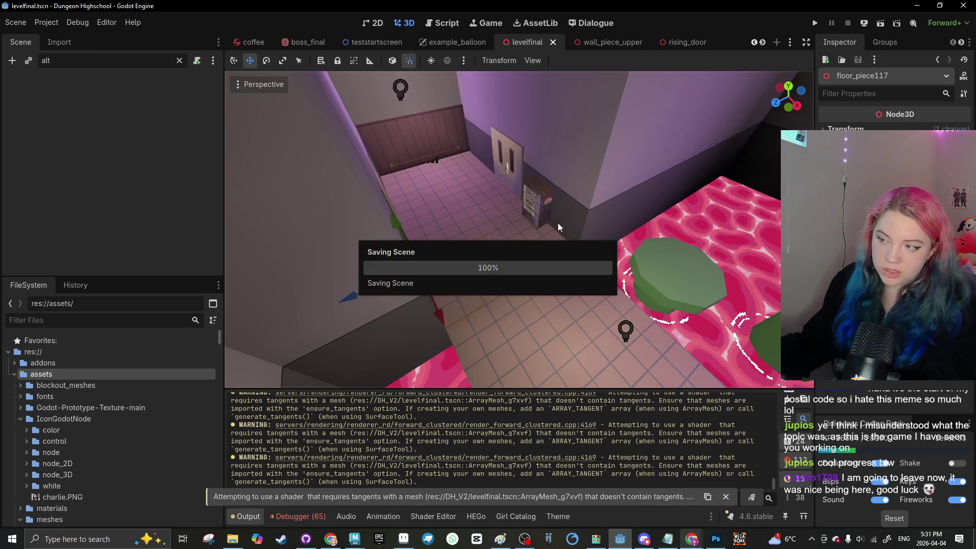
Step: Shift vendingmachine3 about 2 units along X on the corridor wall
{"action": "scroll", "coordinate": [474, 284], "scroll_direction": "down", "scroll_amount": 3}
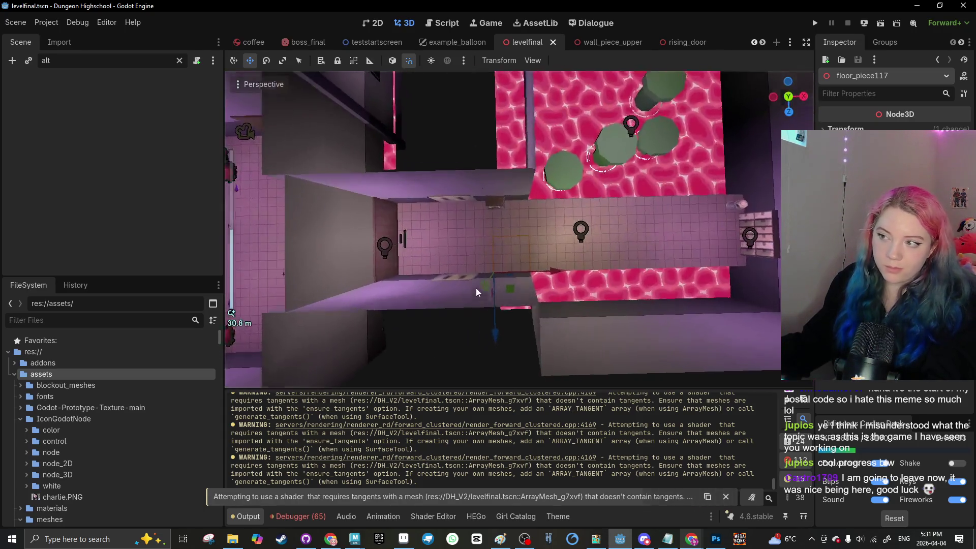
{"action": "scroll", "coordinate": [476, 288], "scroll_direction": "up", "scroll_amount": 2}
{"action": "left_click", "coordinate": [494, 208]}
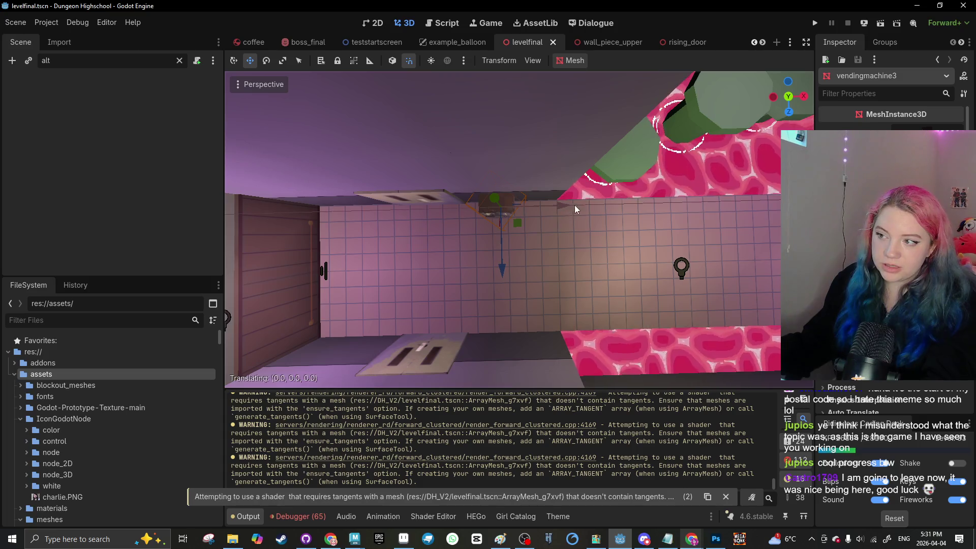
{"action": "left_click_drag", "start_coordinate": [575, 205], "coordinate": [561, 210]}
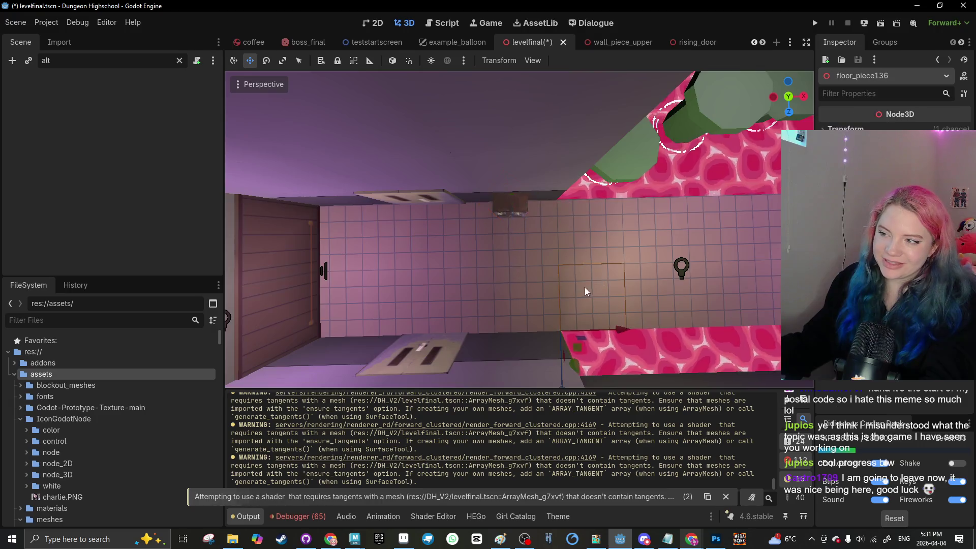
Step: Check floor_piece129 from several corridor angles and save the level
{"action": "left_click_drag", "start_coordinate": [585, 287], "coordinate": [521, 227]}
{"action": "mouse_move", "coordinate": [500, 283]}
{"action": "left_mouse_down"}
{"action": "mouse_move", "coordinate": [558, 244]}
{"action": "mouse_move", "coordinate": [497, 217]}
{"action": "mouse_move", "coordinate": [410, 240]}
{"action": "mouse_move", "coordinate": [505, 249]}
{"action": "mouse_move", "coordinate": [517, 219]}
{"action": "left_mouse_up"}
{"action": "left_click", "coordinate": [584, 256]}
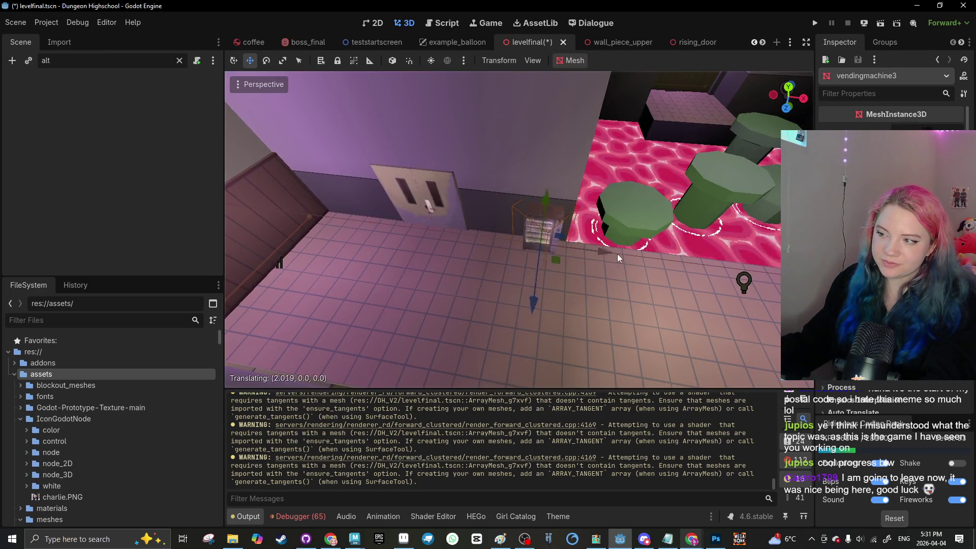
{"action": "left_click", "coordinate": [617, 256]}
{"action": "left_click_drag", "start_coordinate": [613, 285], "coordinate": [559, 246]}
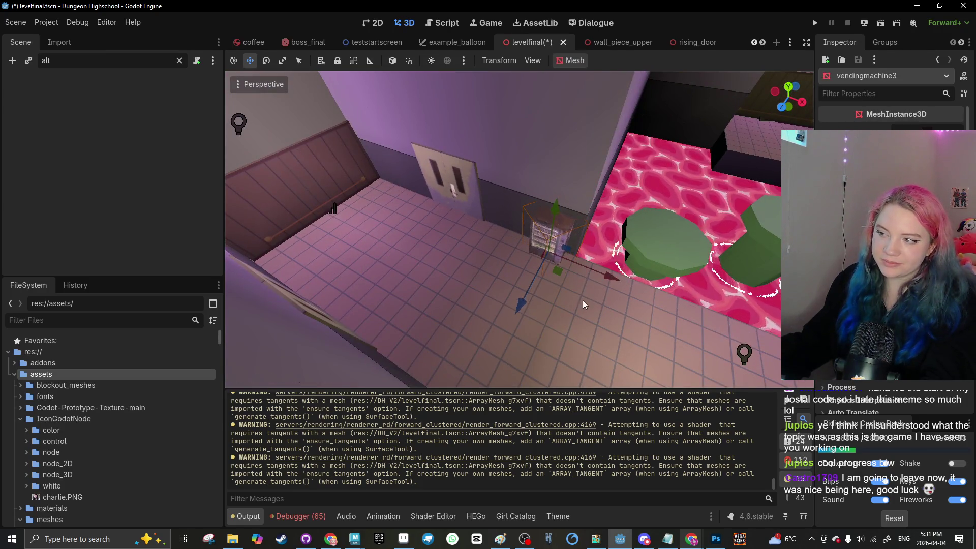
{"action": "left_click", "coordinate": [582, 304]}
{"action": "scroll", "coordinate": [580, 305], "scroll_direction": "down", "scroll_amount": 3}
{"action": "key", "text": "ctrl+s"}
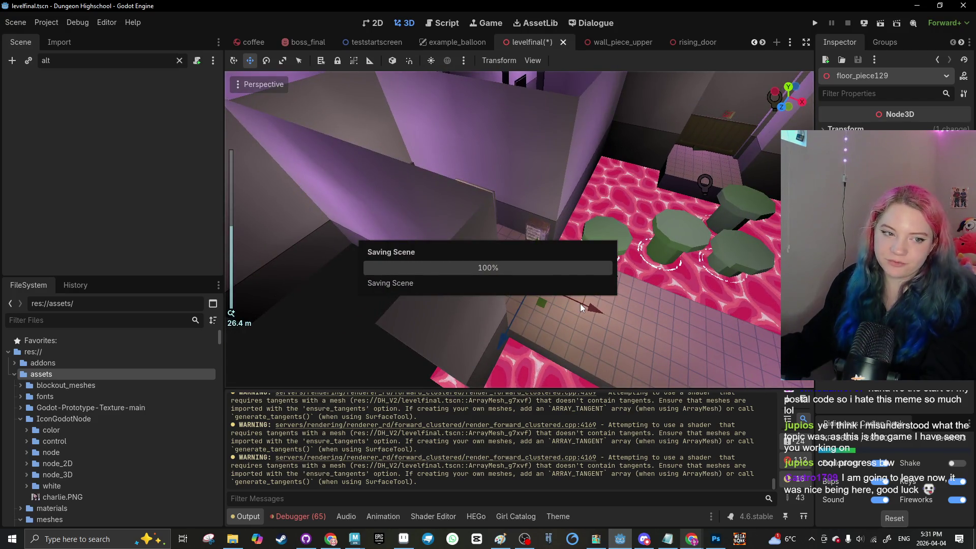
Step: Deselect the floor piece and reselect the vending machine from a new angle
{"action": "scroll", "coordinate": [581, 303], "scroll_direction": "down", "scroll_amount": 8}
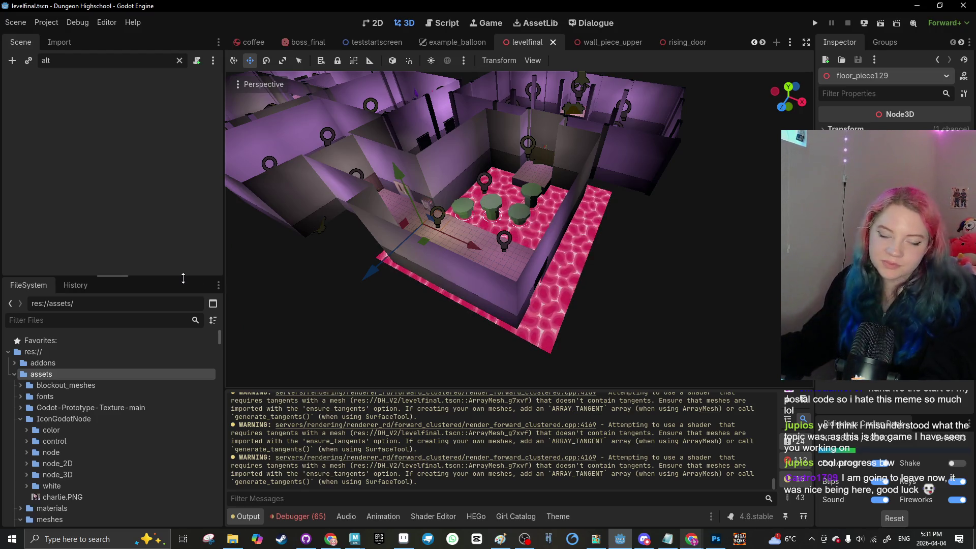
{"action": "left_click", "coordinate": [420, 355]}
{"action": "scroll", "coordinate": [458, 285], "scroll_direction": "up", "scroll_amount": 5}
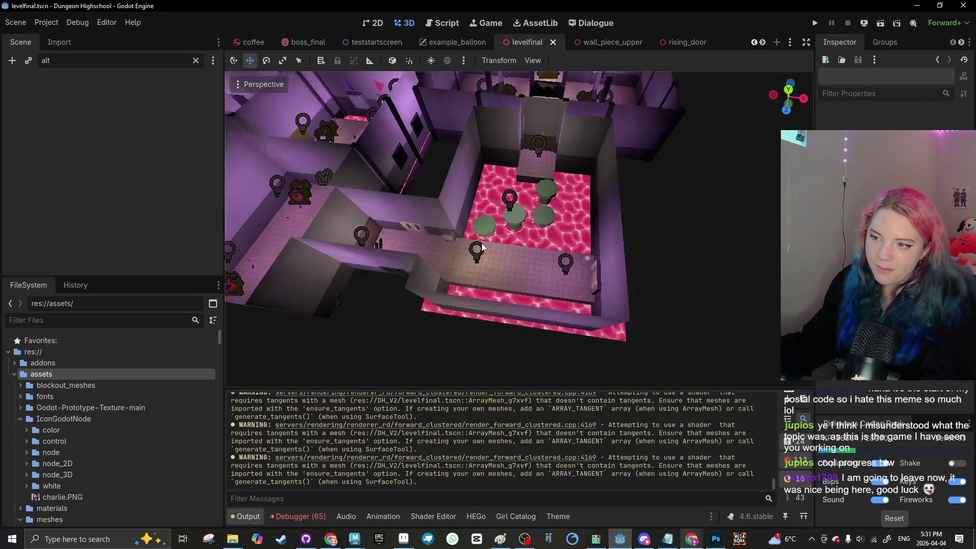
{"action": "mouse_move", "coordinate": [478, 239]}
{"action": "left_mouse_down"}
{"action": "mouse_move", "coordinate": [557, 276]}
{"action": "mouse_move", "coordinate": [570, 250]}
{"action": "mouse_move", "coordinate": [566, 299]}
{"action": "mouse_move", "coordinate": [494, 249]}
{"action": "mouse_move", "coordinate": [507, 275]}
{"action": "mouse_move", "coordinate": [459, 237]}
{"action": "mouse_move", "coordinate": [730, 294]}
{"action": "mouse_move", "coordinate": [615, 251]}
{"action": "mouse_move", "coordinate": [556, 213]}
{"action": "mouse_move", "coordinate": [550, 261]}
{"action": "mouse_move", "coordinate": [578, 264]}
{"action": "mouse_move", "coordinate": [383, 270]}
{"action": "mouse_move", "coordinate": [405, 288]}
{"action": "mouse_move", "coordinate": [459, 239]}
{"action": "left_mouse_up"}
{"action": "scroll", "coordinate": [460, 237], "scroll_direction": "up", "scroll_amount": 3}
{"action": "scroll", "coordinate": [555, 214], "scroll_direction": "up", "scroll_amount": 3}
{"action": "left_click", "coordinate": [495, 214]}
Step: Move exit_door_mesh2 about 4.16 units along X, then review the hallway
{"action": "left_click", "coordinate": [384, 270]}
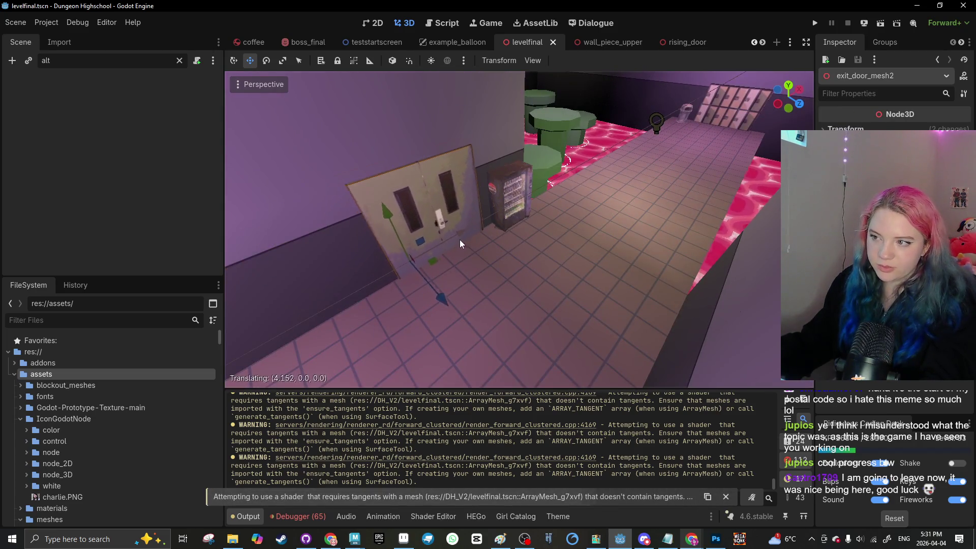
{"action": "left_click", "coordinate": [543, 279]}
{"action": "mouse_move", "coordinate": [543, 279]}
{"action": "left_mouse_down"}
{"action": "mouse_move", "coordinate": [670, 306]}
{"action": "mouse_move", "coordinate": [598, 277]}
{"action": "mouse_move", "coordinate": [579, 296]}
{"action": "mouse_move", "coordinate": [571, 337]}
{"action": "mouse_move", "coordinate": [542, 333]}
{"action": "mouse_move", "coordinate": [512, 310]}
{"action": "mouse_move", "coordinate": [533, 298]}
{"action": "left_mouse_up"}
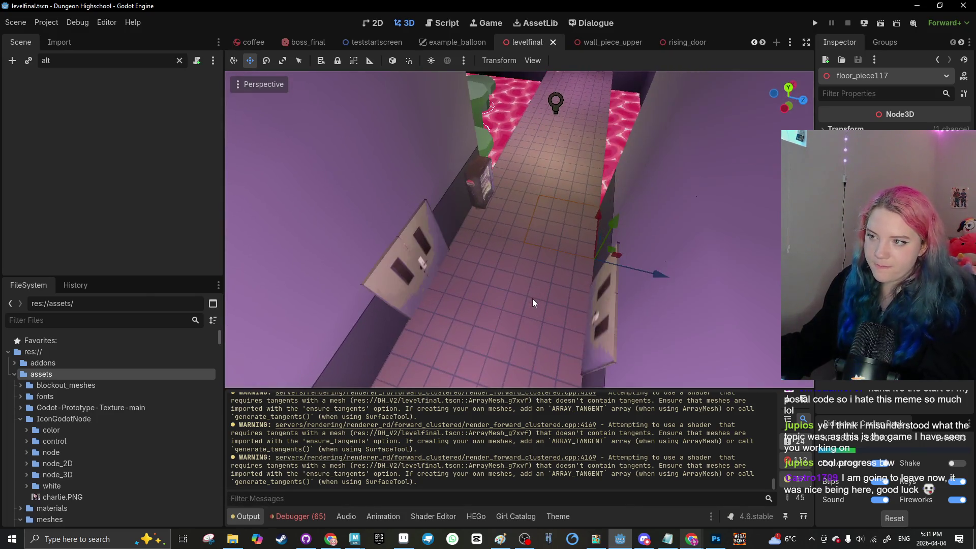
{"action": "left_click", "coordinate": [463, 293]}
{"action": "scroll", "coordinate": [463, 293], "scroll_direction": "down", "scroll_amount": 5}
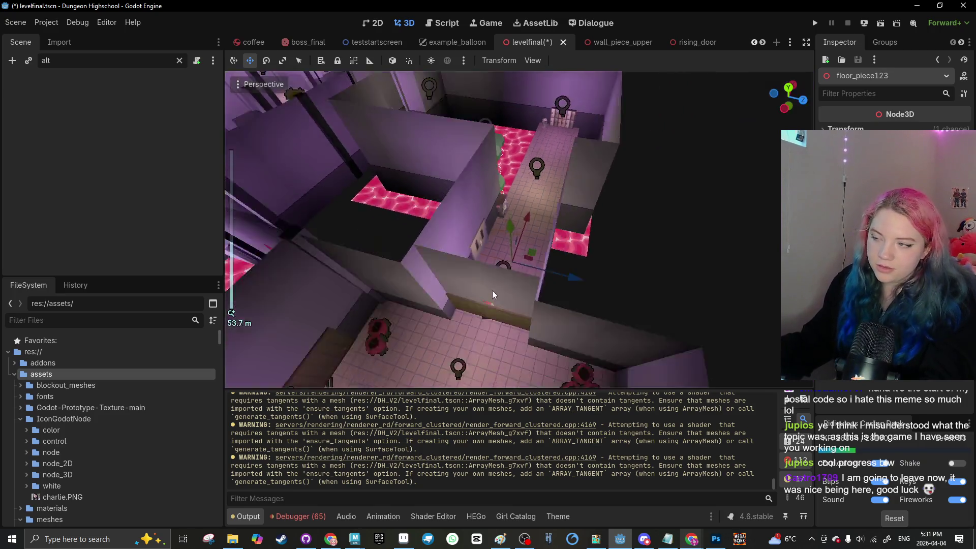
{"action": "mouse_move", "coordinate": [624, 245]}
{"action": "left_mouse_down"}
{"action": "mouse_move", "coordinate": [614, 288]}
{"action": "mouse_move", "coordinate": [428, 268]}
{"action": "mouse_move", "coordinate": [365, 327]}
{"action": "mouse_move", "coordinate": [340, 305]}
{"action": "mouse_move", "coordinate": [506, 285]}
{"action": "mouse_move", "coordinate": [487, 281]}
{"action": "mouse_move", "coordinate": [616, 184]}
{"action": "mouse_move", "coordinate": [671, 228]}
{"action": "mouse_move", "coordinate": [568, 202]}
{"action": "mouse_move", "coordinate": [399, 289]}
{"action": "left_mouse_up"}
{"action": "scroll", "coordinate": [456, 305], "scroll_direction": "up", "scroll_amount": 2}
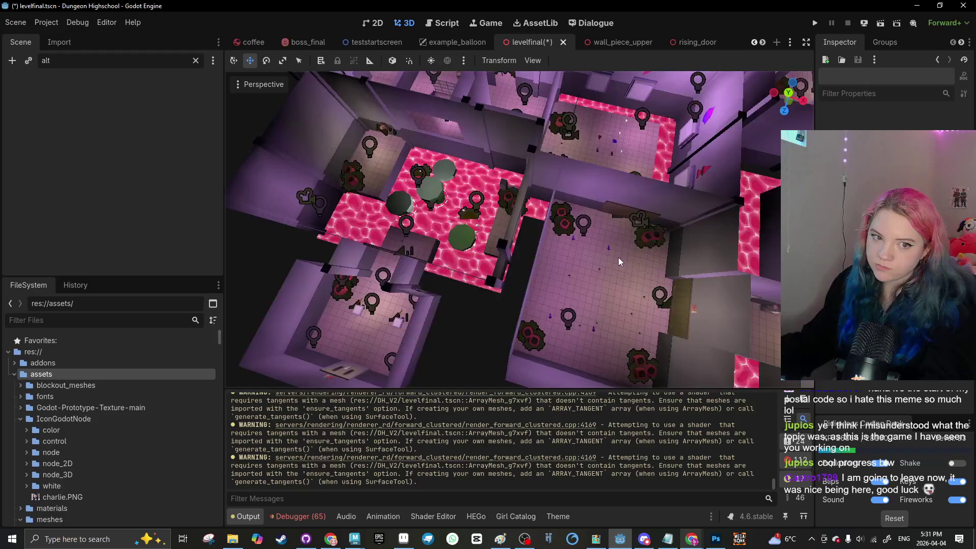
{"action": "scroll", "coordinate": [619, 262], "scroll_direction": "down", "scroll_amount": 10}
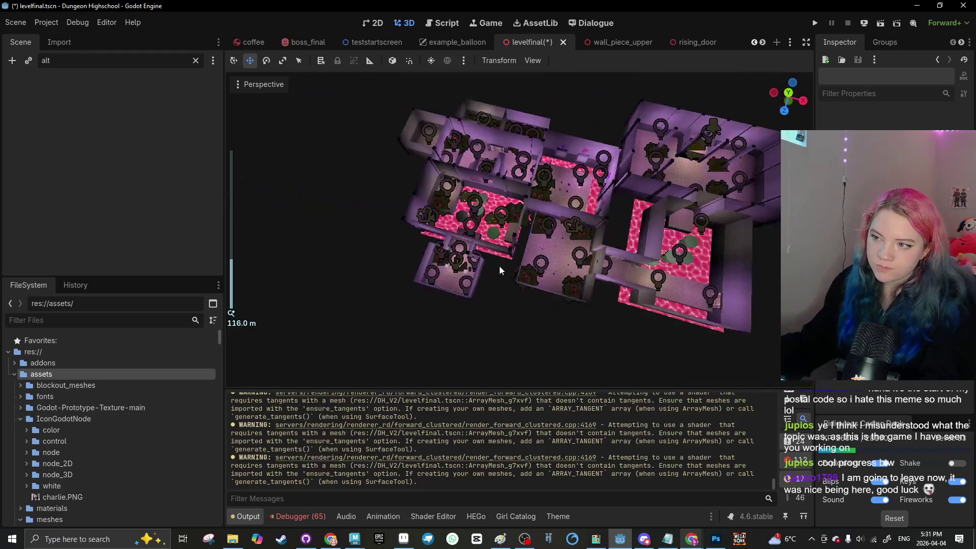
Step: Save the level scene and orbit the viewport over the lava and tiled rooms
{"action": "key", "text": "ctrl+s"}
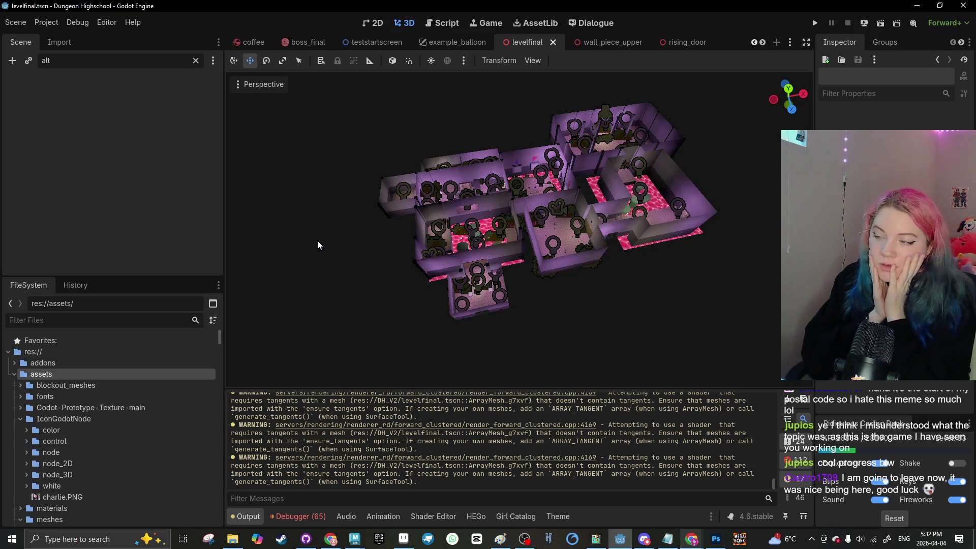
{"action": "scroll", "coordinate": [610, 239], "scroll_direction": "up", "scroll_amount": 15}
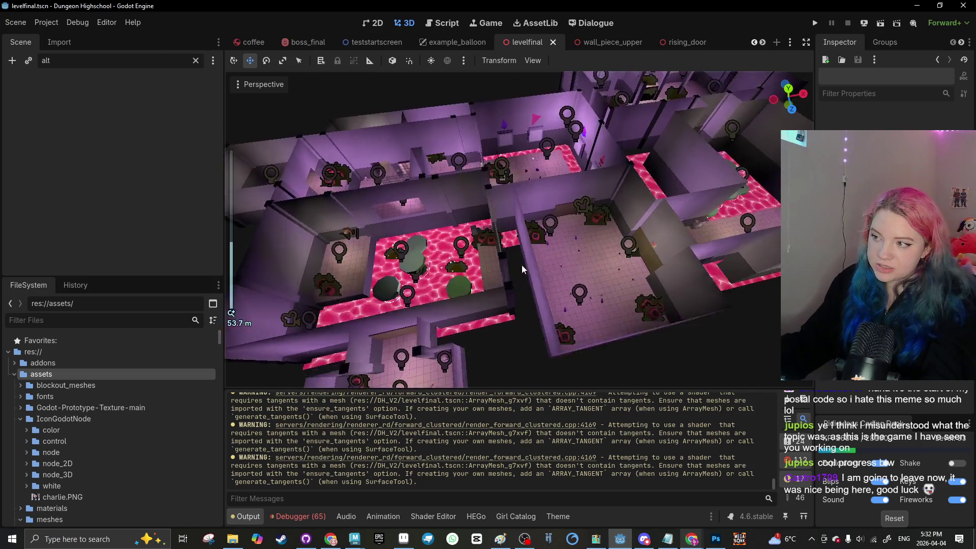
{"action": "left_click_drag", "start_coordinate": [610, 239], "coordinate": [427, 258]}
{"action": "scroll", "coordinate": [541, 249], "scroll_direction": "up", "scroll_amount": 5}
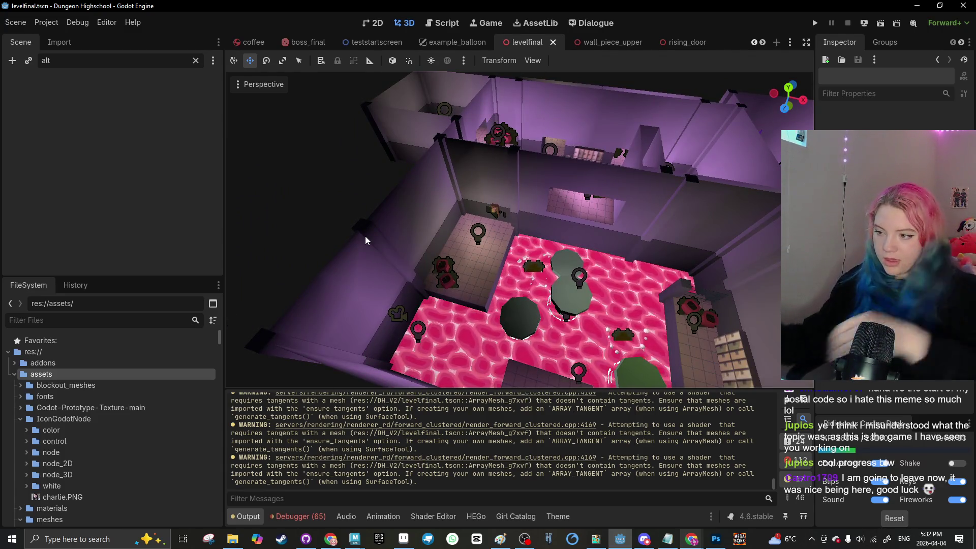
{"action": "scroll", "coordinate": [366, 240], "scroll_direction": "down", "scroll_amount": 5}
{"action": "left_click_drag", "start_coordinate": [366, 240], "coordinate": [497, 273]}
{"action": "scroll", "coordinate": [497, 273], "scroll_direction": "up", "scroll_amount": 5}
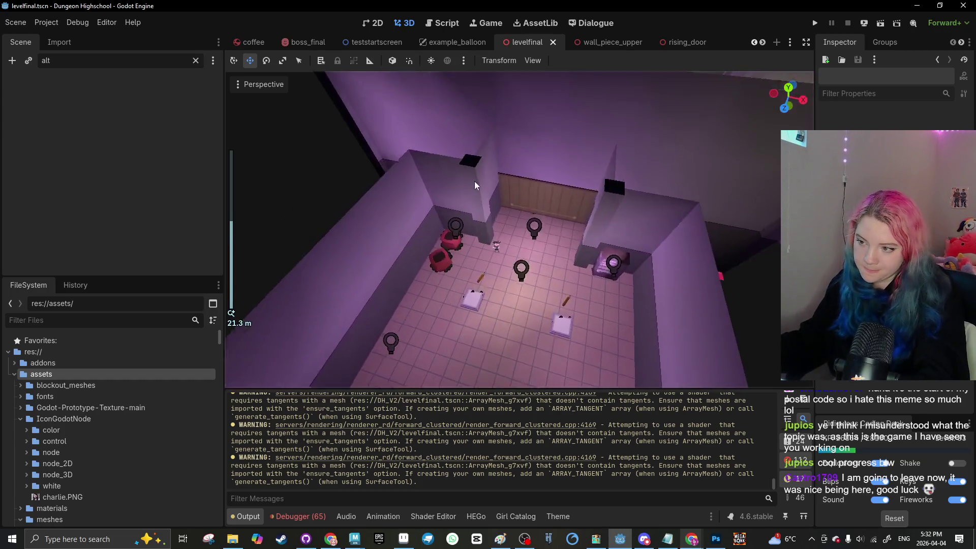
{"action": "scroll", "coordinate": [570, 209], "scroll_direction": "down", "scroll_amount": 2}
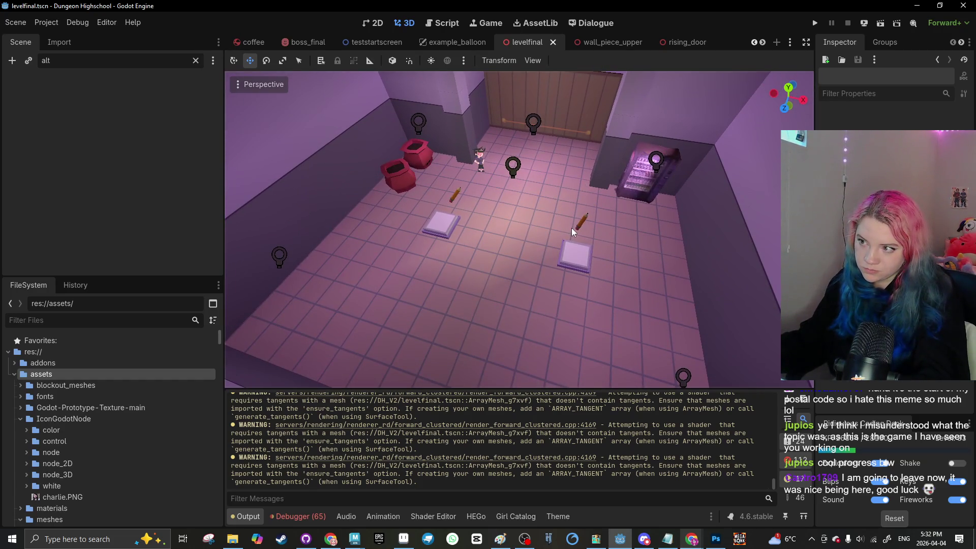
{"action": "mouse_move", "coordinate": [571, 209]}
{"action": "left_mouse_down"}
{"action": "mouse_move", "coordinate": [505, 221]}
{"action": "mouse_move", "coordinate": [420, 211]}
{"action": "mouse_move", "coordinate": [540, 247]}
{"action": "mouse_move", "coordinate": [416, 313]}
{"action": "mouse_move", "coordinate": [526, 304]}
{"action": "left_mouse_up"}
{"action": "scroll", "coordinate": [451, 215], "scroll_direction": "down", "scroll_amount": 3}
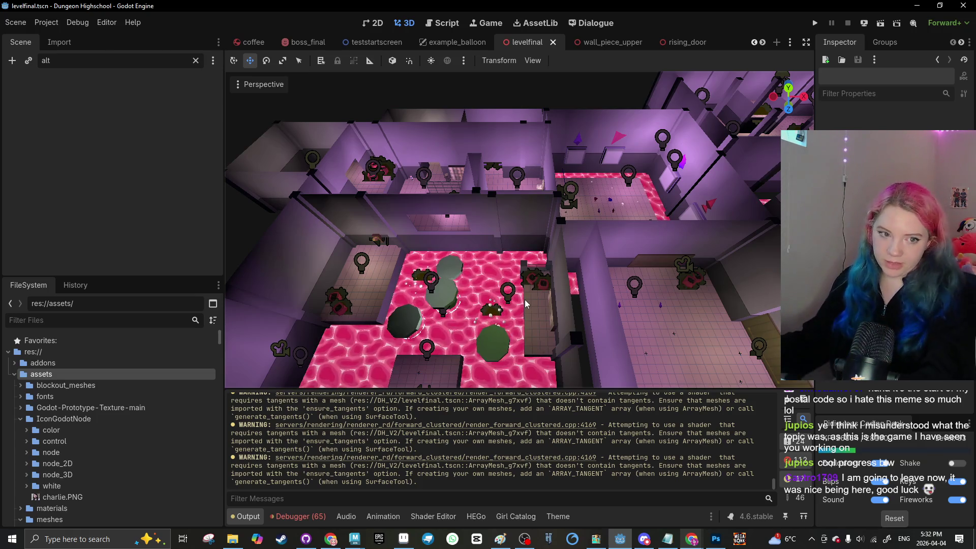
{"action": "scroll", "coordinate": [526, 304], "scroll_direction": "down", "scroll_amount": 5}
{"action": "mouse_move", "coordinate": [525, 304]}
{"action": "left_mouse_down"}
{"action": "mouse_move", "coordinate": [349, 240]}
{"action": "mouse_move", "coordinate": [510, 280]}
{"action": "left_mouse_up"}
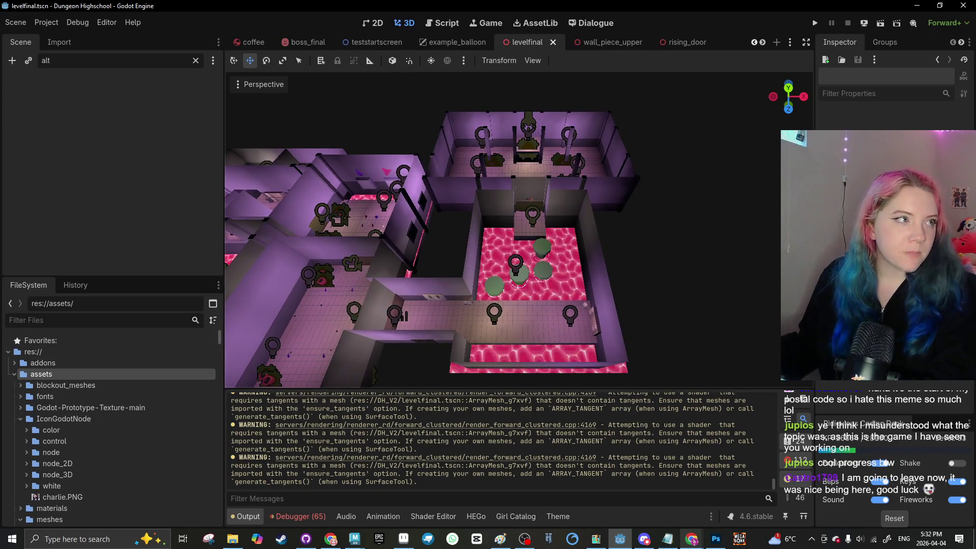
Step: Bring the YouTube browser forward and maximize it over the Godot editor
{"action": "key", "text": "alt+Tab"}
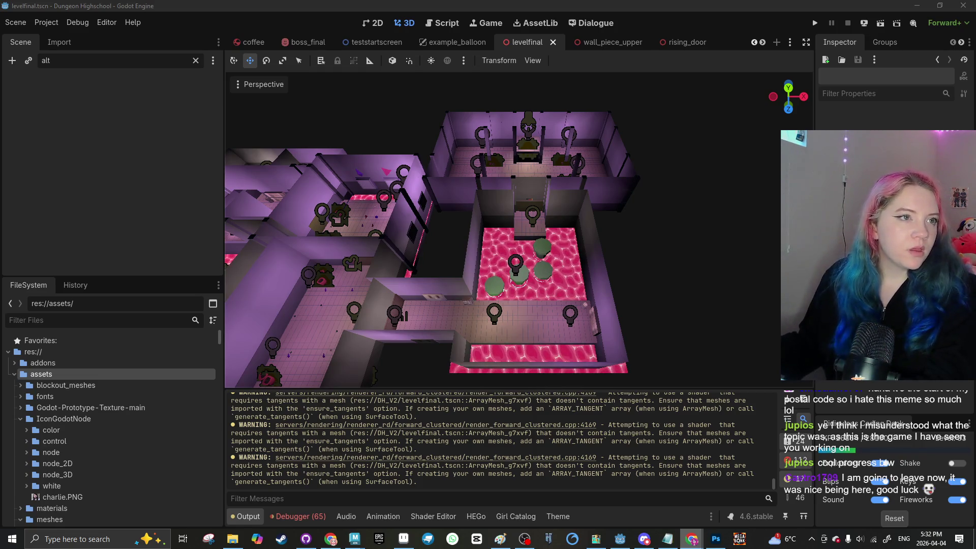
{"action": "key", "text": "alt+Tab"}
{"action": "mouse_move", "coordinate": [435, 323]}
{"action": "left_mouse_down"}
{"action": "mouse_move", "coordinate": [337, 148]}
{"action": "mouse_move", "coordinate": [316, 3]}
{"action": "left_mouse_up"}
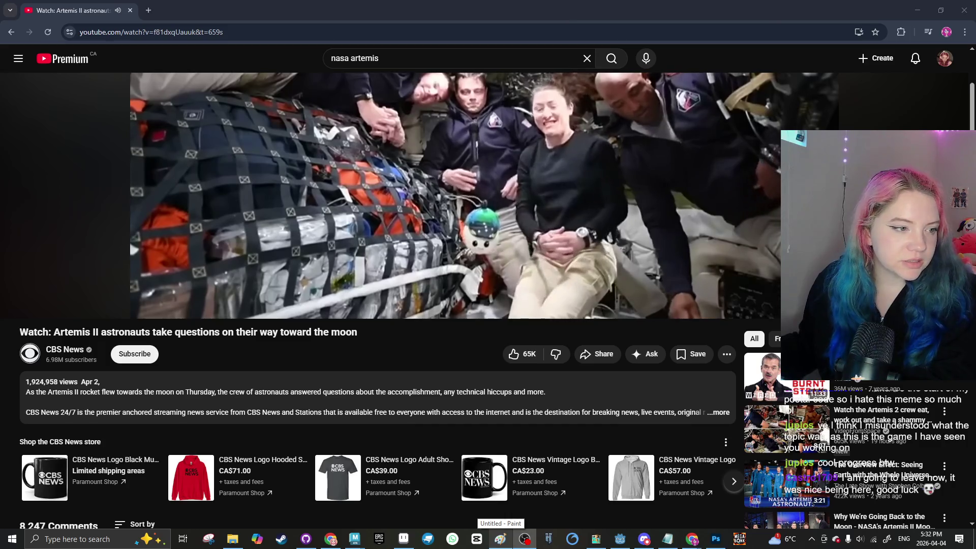
Step: Let the CBS Artemis II astronaut Q&A video play, then scroll back up to the full player
{"action": "mouse_move", "coordinate": [692, 538]}
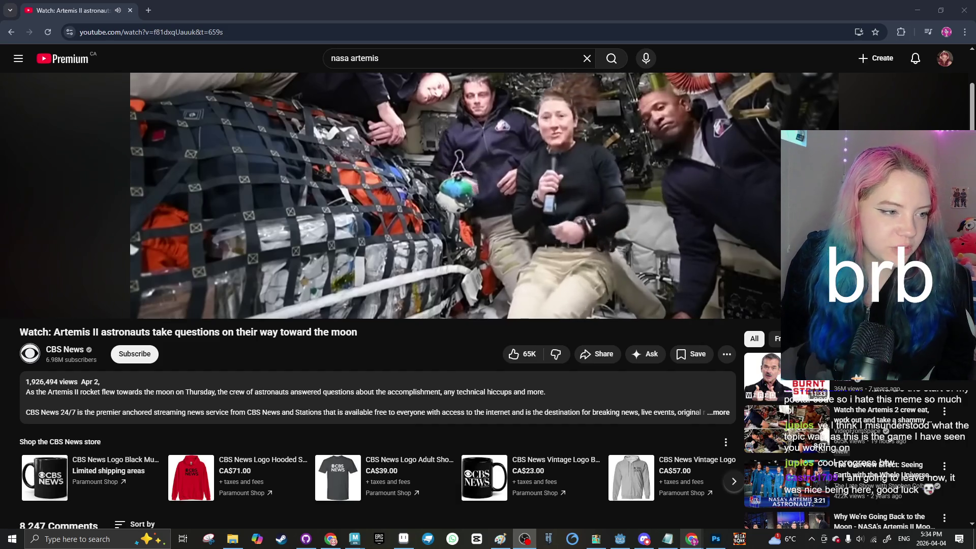
{"action": "scroll", "coordinate": [520, 287], "scroll_direction": "up", "scroll_amount": 3}
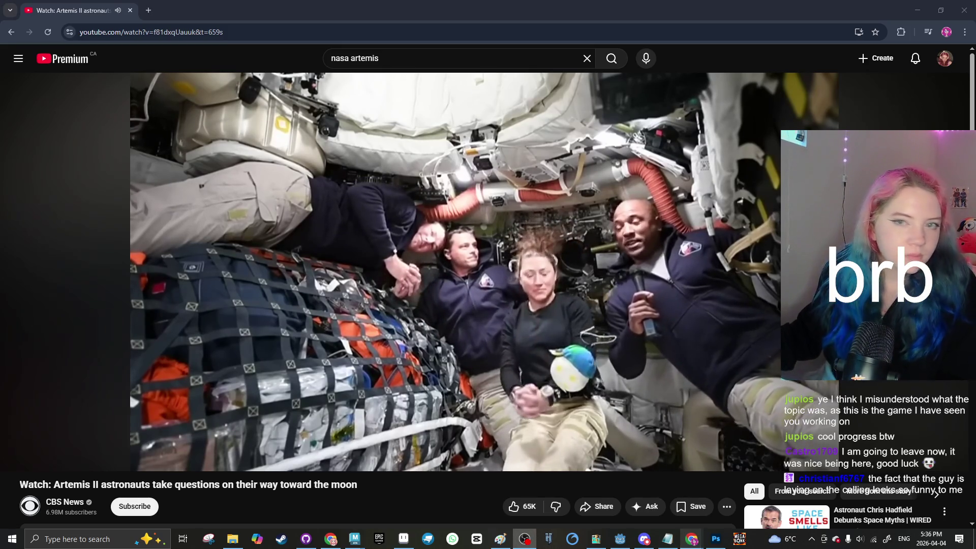
Step: Rerun the 'nasa artemis' search and open FOX 13 Seattle's Artemis II live stream
{"action": "mouse_move", "coordinate": [56, 445]}
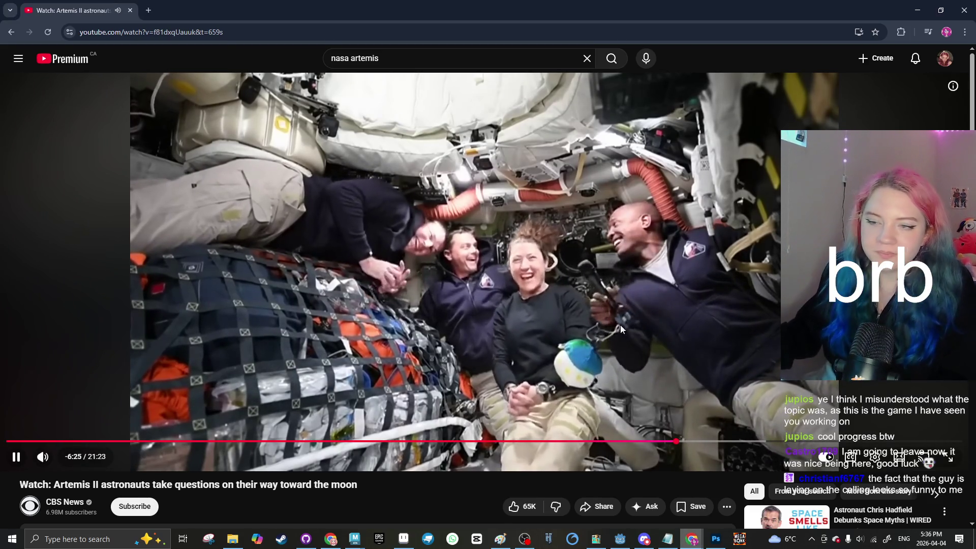
{"action": "scroll", "coordinate": [341, 315], "scroll_direction": "down", "scroll_amount": 3}
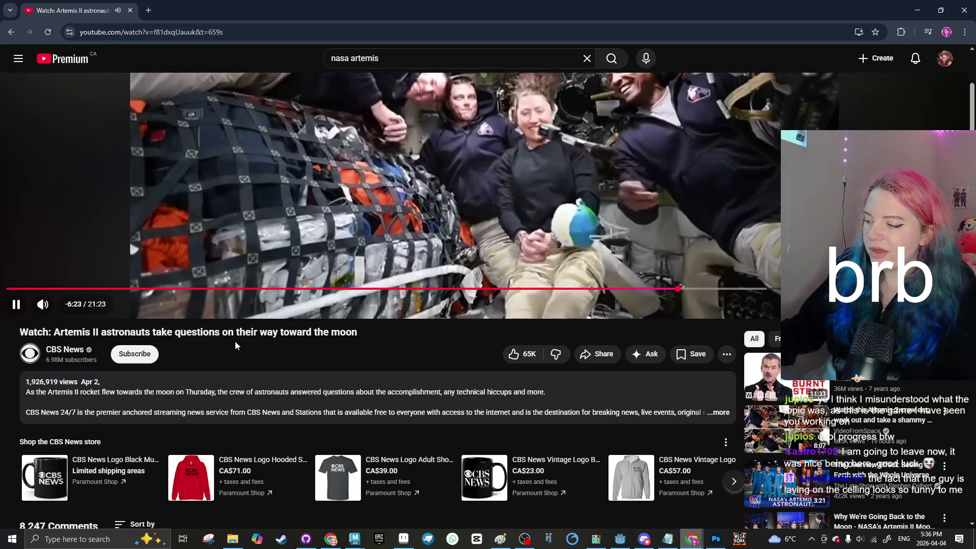
{"action": "left_click", "coordinate": [384, 56]}
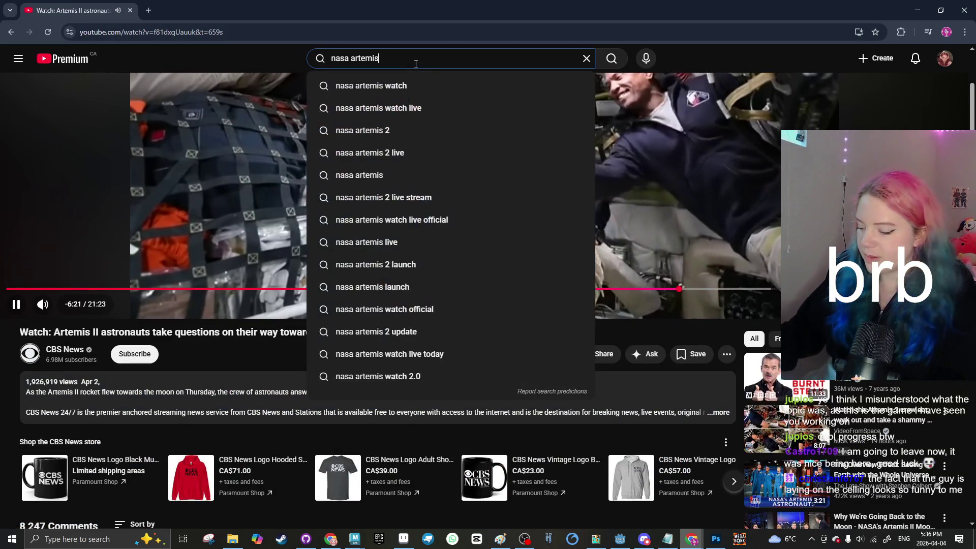
{"action": "key", "text": "Return"}
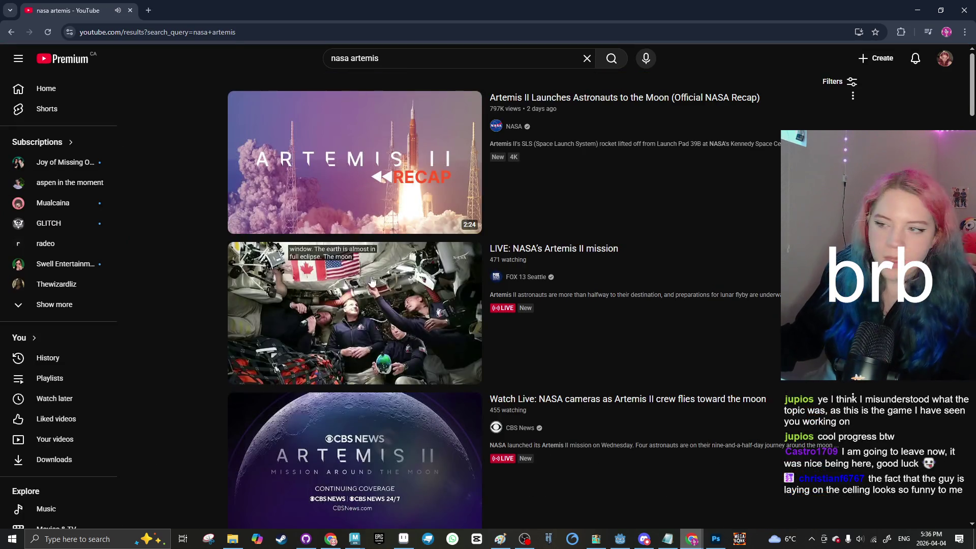
{"action": "left_click", "coordinate": [387, 295]}
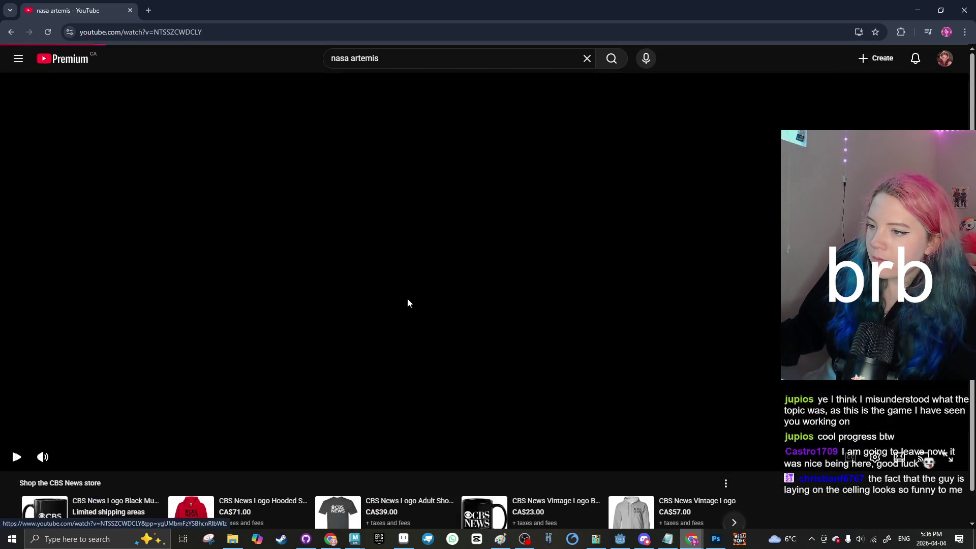
Step: Expand the FOX 13 live stream's full description and scroll through the page
{"action": "scroll", "coordinate": [145, 420], "scroll_direction": "down", "scroll_amount": 2}
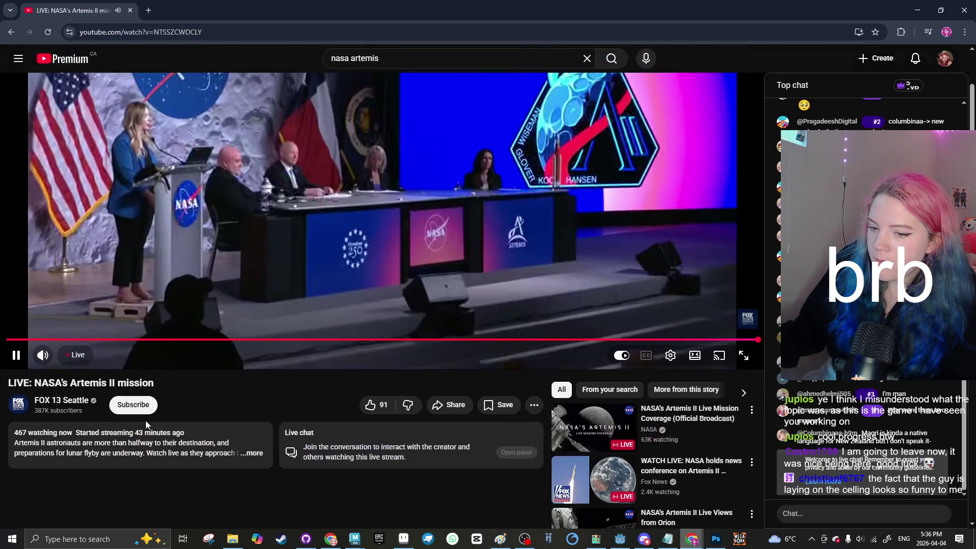
{"action": "left_click", "coordinate": [264, 454]}
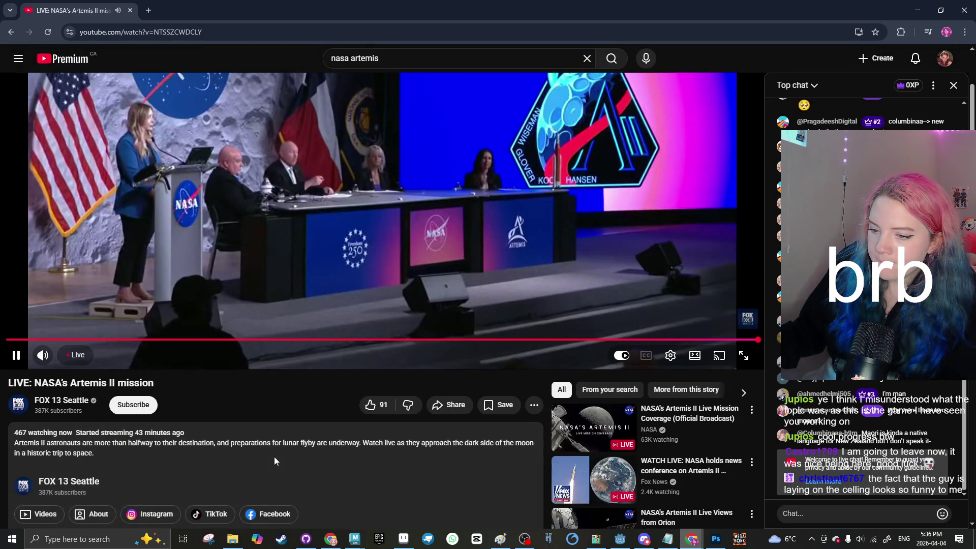
{"action": "scroll", "coordinate": [274, 456], "scroll_direction": "up", "scroll_amount": 2}
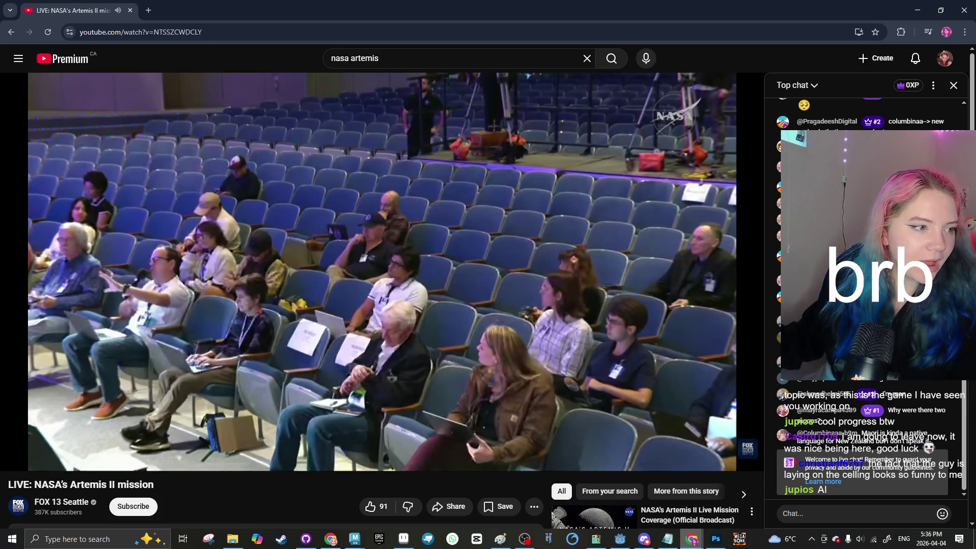
{"action": "key", "text": "alt+Tab"}
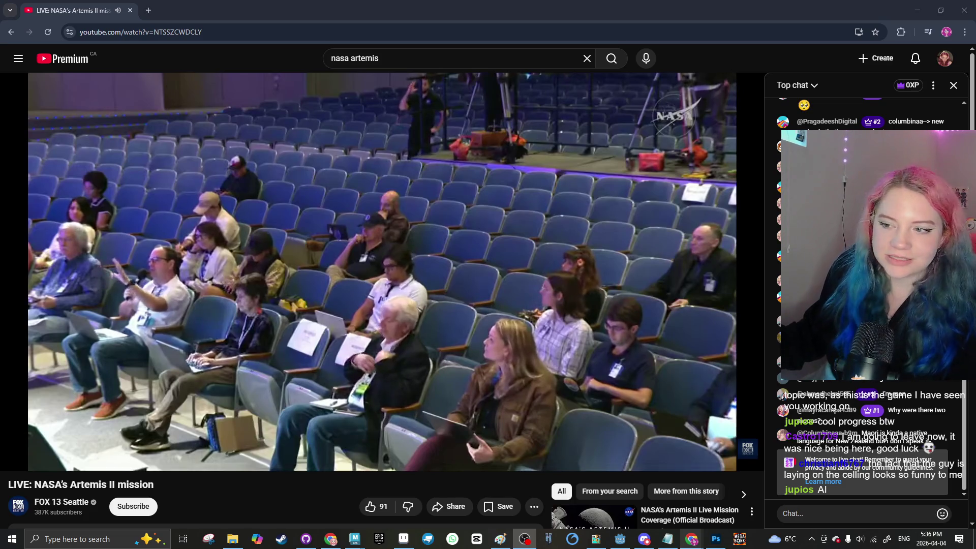
{"action": "scroll", "coordinate": [420, 284], "scroll_direction": "down", "scroll_amount": 3}
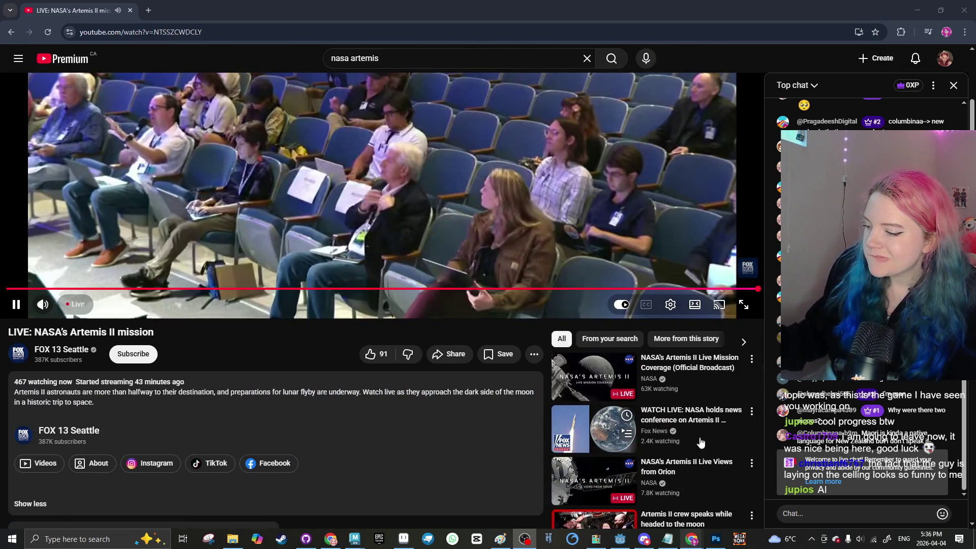
{"action": "scroll", "coordinate": [590, 431], "scroll_direction": "down", "scroll_amount": 2}
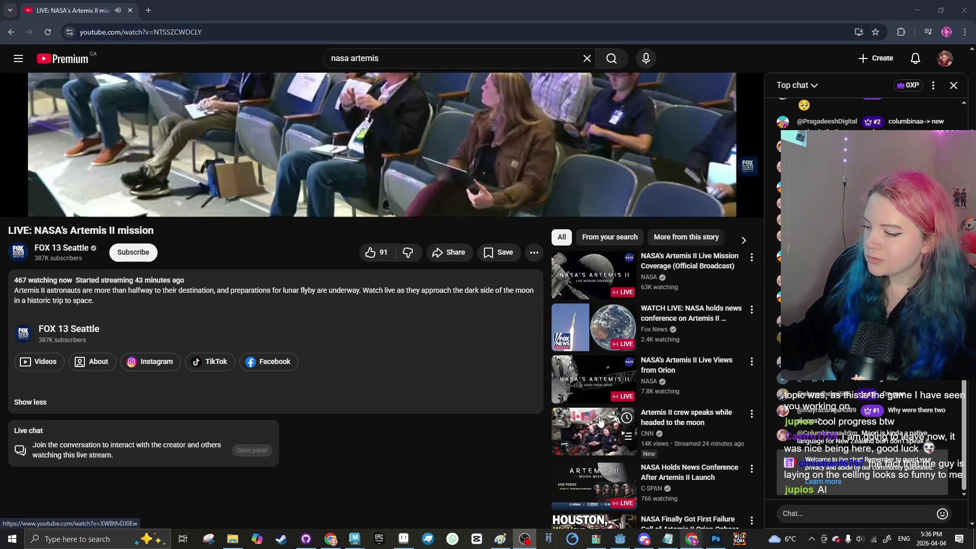
Step: Open 'NASA's Artemis II Live Mission Coverage (Official Broadcast)' from the sidebar recommendations
{"action": "left_click", "coordinate": [619, 268]}
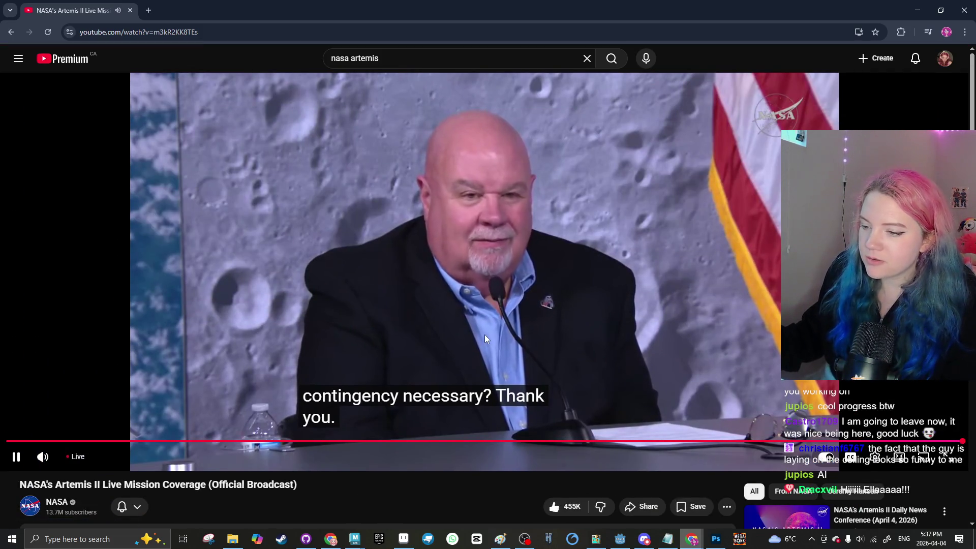
{"action": "scroll", "coordinate": [492, 328], "scroll_direction": "down", "scroll_amount": 2}
{"action": "scroll", "coordinate": [493, 328], "scroll_direction": "down", "scroll_amount": 1}
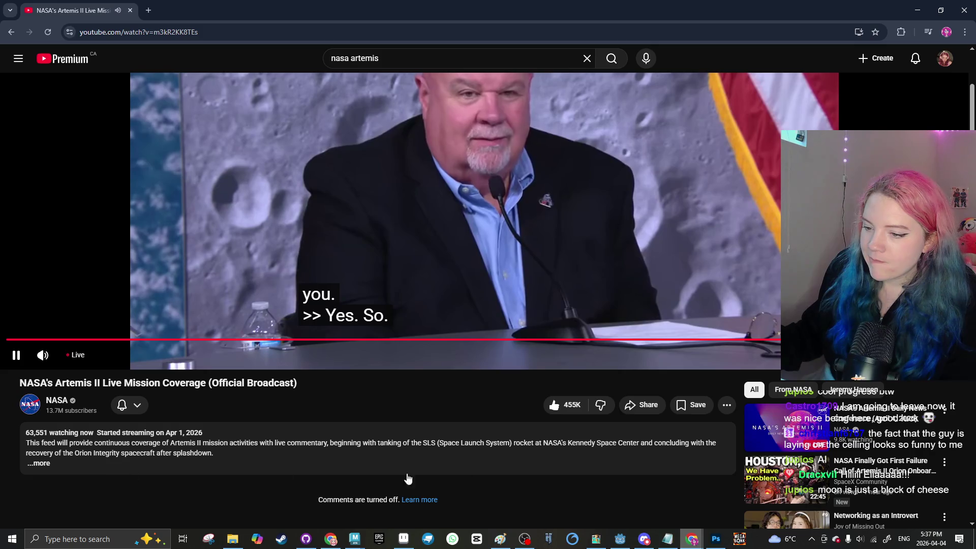
{"action": "scroll", "coordinate": [224, 377], "scroll_direction": "up", "scroll_amount": 2}
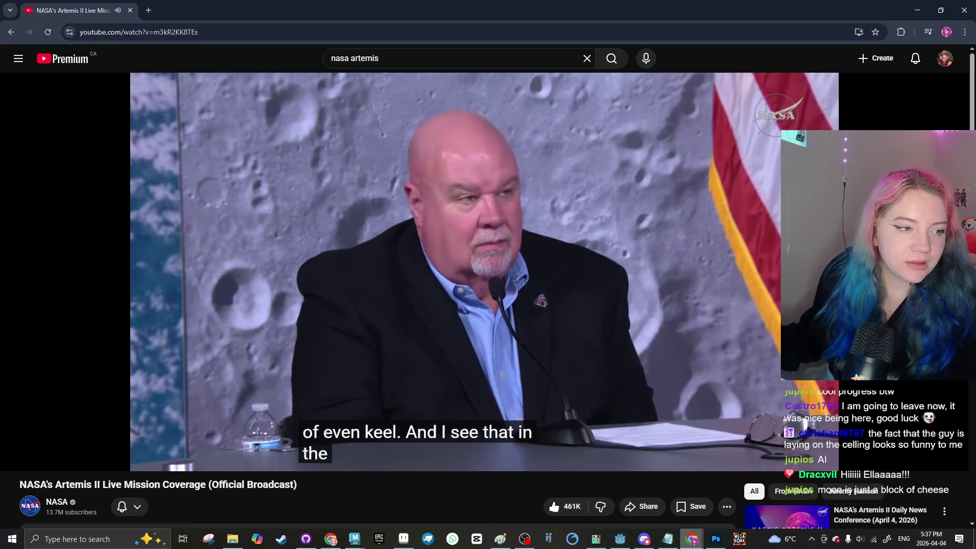
{"action": "key", "text": "alt+Tab"}
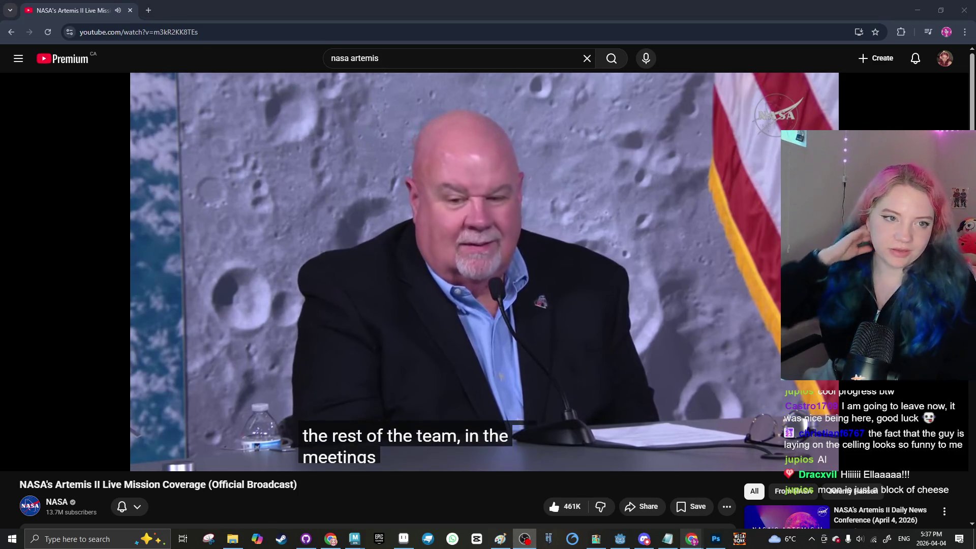
{"action": "mouse_move", "coordinate": [320, 443]}
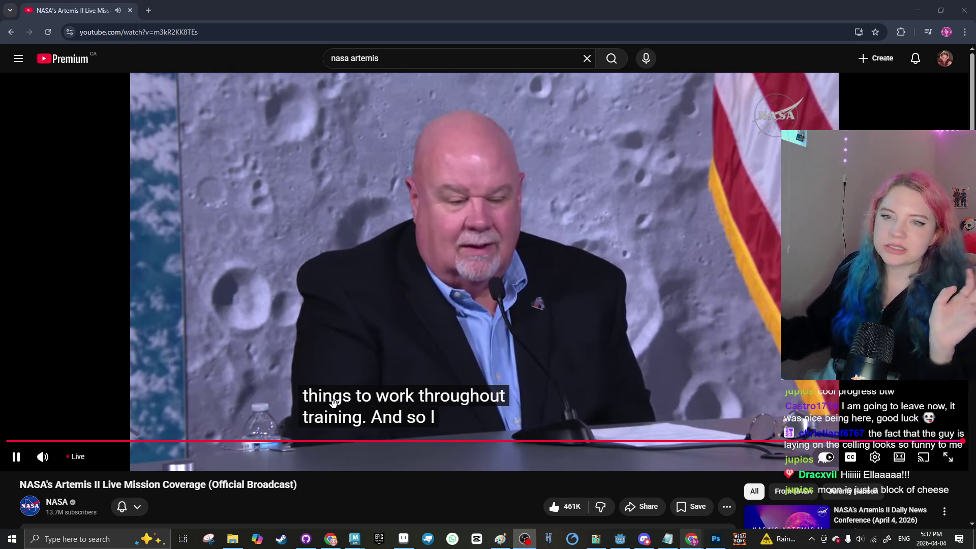
Step: Search for 'stampylong nose moon' and open 'Minecraft Xbox - Trip To The Moon [85]'
{"action": "left_click", "coordinate": [322, 301]}
{"action": "key", "text": "slash"}
{"action": "type", "text": "st"}
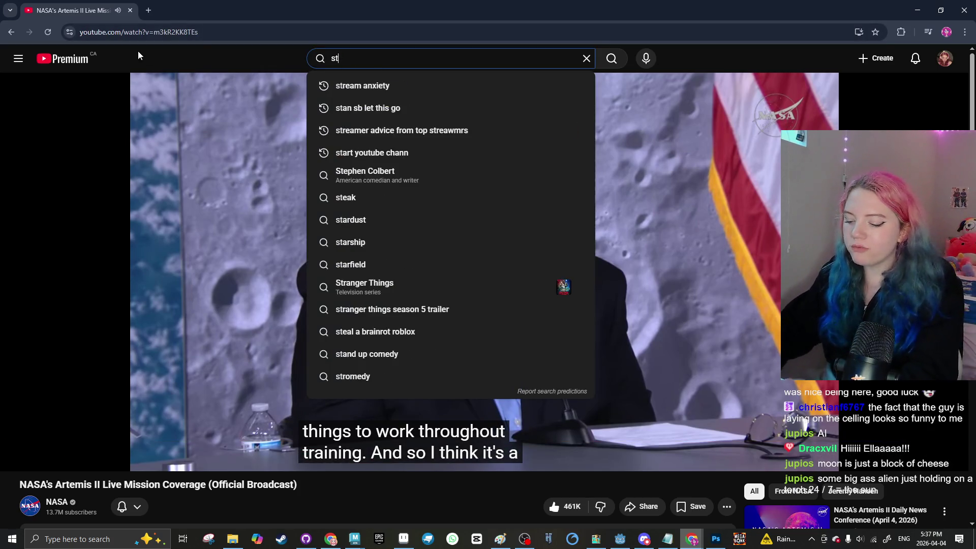
{"action": "type", "text": "ampy"}
{"action": "key", "text": "BackSpace"}
{"action": "key", "text": "BackSpace"}
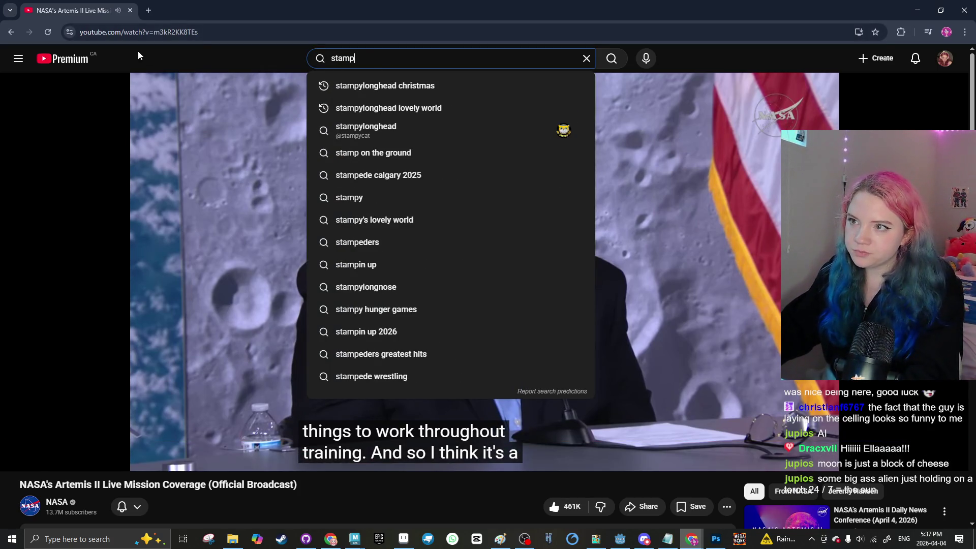
{"action": "type", "text": "ylong nose "}
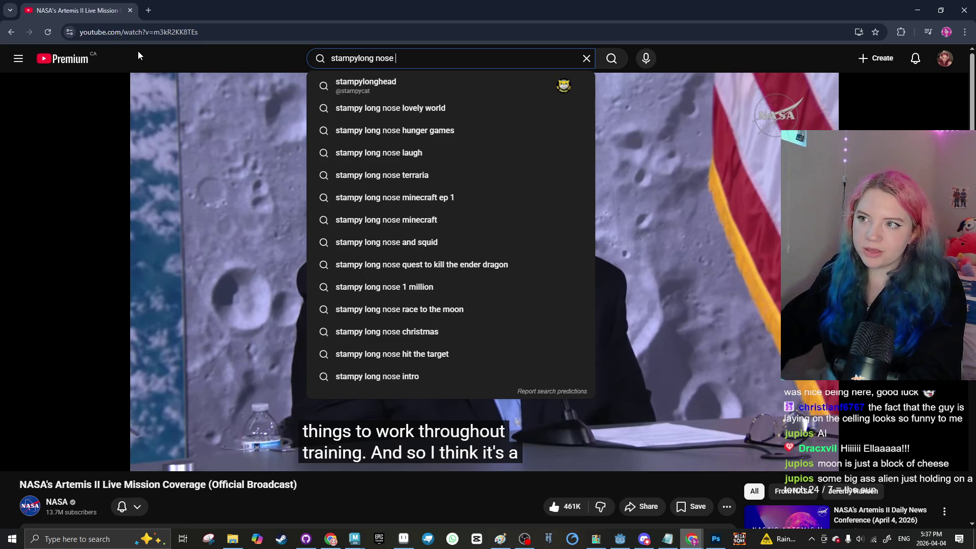
{"action": "type", "text": "moon"}
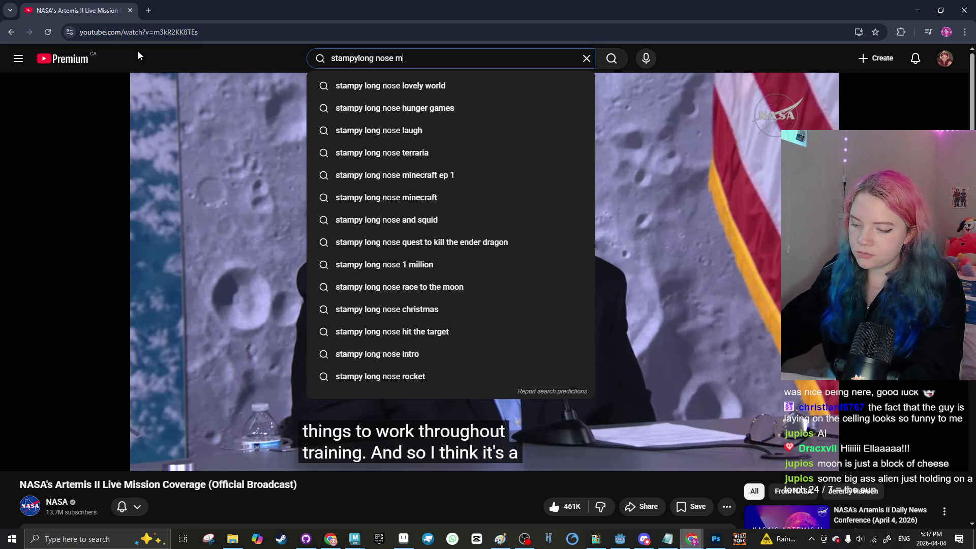
{"action": "key", "text": "Return"}
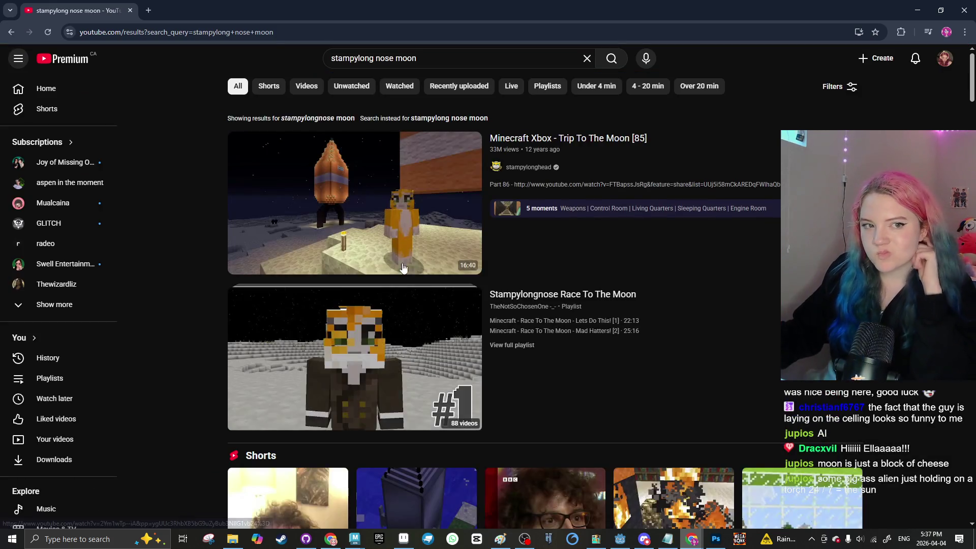
{"action": "left_click", "coordinate": [389, 232]}
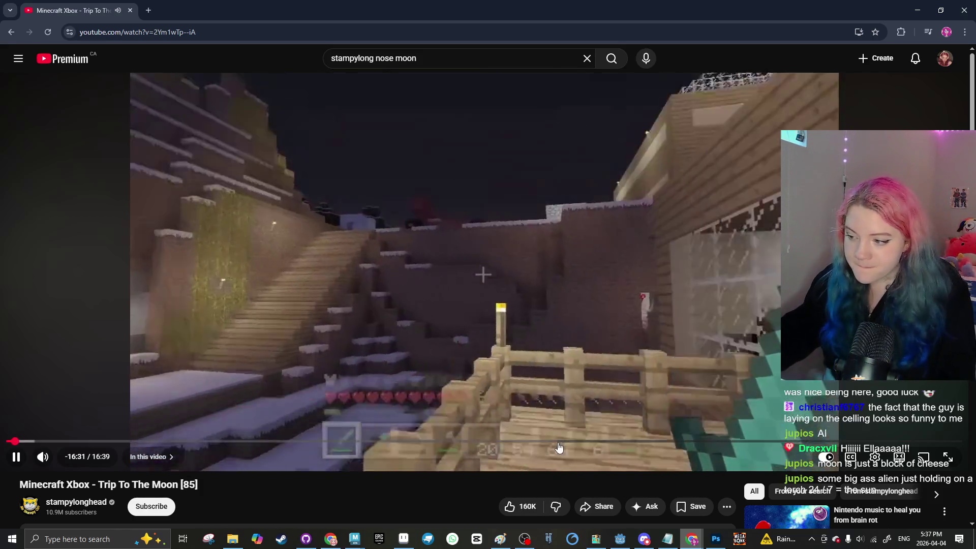
Step: Skip ahead in the Trip To The Moon video to the moon-surface scene
{"action": "left_click", "coordinate": [559, 442]}
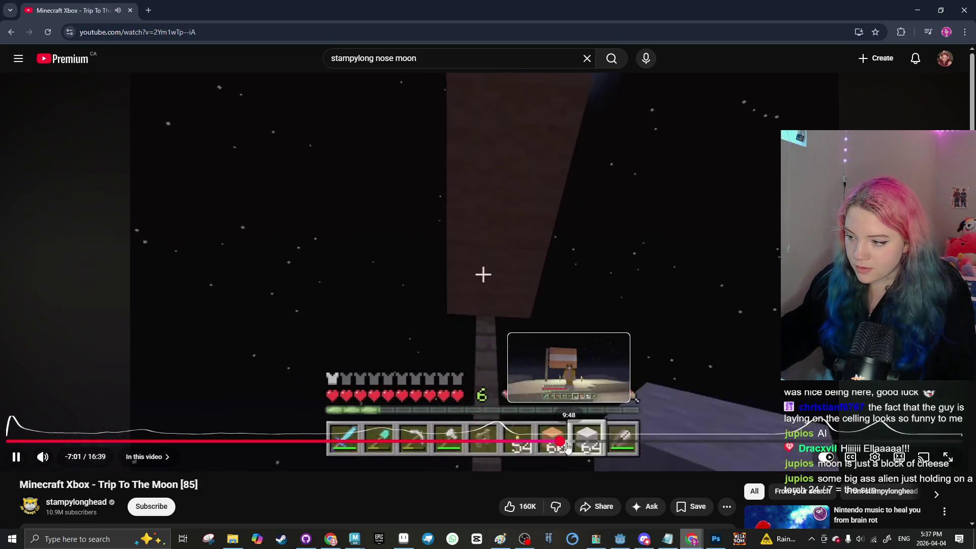
{"action": "left_click", "coordinate": [583, 441]}
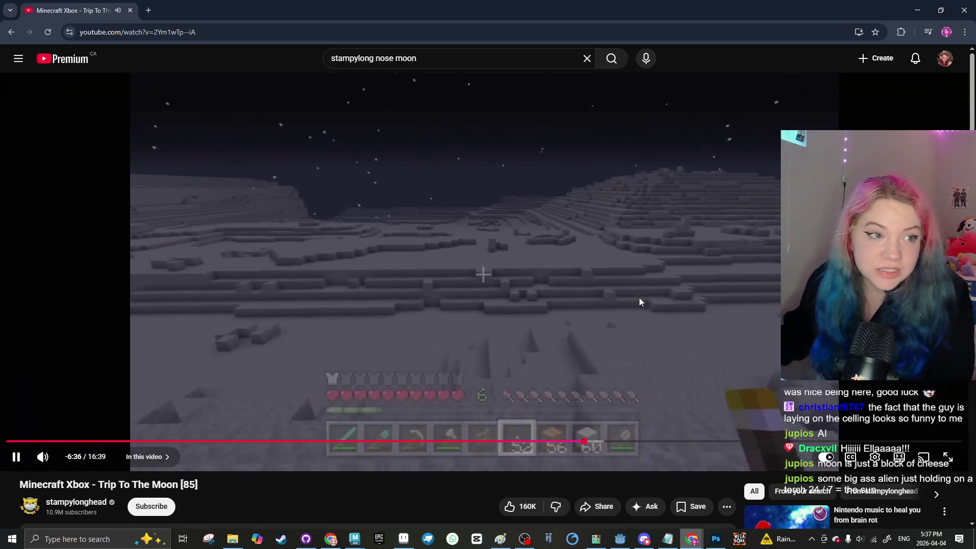
{"action": "mouse_move", "coordinate": [642, 538]}
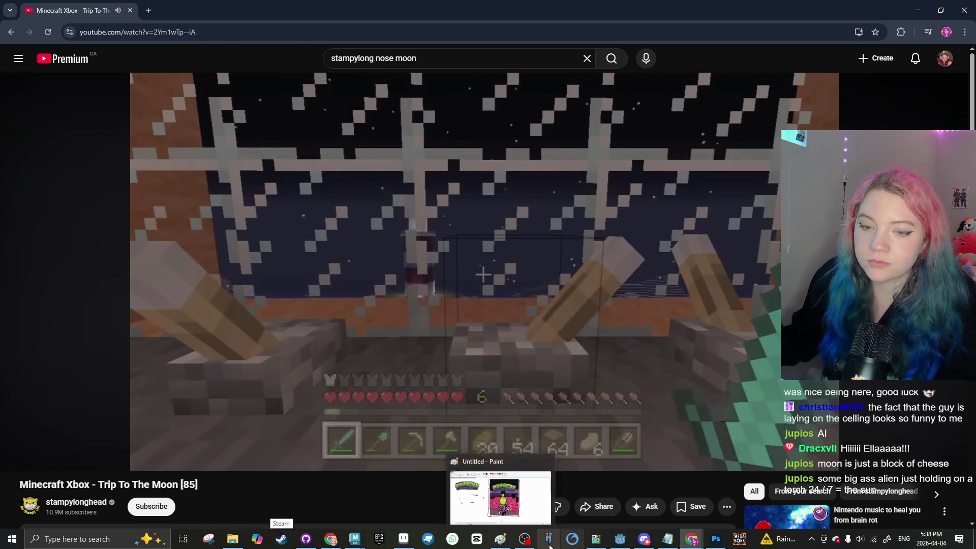
{"action": "mouse_move", "coordinate": [548, 540]}
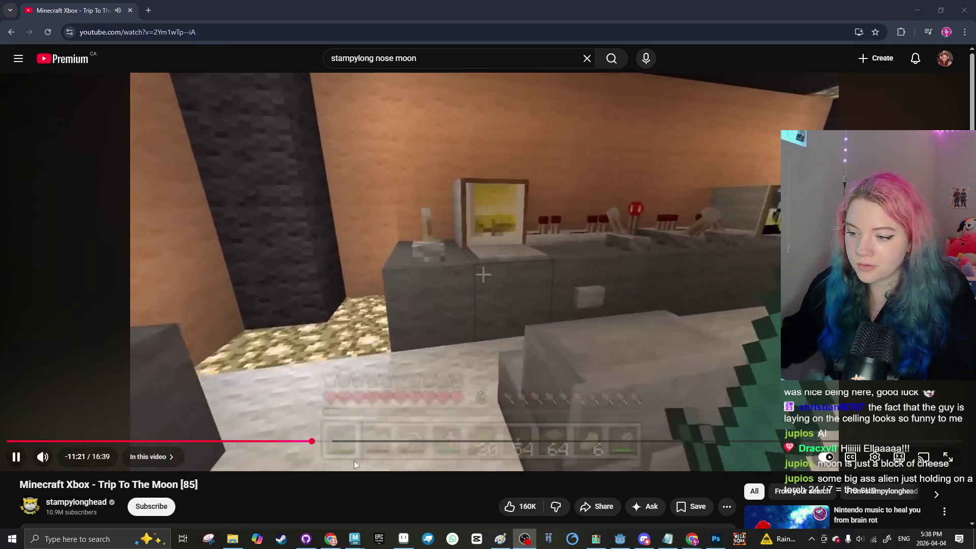
Step: Scrub back and forward through earlier scenes, pause the video, and return to Godot
{"action": "left_click", "coordinate": [328, 442]}
{"action": "left_click_drag", "start_coordinate": [330, 442], "coordinate": [389, 446]}
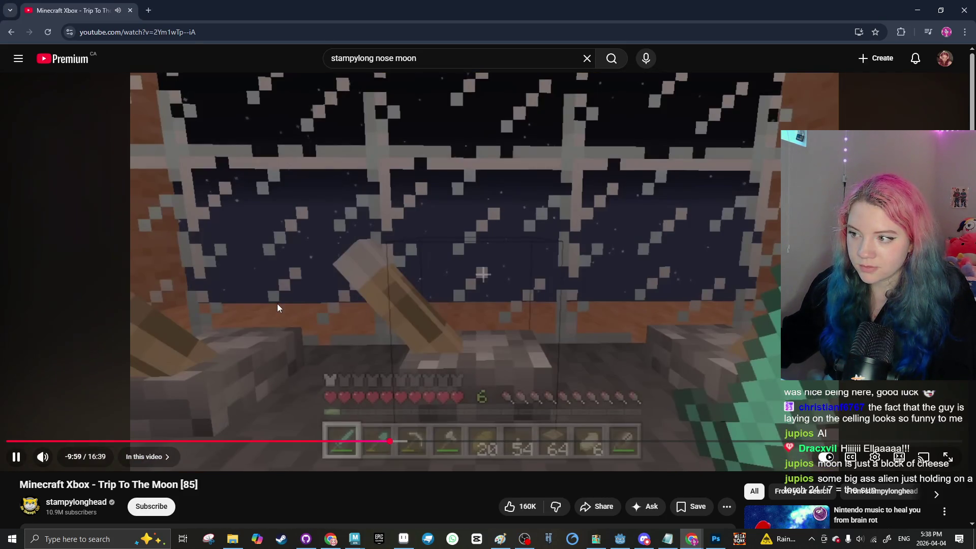
{"action": "left_click_drag", "start_coordinate": [385, 414], "coordinate": [413, 442]}
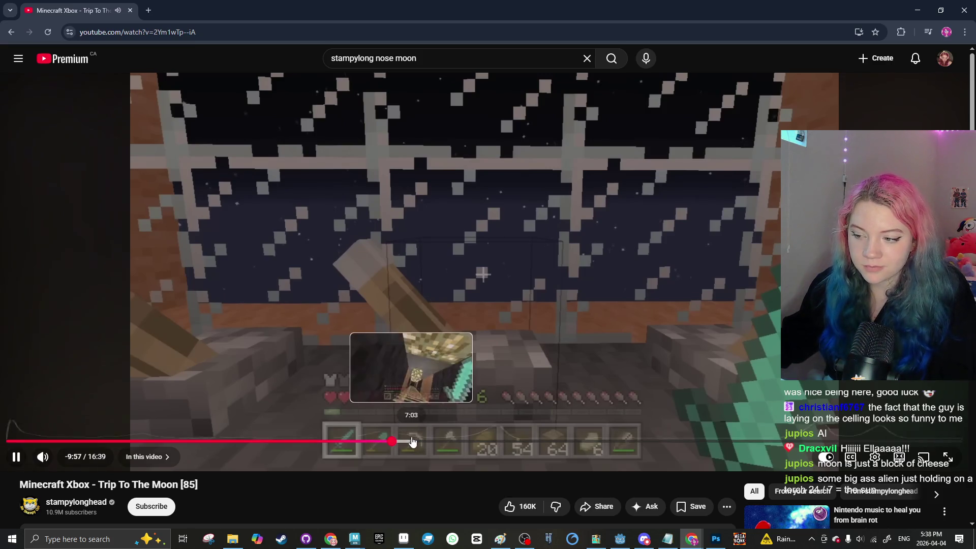
{"action": "left_click", "coordinate": [484, 442]}
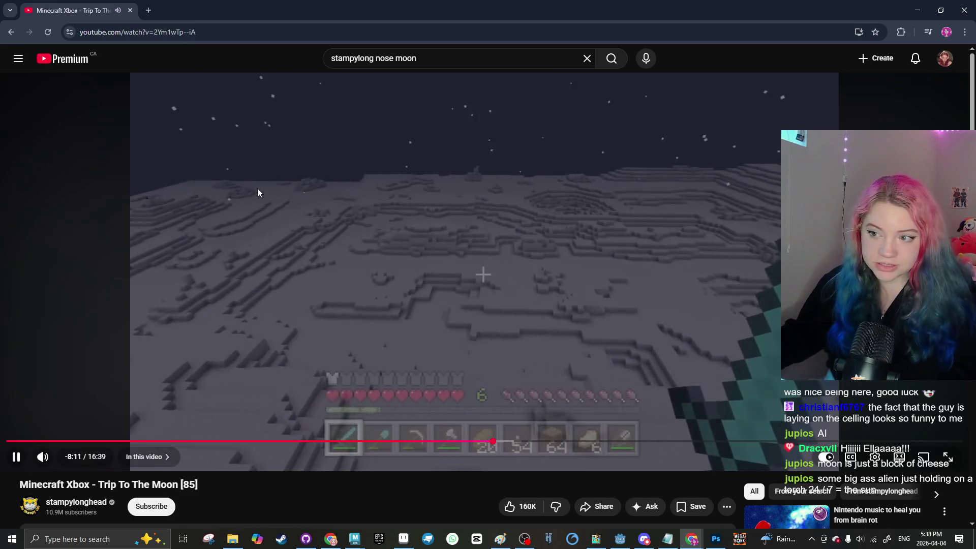
{"action": "left_click", "coordinate": [273, 196]}
{"action": "key", "text": "alt+Tab"}
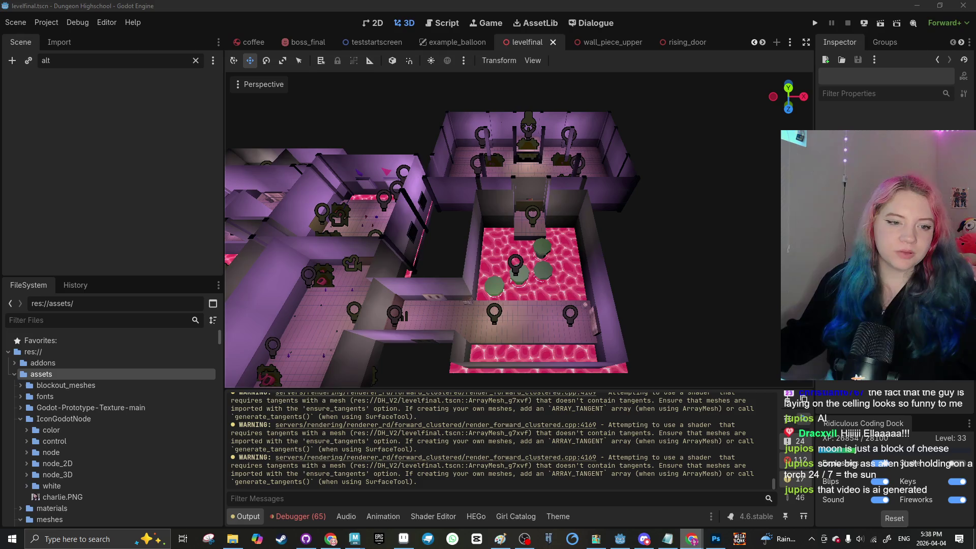
Step: Select OmniLight3D42 in the levelfinal scene and run the current scene in a debug window
{"action": "scroll", "coordinate": [536, 148], "scroll_direction": "up", "scroll_amount": 5}
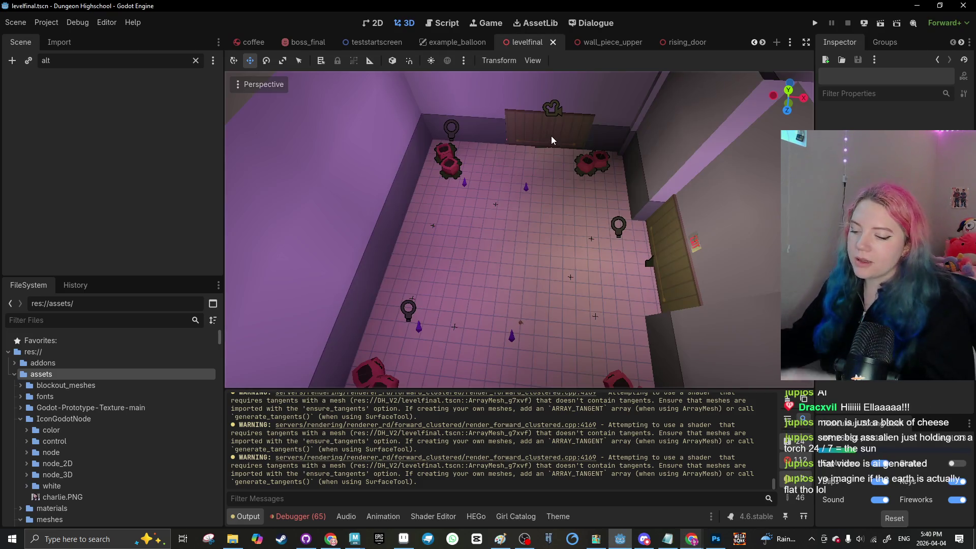
{"action": "scroll", "coordinate": [508, 203], "scroll_direction": "down", "scroll_amount": 3}
{"action": "scroll", "coordinate": [507, 212], "scroll_direction": "up", "scroll_amount": 3}
{"action": "scroll", "coordinate": [524, 213], "scroll_direction": "down", "scroll_amount": 5}
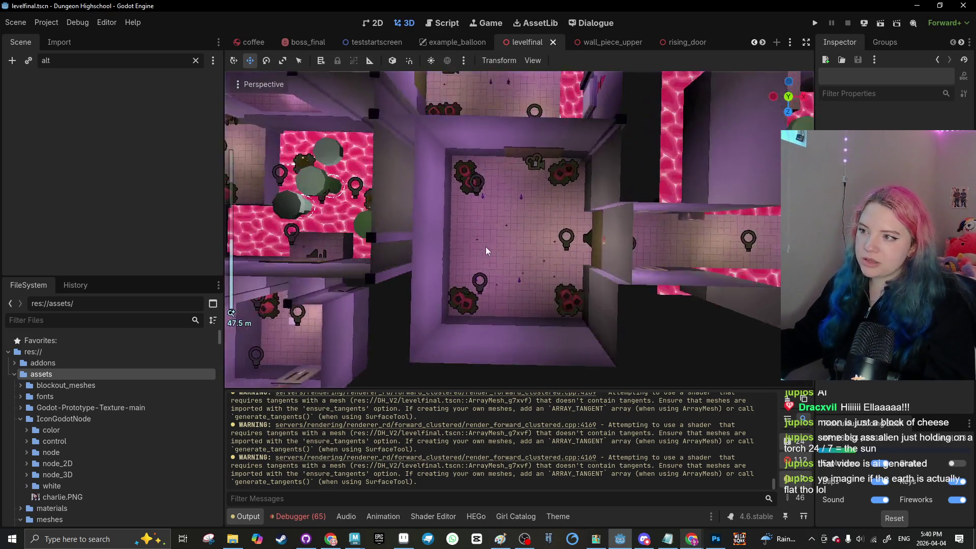
{"action": "scroll", "coordinate": [508, 193], "scroll_direction": "up", "scroll_amount": 2}
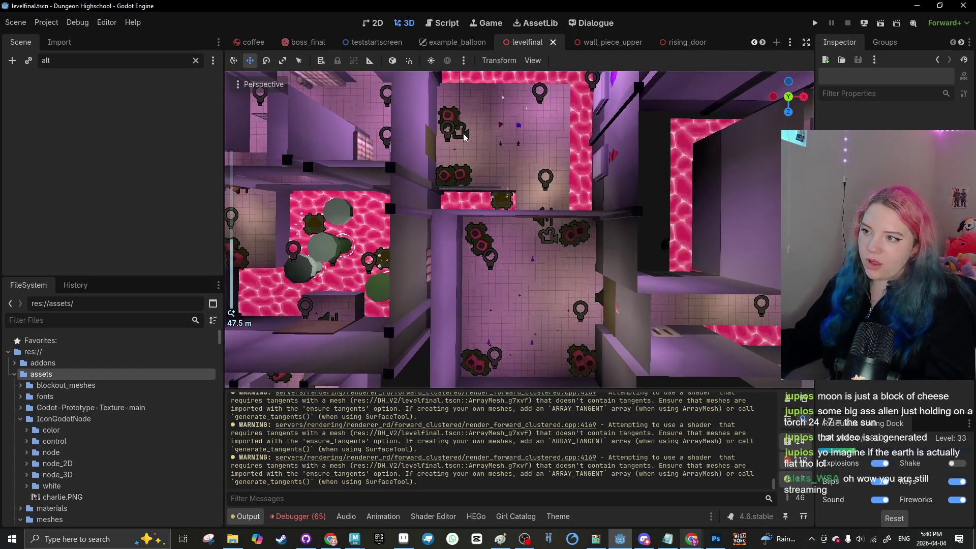
{"action": "left_click", "coordinate": [447, 127]}
{"action": "left_click", "coordinate": [880, 24]}
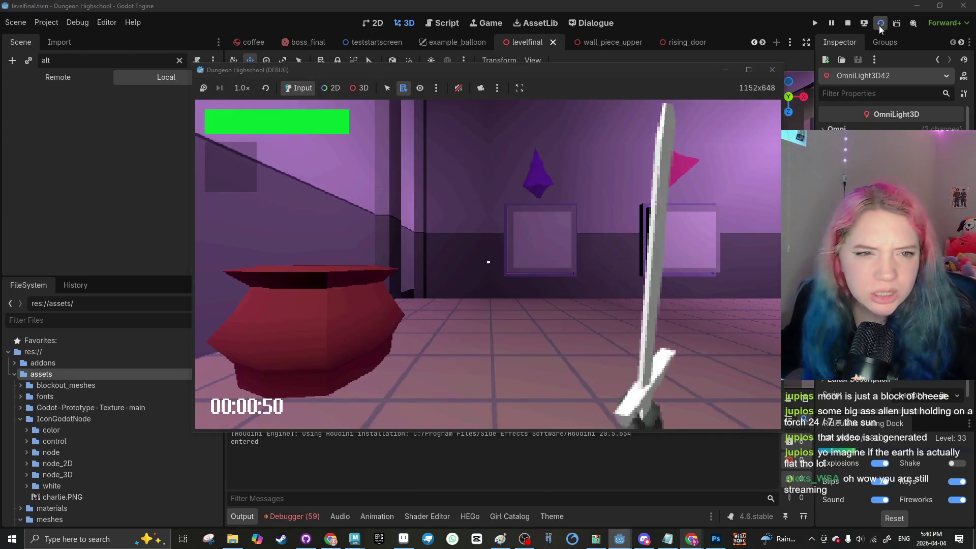
Step: Walk forward and turn toward the next room, then close the game and dismiss the floor_piece.tscn notice
{"action": "left_click", "coordinate": [488, 262]}
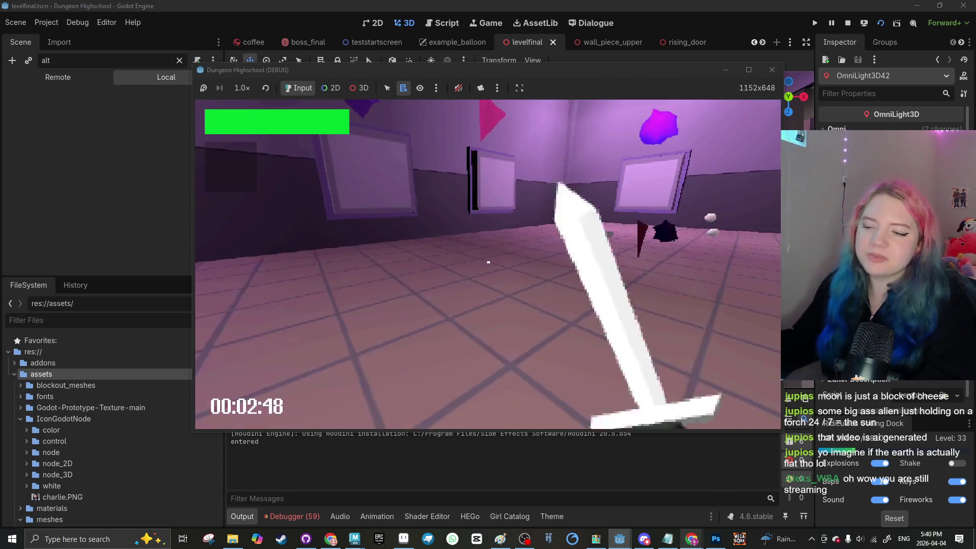
{"action": "mouse_move", "coordinate": [488, 262]}
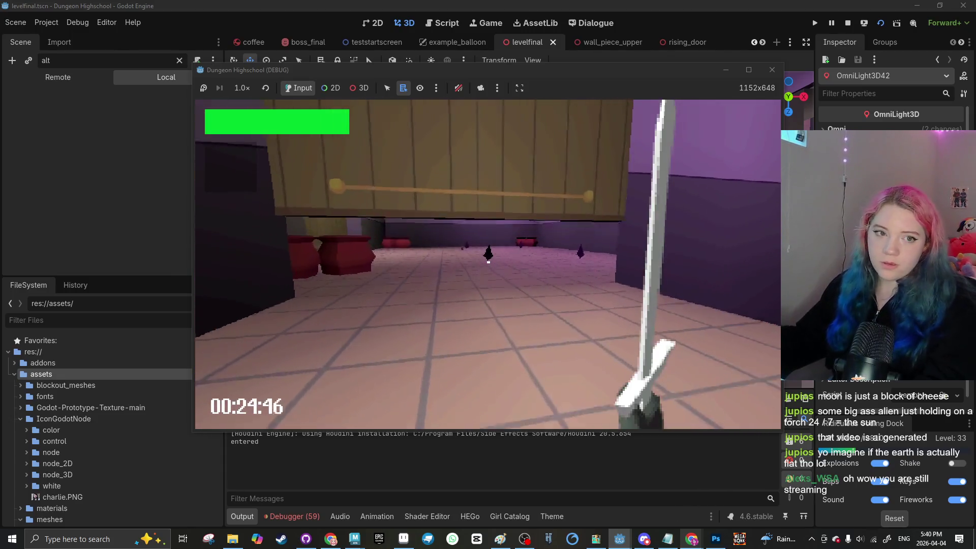
{"action": "key", "text": "w"}
{"action": "key", "text": "w"}
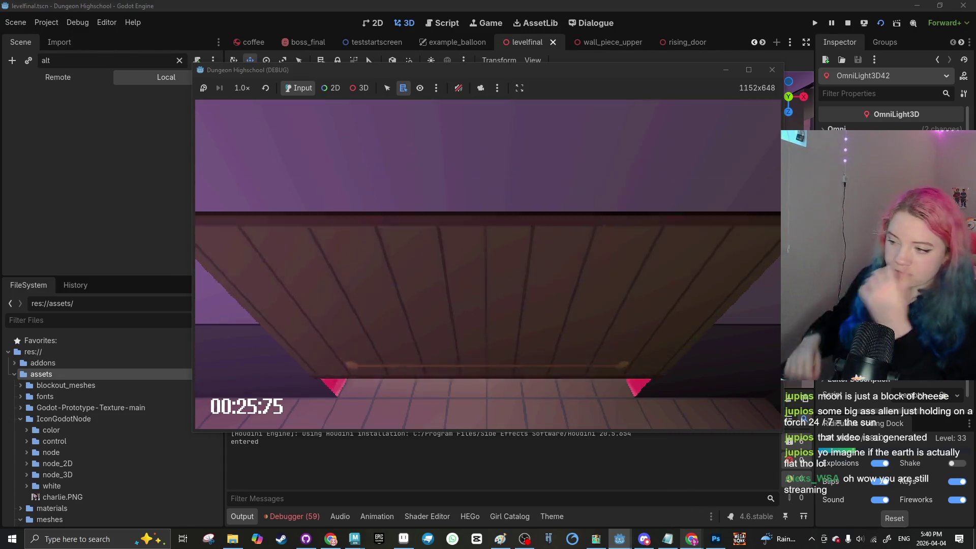
{"action": "key", "text": "d"}
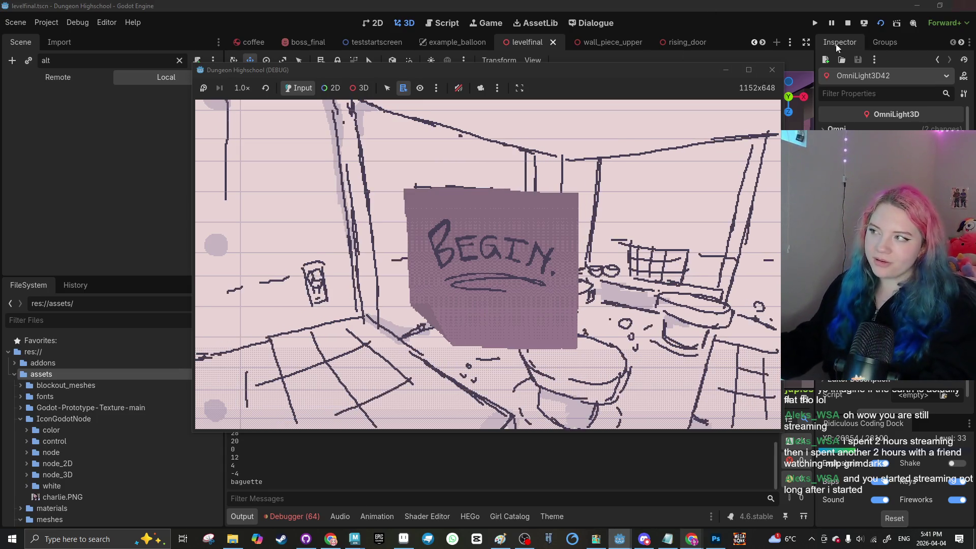
{"action": "left_click", "coordinate": [773, 69]}
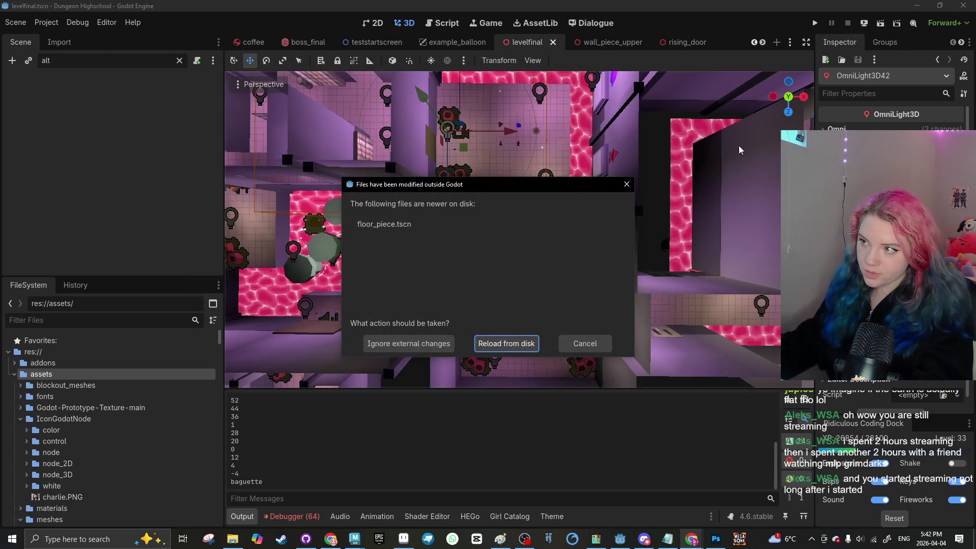
{"action": "left_click", "coordinate": [627, 184]}
Step: Leave the Maya home screen for martoon.ma, clear the selection, and tumble the camera over the grid
{"action": "mouse_move", "coordinate": [354, 539]}
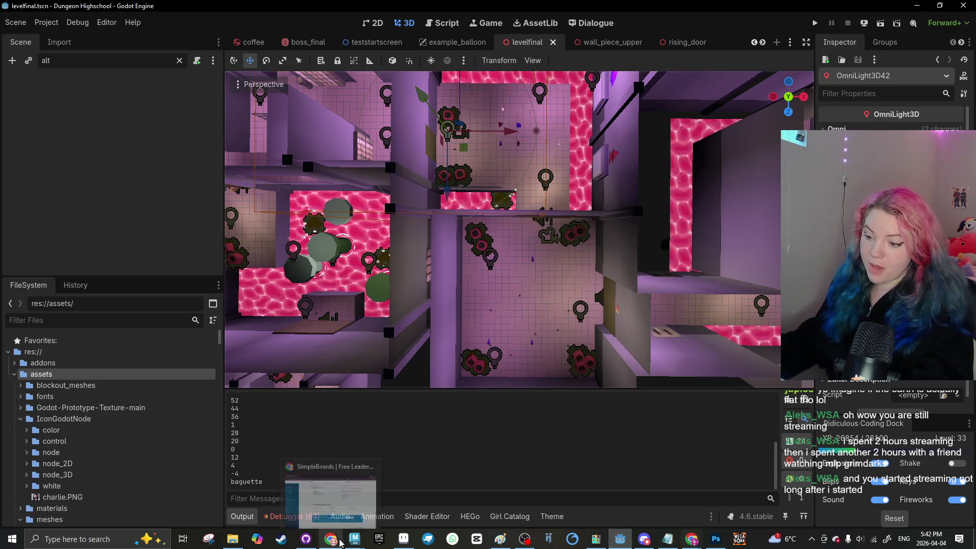
{"action": "left_click", "coordinate": [390, 518]}
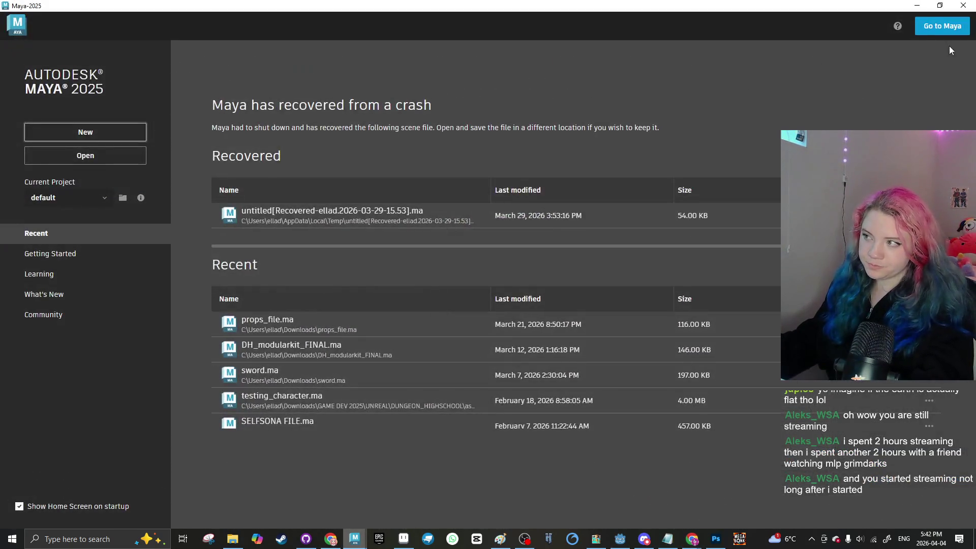
{"action": "left_click", "coordinate": [916, 5]}
{"action": "left_click", "coordinate": [268, 220]}
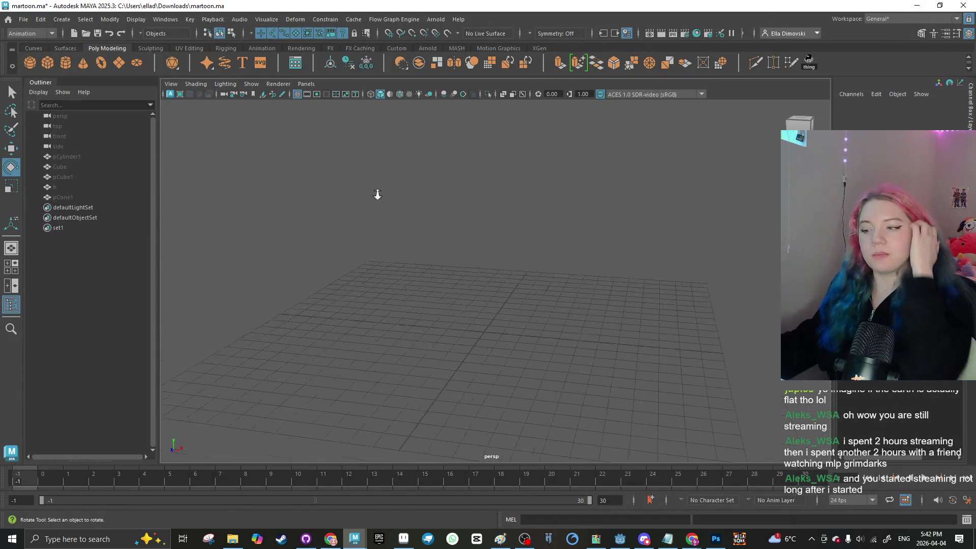
{"action": "scroll", "coordinate": [407, 310], "scroll_direction": "down", "scroll_amount": 2}
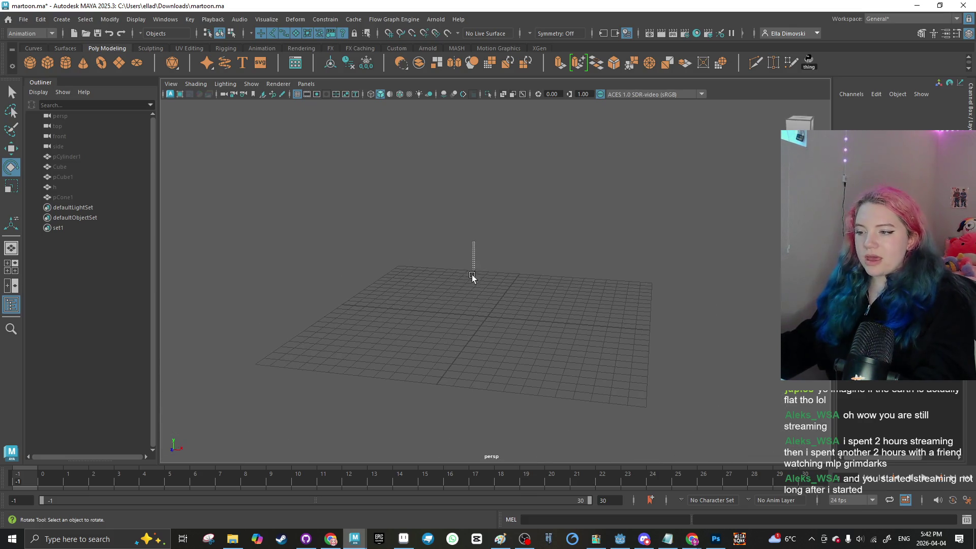
{"action": "mouse_move", "coordinate": [444, 289]}
{"action": "left_mouse_down", "text": "alt"}
{"action": "mouse_move", "coordinate": [466, 279]}
{"action": "mouse_move", "coordinate": [453, 320]}
{"action": "left_mouse_up", "text": "alt"}
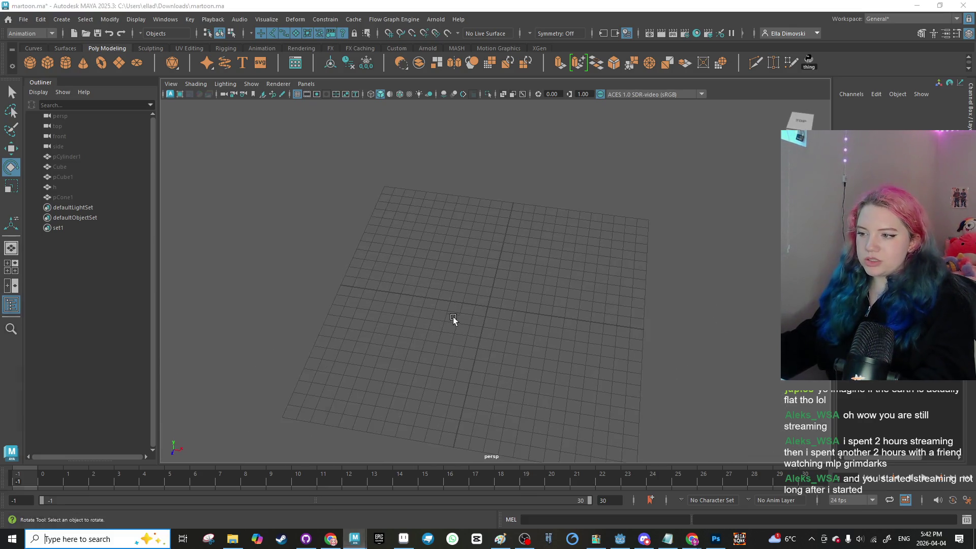
{"action": "mouse_move", "coordinate": [493, 279]}
{"action": "left_mouse_down", "text": "alt"}
{"action": "mouse_move", "coordinate": [488, 303]}
{"action": "mouse_move", "coordinate": [497, 264]}
{"action": "left_mouse_up", "text": "alt"}
Step: Create a poly cube, raise it above the grid, and scale it taller and much wider along X
{"action": "scroll", "coordinate": [498, 264], "scroll_direction": "up", "scroll_amount": 3}
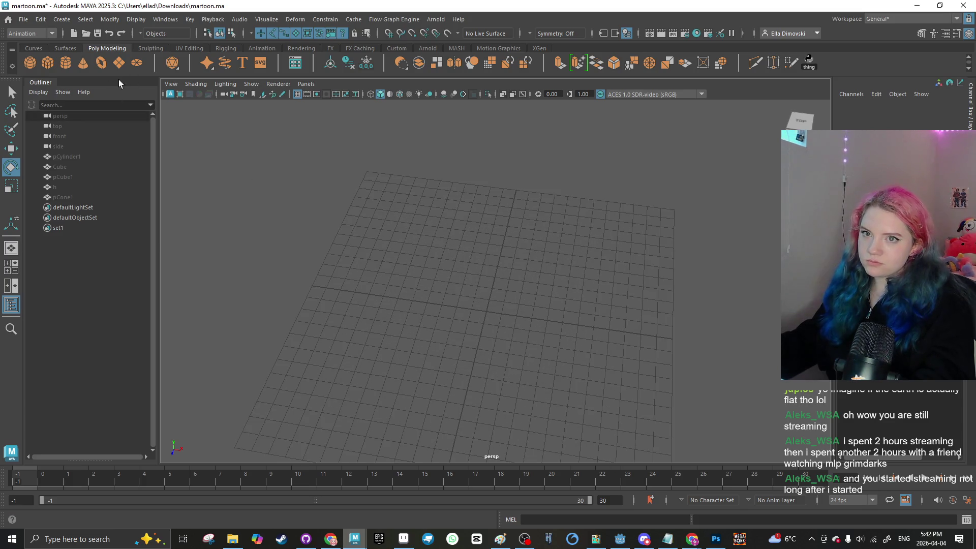
{"action": "left_click", "coordinate": [47, 62]}
{"action": "key", "text": "w"}
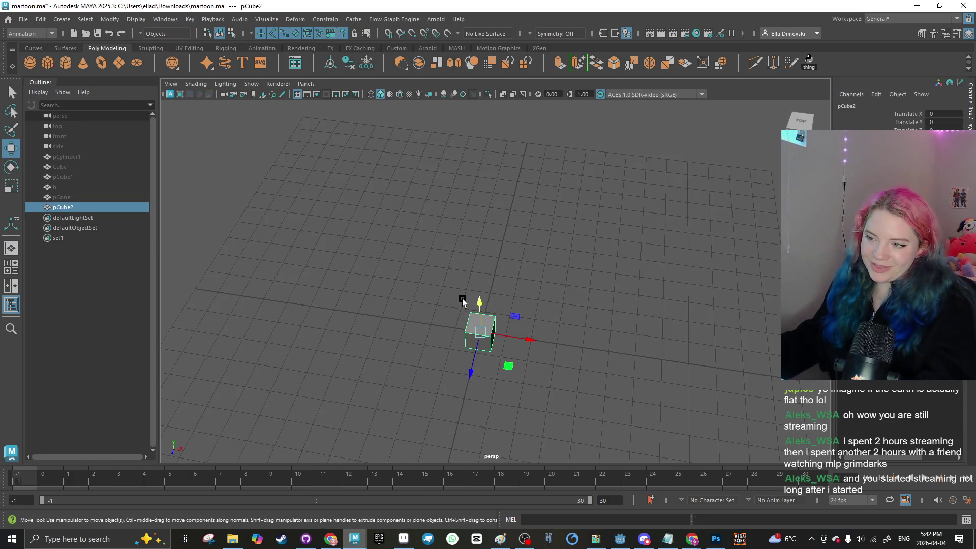
{"action": "left_click_drag", "start_coordinate": [462, 301], "coordinate": [480, 76]}
{"action": "key", "text": "e"}
{"action": "key", "text": "r"}
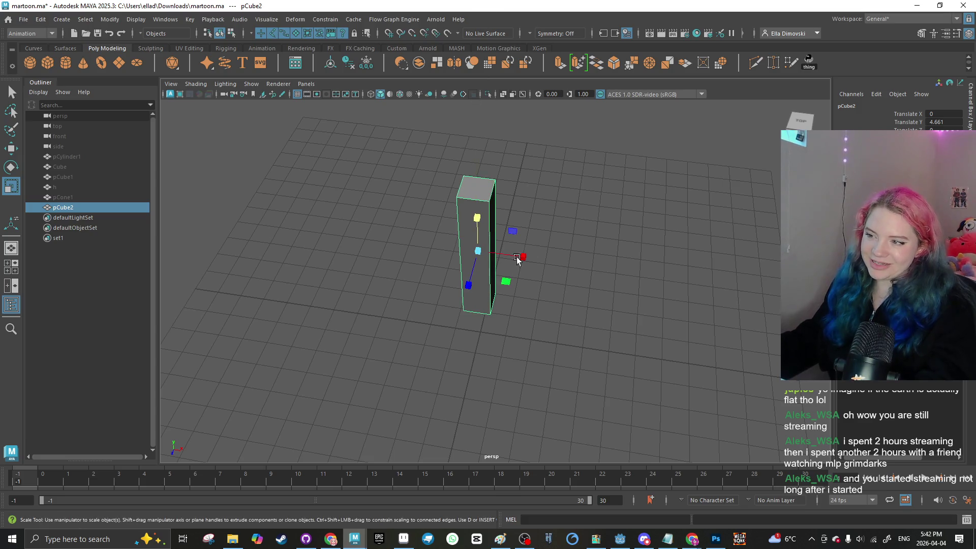
{"action": "left_click_drag", "start_coordinate": [529, 258], "coordinate": [705, 264]}
{"action": "left_click_drag", "start_coordinate": [478, 217], "coordinate": [477, 211]}
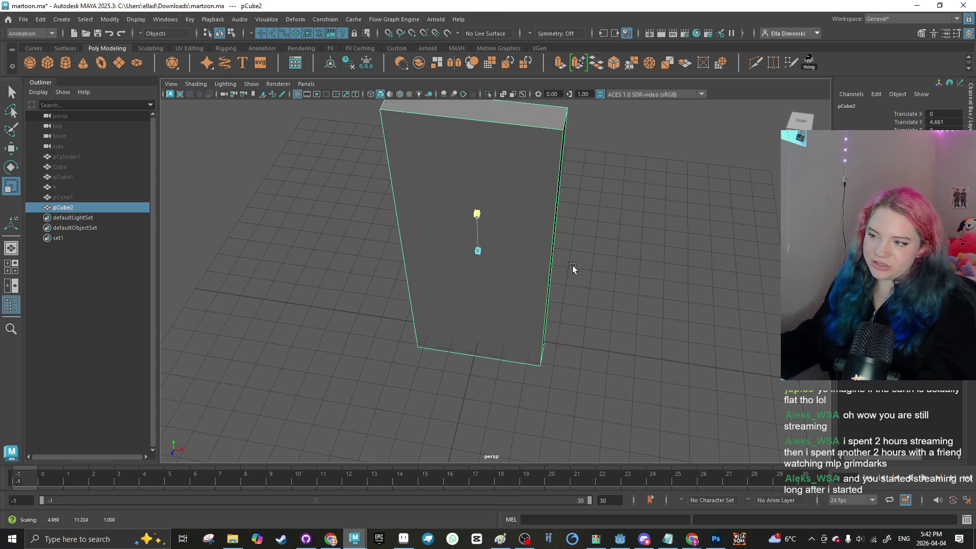
{"action": "mouse_move", "coordinate": [523, 257]}
{"action": "left_mouse_down"}
{"action": "mouse_move", "coordinate": [569, 262]}
{"action": "mouse_move", "coordinate": [546, 262]}
{"action": "left_mouse_up"}
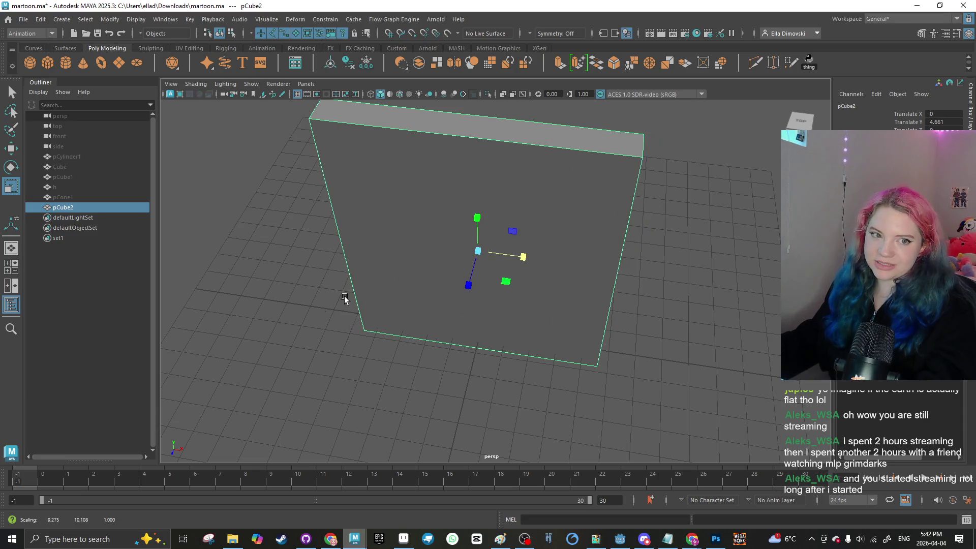
Step: Clear the selection, orbit to face the slab head-on, then switch to the Photoshop title image
{"action": "left_click", "coordinate": [333, 326]}
{"action": "left_click", "coordinate": [407, 266]}
{"action": "left_click_drag", "start_coordinate": [341, 249], "coordinate": [357, 218]}
{"action": "scroll", "coordinate": [352, 294], "scroll_direction": "down", "scroll_amount": 3}
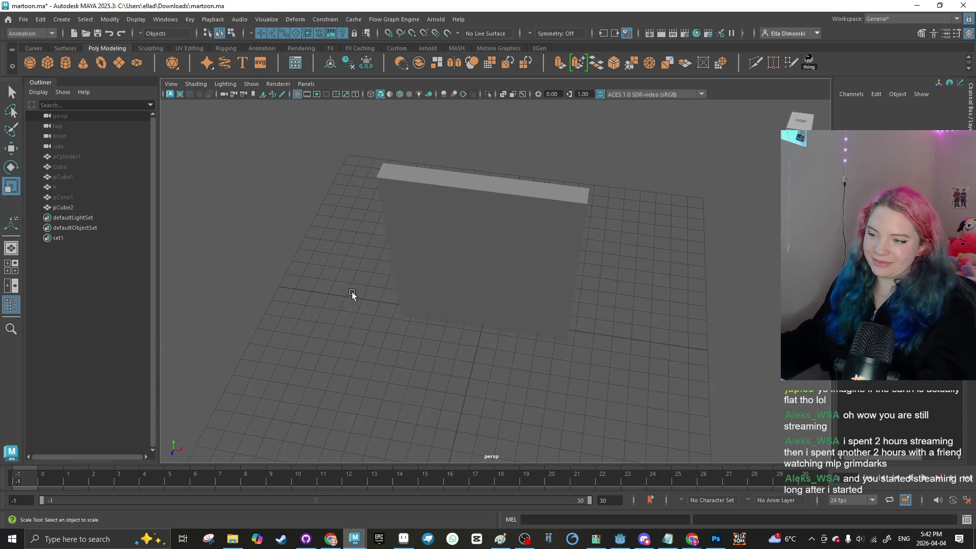
{"action": "left_click_drag", "start_coordinate": [443, 264], "coordinate": [442, 225]}
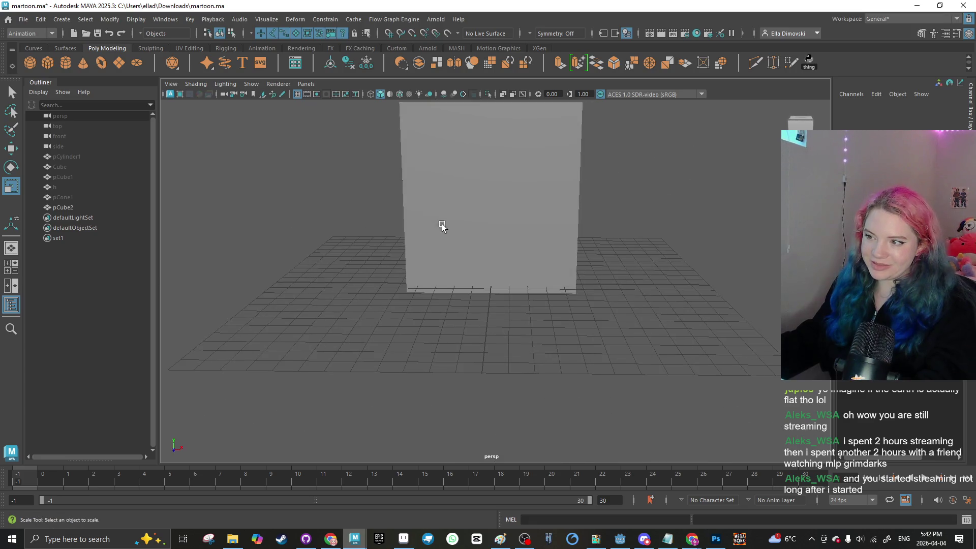
{"action": "left_click", "coordinate": [442, 224]}
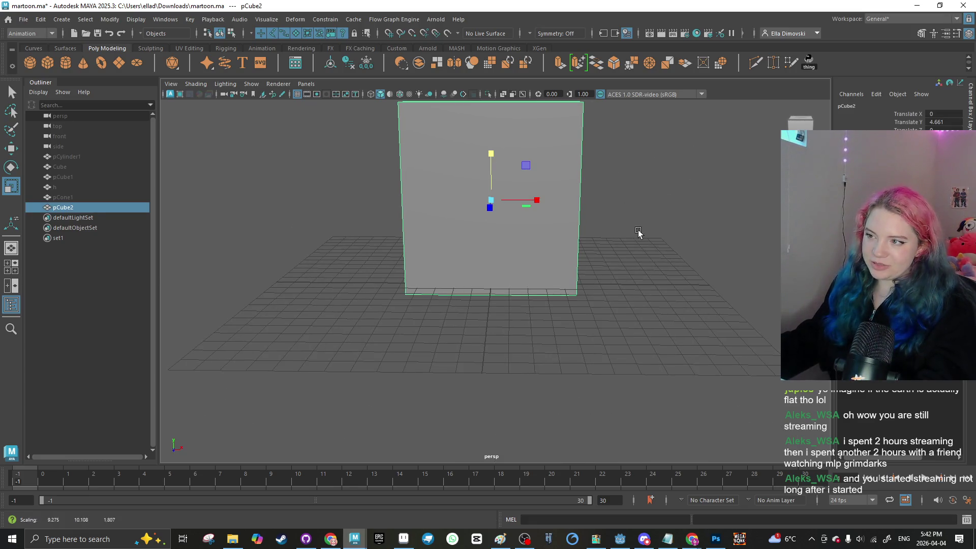
{"action": "left_click", "coordinate": [596, 218]}
{"action": "left_click", "coordinate": [704, 540]}
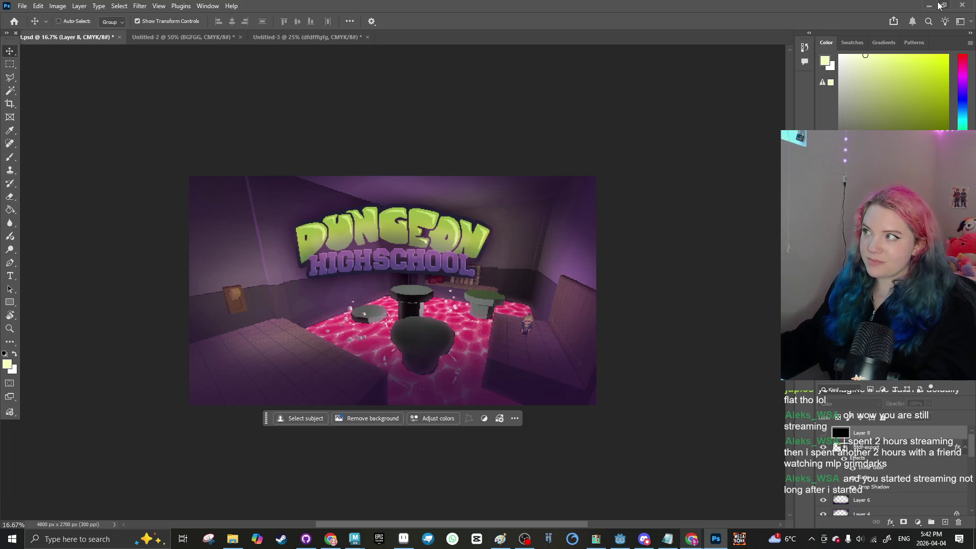
Step: Minimize the Photoshop title artwork window to bring Maya's martoon.ma scene back
{"action": "left_click", "coordinate": [930, 5]}
{"action": "mouse_move", "coordinate": [691, 539]}
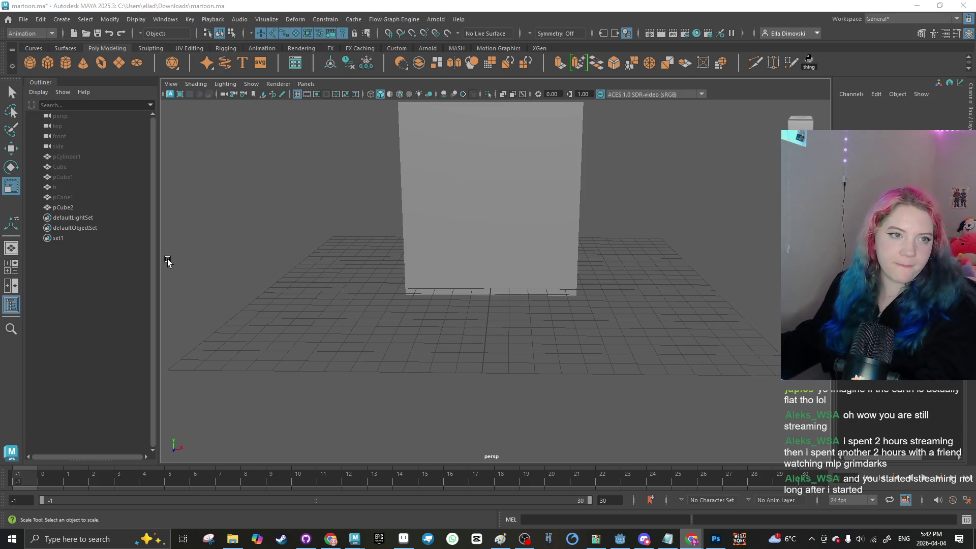
Step: Select the slab pCube2 and cut a horizontal edge loop across its wall
{"action": "left_click", "coordinate": [491, 180]}
{"action": "left_click", "coordinate": [921, 33]}
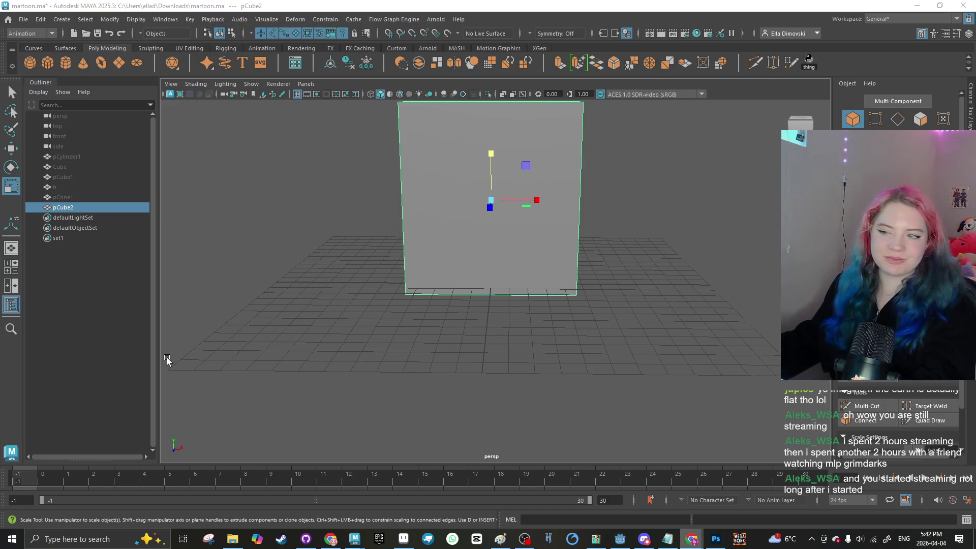
{"action": "left_click_drag", "start_coordinate": [486, 357], "coordinate": [602, 322], "text": "alt"}
{"action": "key", "text": "e"}
{"action": "key", "text": "F8"}
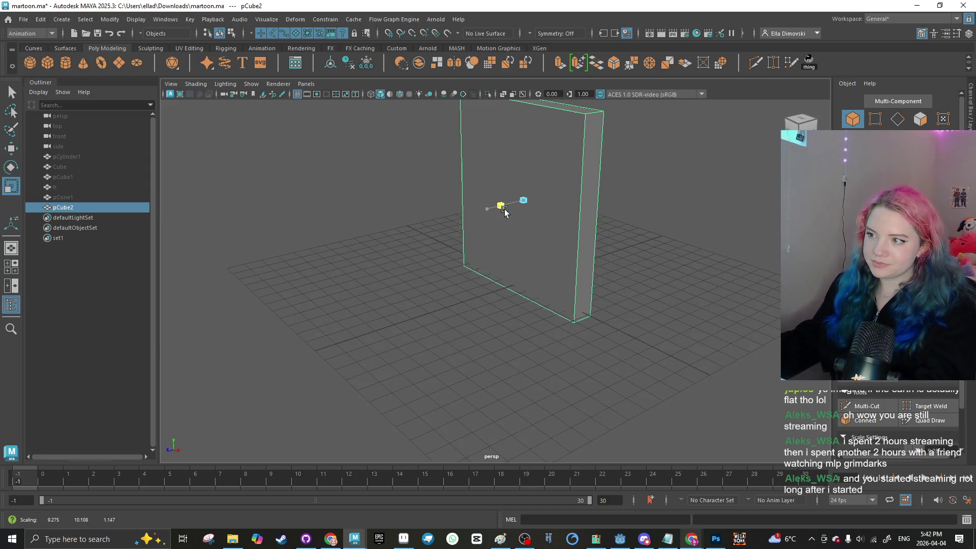
{"action": "right_click", "coordinate": [489, 207], "text": "shift"}
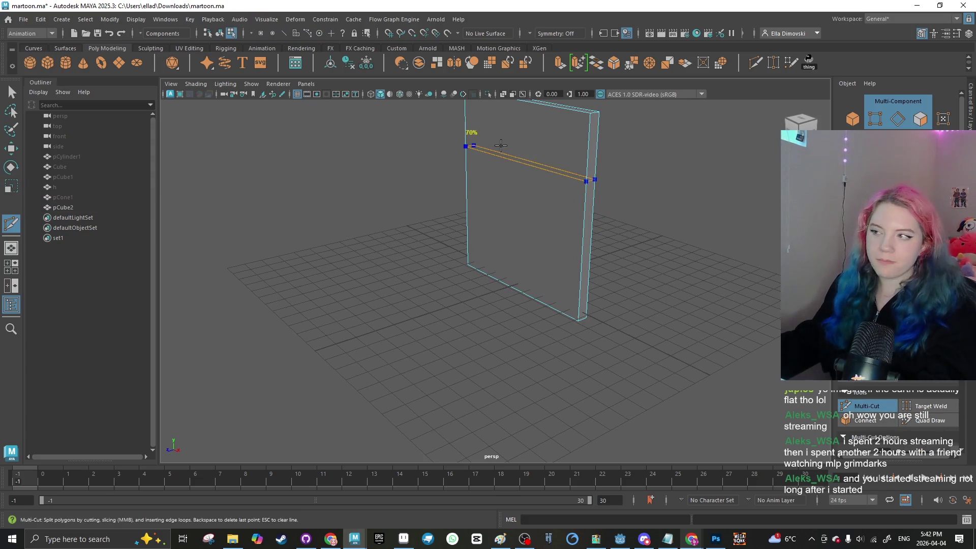
{"action": "left_click", "coordinate": [538, 181], "text": "ctrl"}
{"action": "key", "text": "w"}
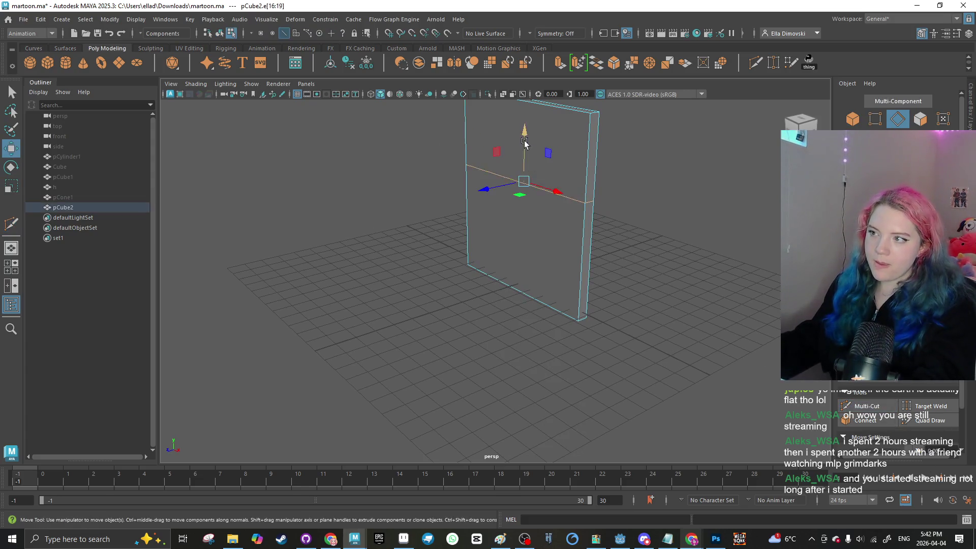
{"action": "mouse_move", "coordinate": [566, 173]}
{"action": "left_mouse_down", "text": "alt"}
{"action": "mouse_move", "coordinate": [582, 203]}
{"action": "mouse_move", "coordinate": [538, 294]}
{"action": "left_mouse_up", "text": "alt"}
Step: Try shifting the wall's top face sideways, then undo the move and clear the selection
{"action": "left_click", "coordinate": [483, 203]}
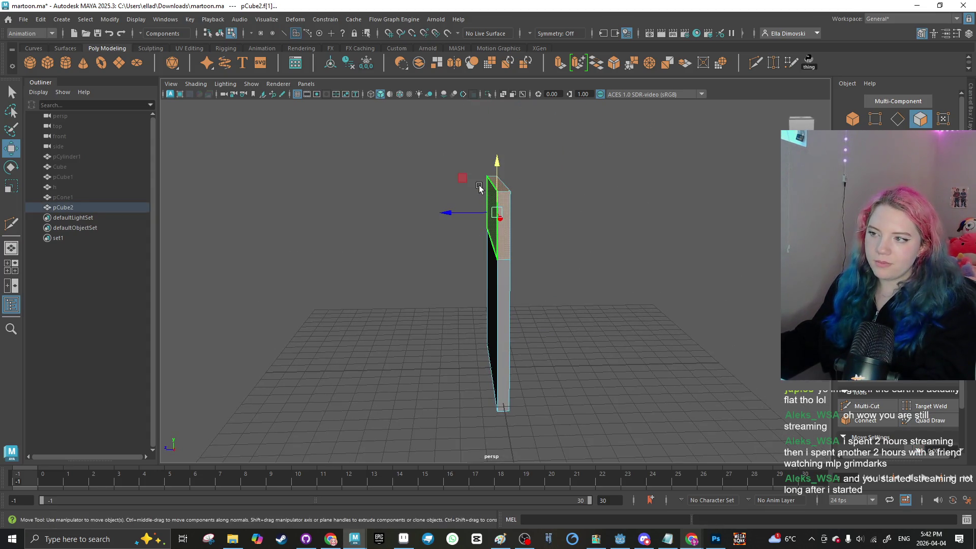
{"action": "mouse_move", "coordinate": [468, 213]}
{"action": "left_mouse_down"}
{"action": "mouse_move", "coordinate": [489, 216]}
{"action": "mouse_move", "coordinate": [447, 185]}
{"action": "left_mouse_up"}
{"action": "key", "text": "ctrl+z"}
{"action": "key", "text": "e"}
{"action": "left_click", "coordinate": [315, 337]}
Step: Return to object selection and scale the cube narrower along X
{"action": "left_click_drag", "start_coordinate": [315, 338], "coordinate": [439, 317], "text": "alt"}
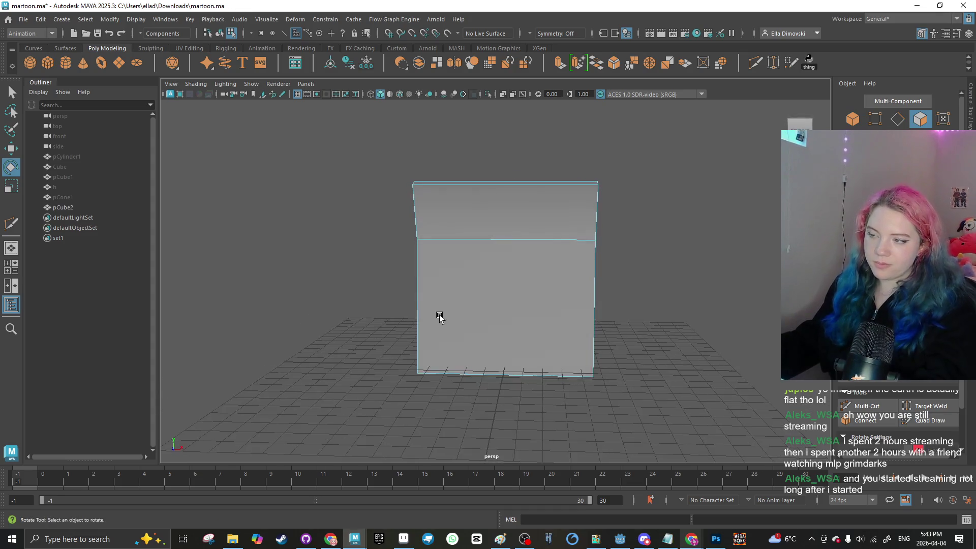
{"action": "right_click", "coordinate": [505, 257]}
{"action": "left_click", "coordinate": [553, 251]}
{"action": "key", "text": "r"}
{"action": "mouse_move", "coordinate": [551, 279]}
{"action": "left_mouse_down"}
{"action": "mouse_move", "coordinate": [542, 277]}
{"action": "mouse_move", "coordinate": [616, 298]}
{"action": "left_mouse_up"}
Step: Reselect the tall box and extrude its upper front face
{"action": "left_click", "coordinate": [573, 303]}
{"action": "left_click", "coordinate": [616, 258]}
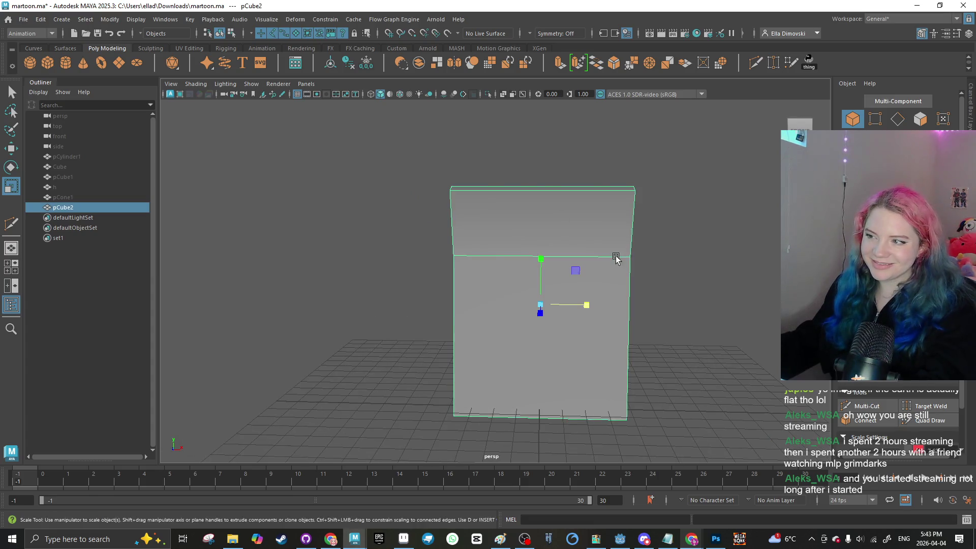
{"action": "mouse_move", "coordinate": [615, 258]}
{"action": "left_mouse_down", "text": "alt"}
{"action": "mouse_move", "coordinate": [683, 273]}
{"action": "mouse_move", "coordinate": [687, 325]}
{"action": "left_mouse_up", "text": "alt"}
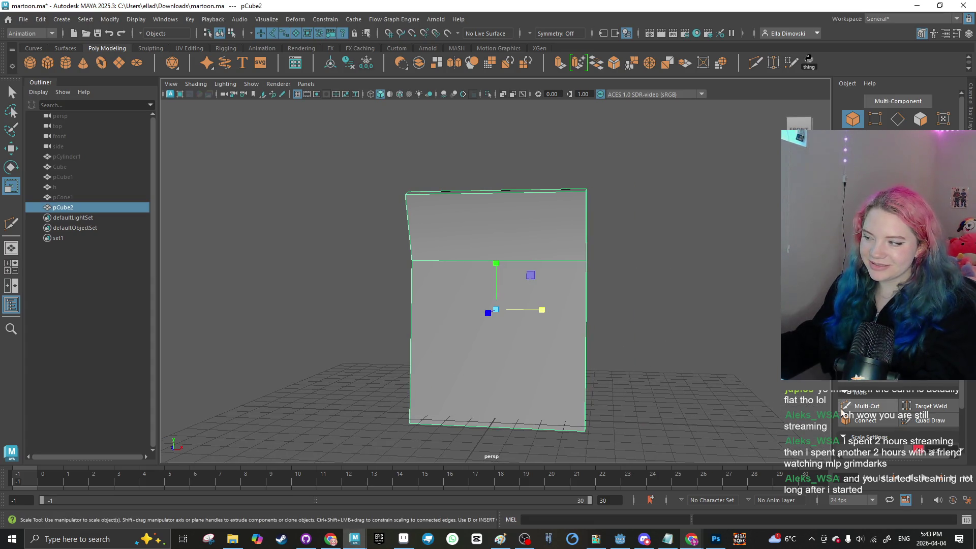
{"action": "left_click", "coordinate": [523, 255]}
{"action": "key", "text": "ctrl+e"}
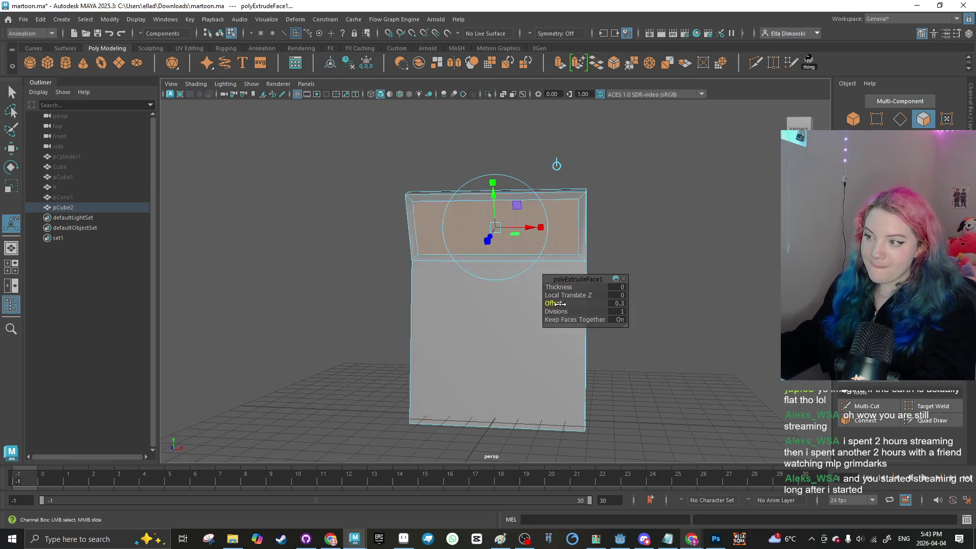
Step: Adjust the extrude's inset Offset and squash the inset face vertically in Y
{"action": "left_click_drag", "start_coordinate": [559, 304], "coordinate": [523, 300]}
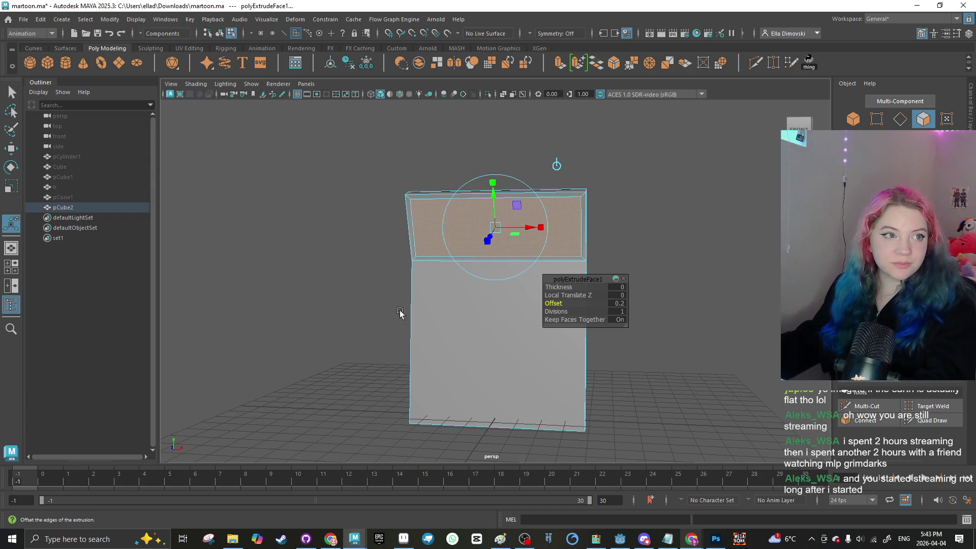
{"action": "key", "text": "w"}
{"action": "key", "text": "r"}
{"action": "left_click_drag", "start_coordinate": [496, 184], "coordinate": [493, 199]}
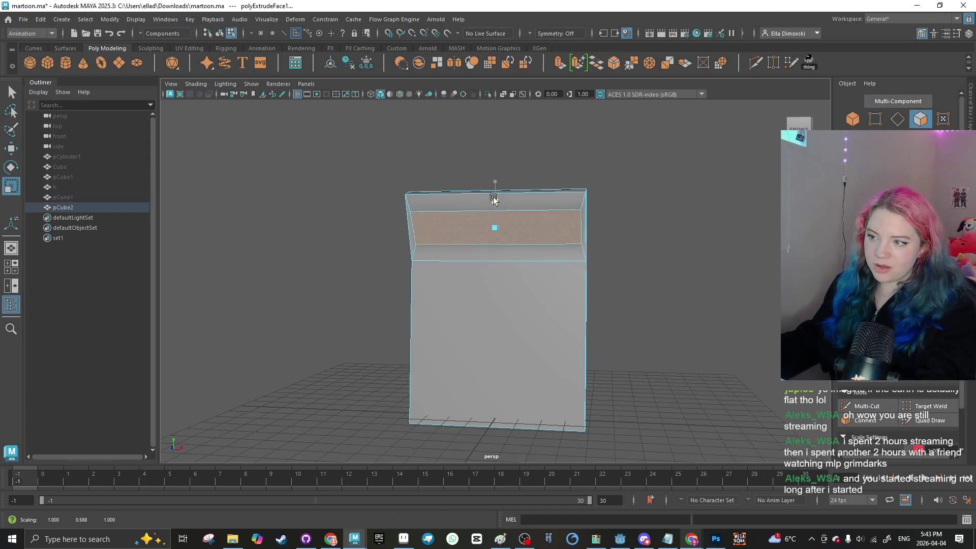
{"action": "key", "text": "e"}
{"action": "key", "text": "w"}
Step: Extrude the inner slot face again and push it into the box, then view it frontally
{"action": "left_click", "coordinate": [622, 281]}
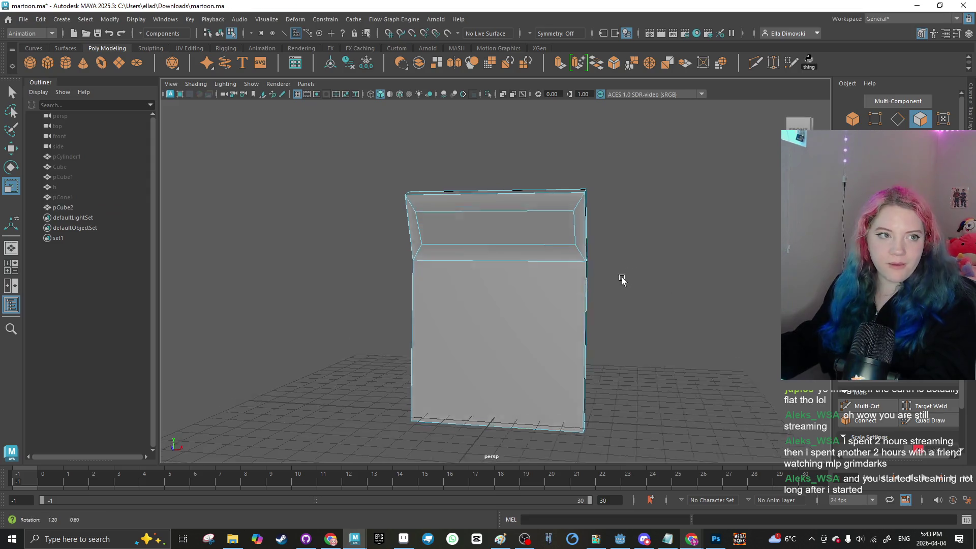
{"action": "left_click_drag", "start_coordinate": [622, 281], "coordinate": [516, 246]}
{"action": "left_click", "coordinate": [516, 246]}
{"action": "key", "text": "w"}
{"action": "key", "text": "ctrl+e"}
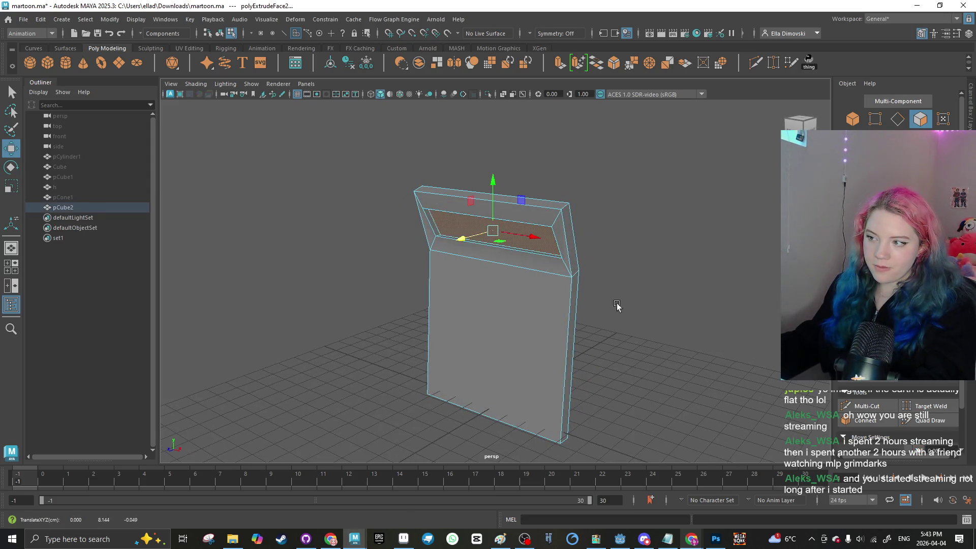
{"action": "left_click", "coordinate": [510, 272]}
{"action": "left_click", "coordinate": [519, 240]}
{"action": "left_click_drag", "start_coordinate": [496, 192], "coordinate": [496, 190]}
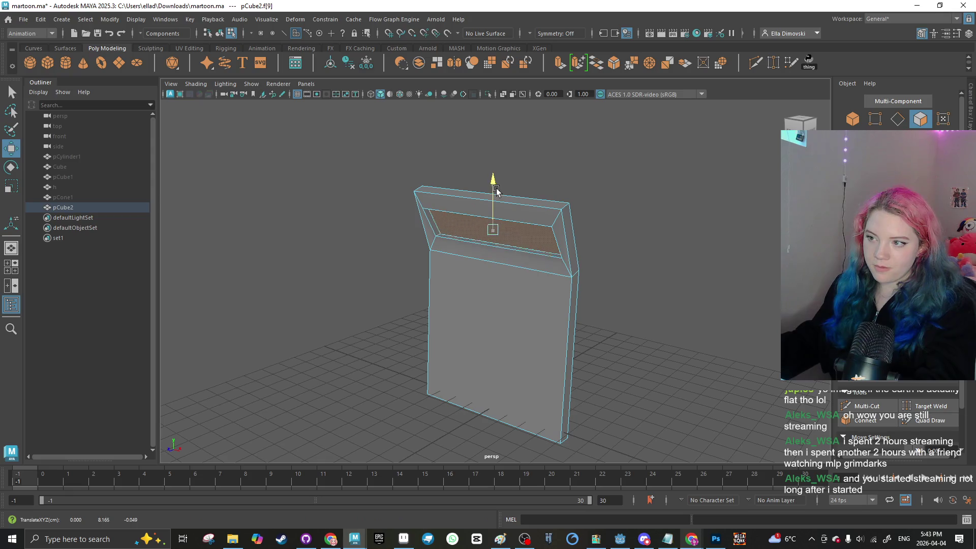
{"action": "left_click", "coordinate": [334, 268]}
{"action": "mouse_move", "coordinate": [333, 267]}
{"action": "left_mouse_down", "text": "alt"}
{"action": "mouse_move", "coordinate": [375, 244]}
{"action": "mouse_move", "coordinate": [386, 270]}
{"action": "mouse_move", "coordinate": [364, 271]}
{"action": "left_mouse_up", "text": "alt"}
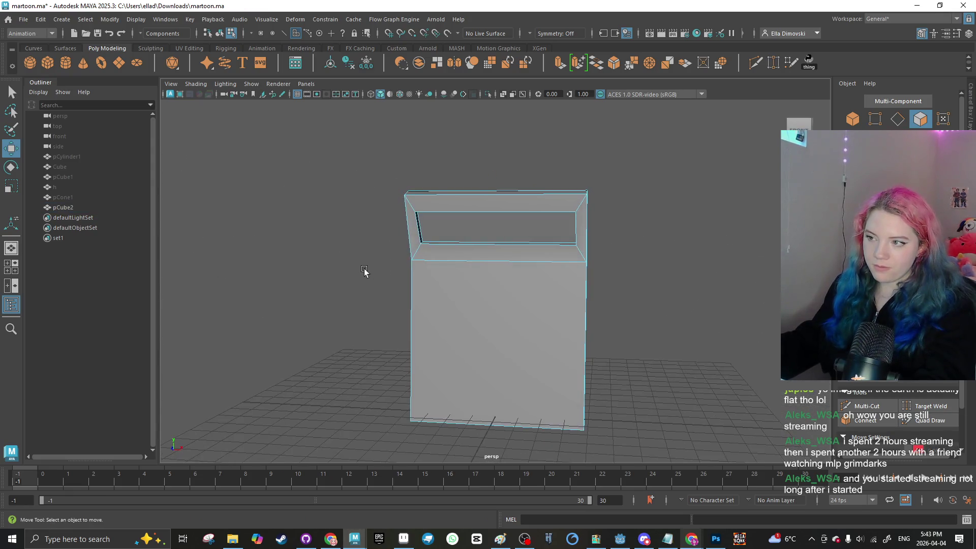
{"action": "scroll", "coordinate": [364, 271], "scroll_direction": "up", "scroll_amount": 2}
{"action": "scroll", "coordinate": [299, 220], "scroll_direction": "up", "scroll_amount": 2}
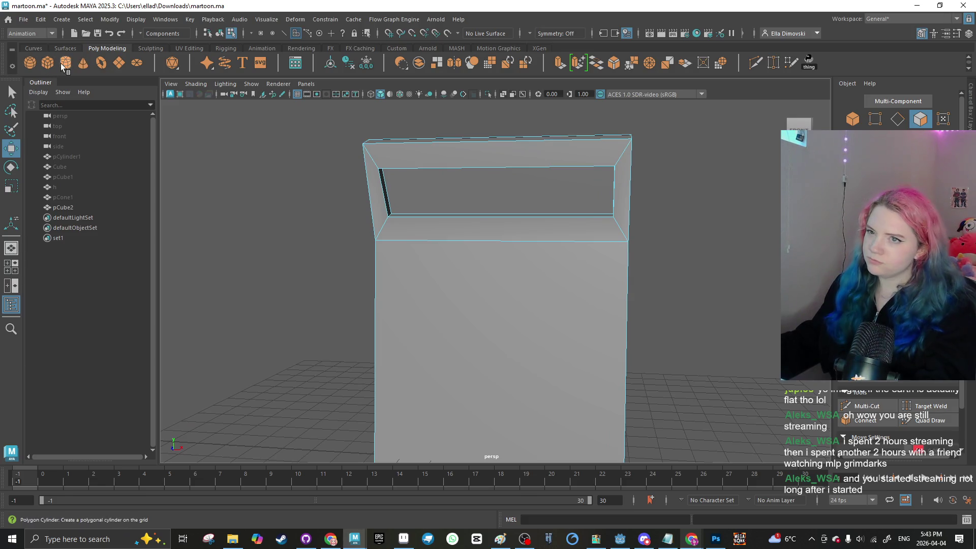
Step: Raise a trial cylinder to the slot, rotate and flatten it, then delete it
{"action": "mouse_move", "coordinate": [498, 338]}
{"action": "left_mouse_down"}
{"action": "mouse_move", "coordinate": [497, 217]}
{"action": "mouse_move", "coordinate": [486, 312]}
{"action": "mouse_move", "coordinate": [487, 304]}
{"action": "left_mouse_up"}
{"action": "key", "text": "e"}
{"action": "scroll", "coordinate": [392, 239], "scroll_direction": "up", "scroll_amount": 3}
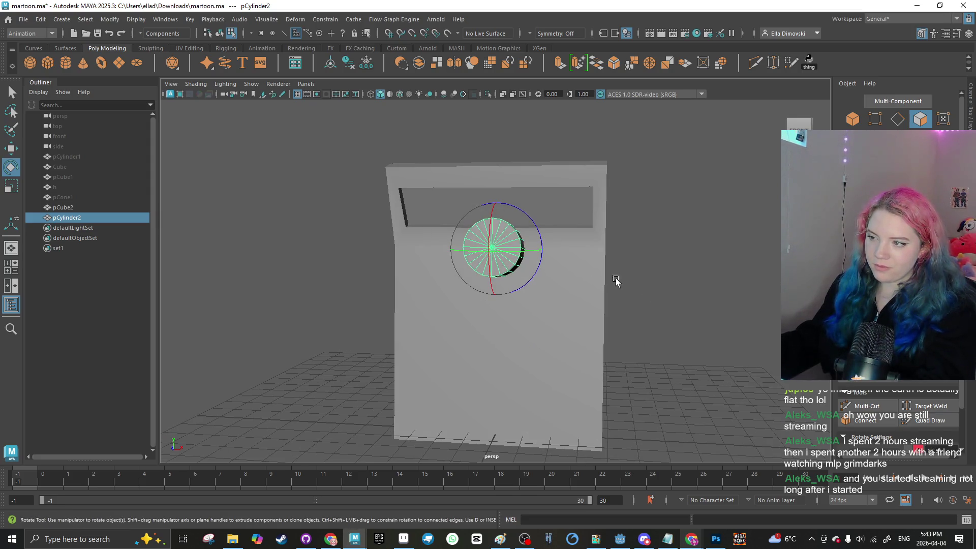
{"action": "key", "text": "r"}
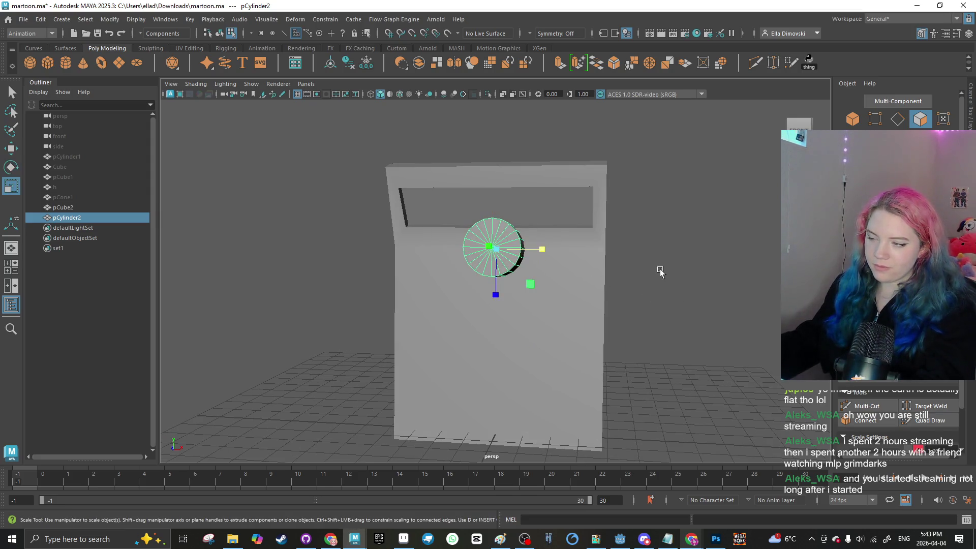
{"action": "left_click_drag", "start_coordinate": [660, 273], "coordinate": [553, 271], "text": "alt"}
{"action": "left_click_drag", "start_coordinate": [478, 270], "coordinate": [478, 261]}
{"action": "key", "text": "Delete"}
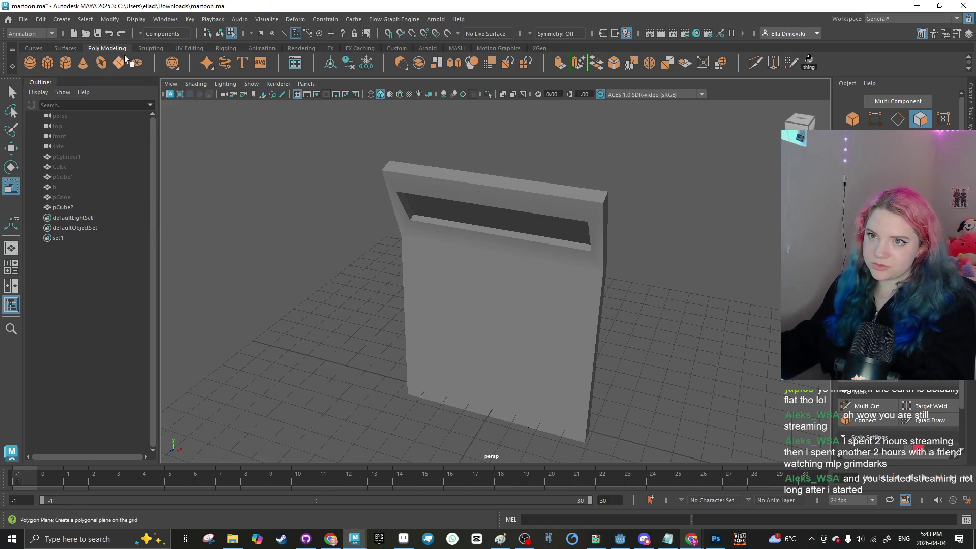
Step: Create a polygon disc, lift it toward the panel and rotate it upright
{"action": "left_click", "coordinate": [137, 63]}
{"action": "scroll", "coordinate": [479, 350], "scroll_direction": "down", "scroll_amount": 4}
{"action": "key", "text": "w"}
{"action": "left_click_drag", "start_coordinate": [479, 350], "coordinate": [479, 292]}
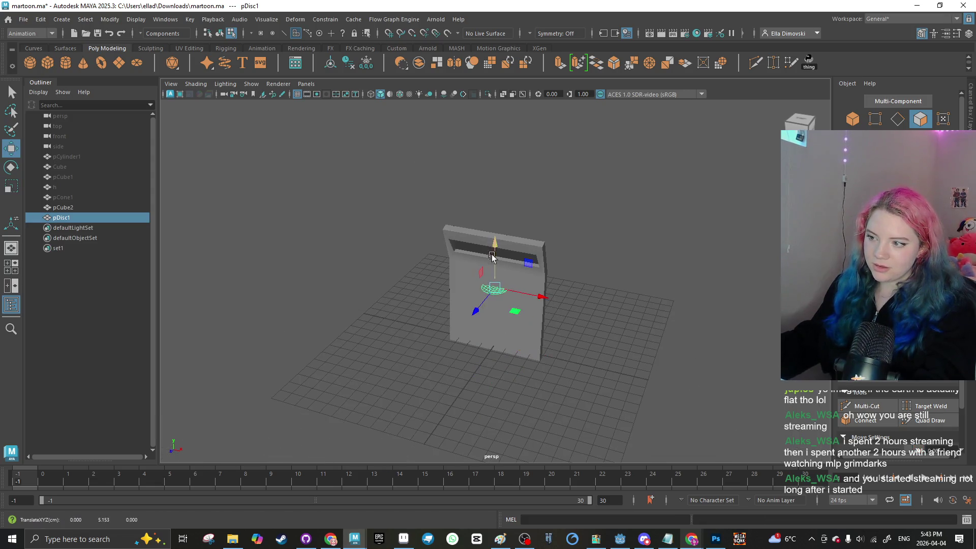
{"action": "key", "text": "e"}
{"action": "right_click", "coordinate": [448, 246]}
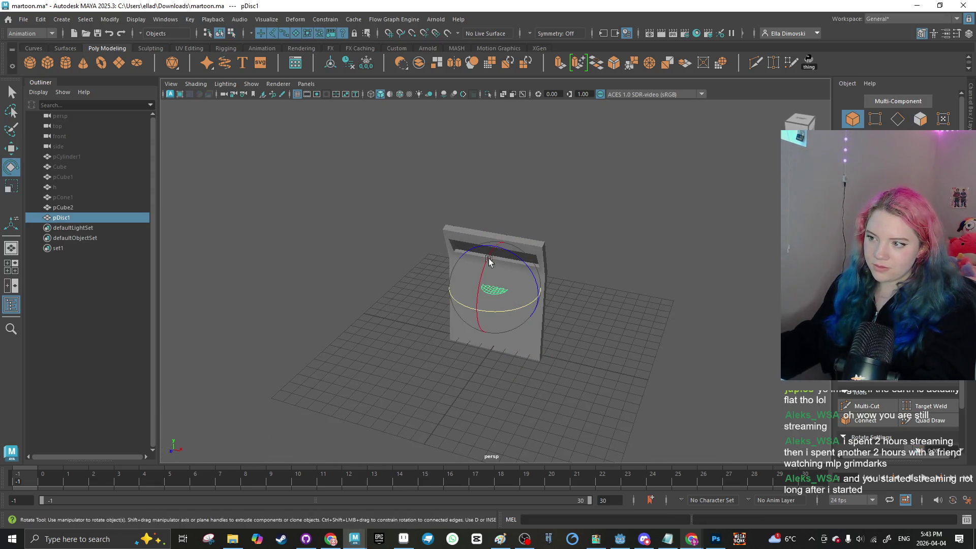
{"action": "left_click_drag", "start_coordinate": [466, 317], "coordinate": [471, 285]}
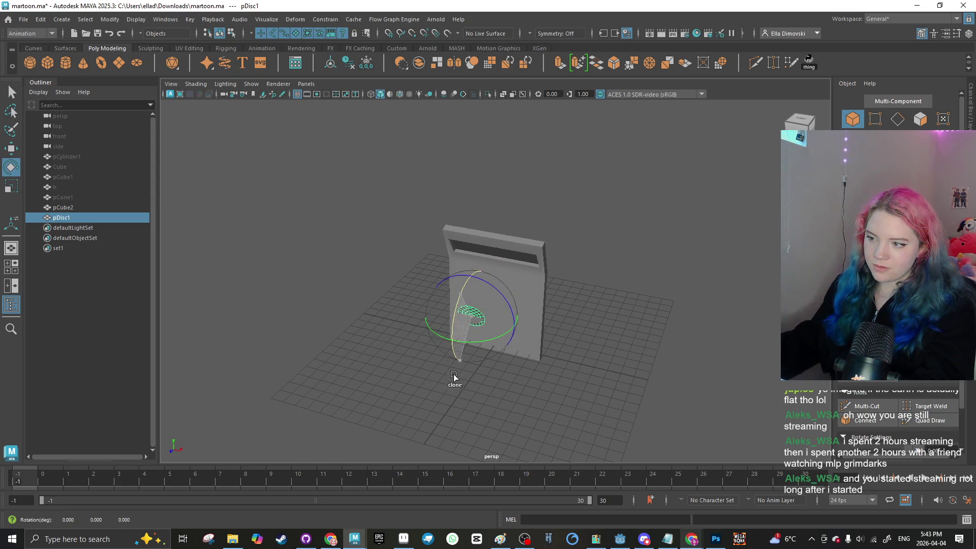
Step: Duplicate the disc, rotate the copy, then delete the duplicate
{"action": "key", "text": "ctrl+d"}
{"action": "left_click", "coordinate": [405, 264]}
{"action": "scroll", "coordinate": [406, 264], "scroll_direction": "up", "scroll_amount": 5}
{"action": "left_click", "coordinate": [430, 382]}
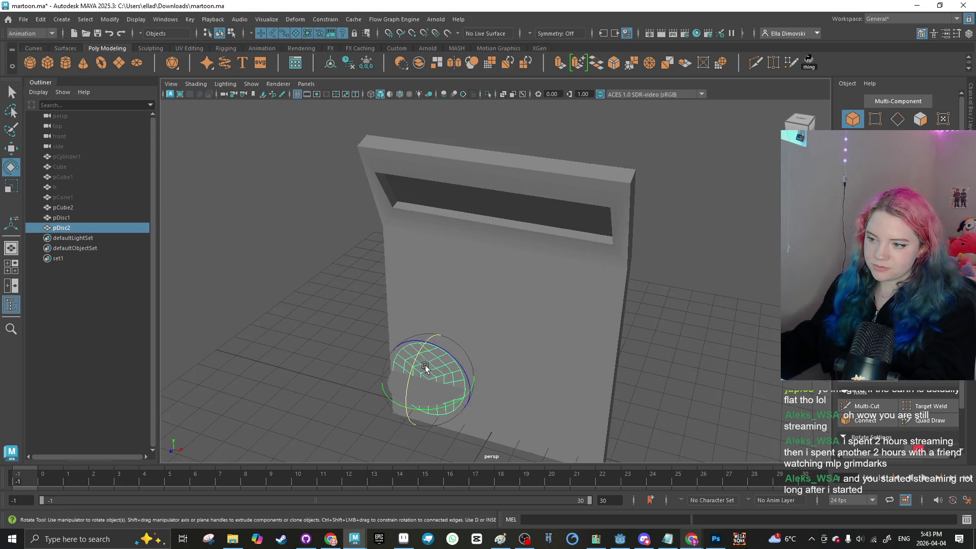
{"action": "left_click_drag", "start_coordinate": [391, 366], "coordinate": [349, 321]}
{"action": "key", "text": "Delete"}
Step: Select the remaining disc, then orbit to a frontal view and select the cabinet
{"action": "scroll", "coordinate": [517, 399], "scroll_direction": "down", "scroll_amount": 3}
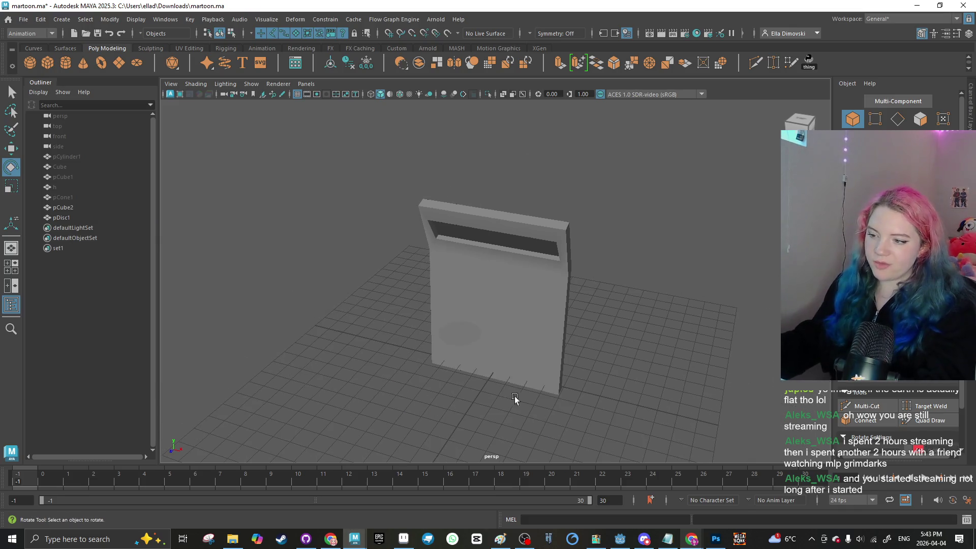
{"action": "left_click", "coordinate": [476, 334]}
{"action": "left_click", "coordinate": [503, 352]}
{"action": "left_click", "coordinate": [503, 352]}
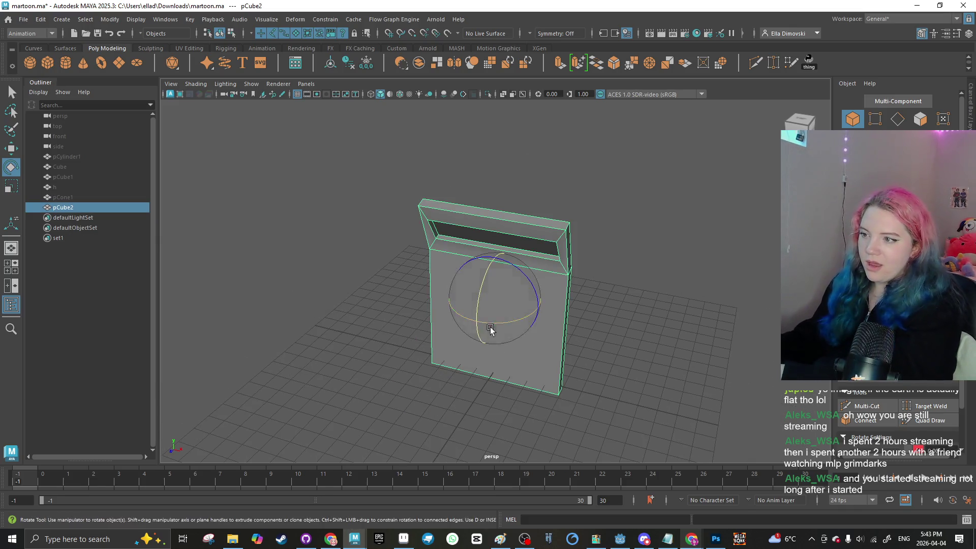
{"action": "left_click", "coordinate": [270, 300]}
{"action": "left_click_drag", "start_coordinate": [270, 300], "coordinate": [248, 290]}
{"action": "scroll", "coordinate": [273, 290], "scroll_direction": "up", "scroll_amount": 3}
{"action": "scroll", "coordinate": [273, 290], "scroll_direction": "down", "scroll_amount": 1}
{"action": "scroll", "coordinate": [420, 268], "scroll_direction": "up", "scroll_amount": 2}
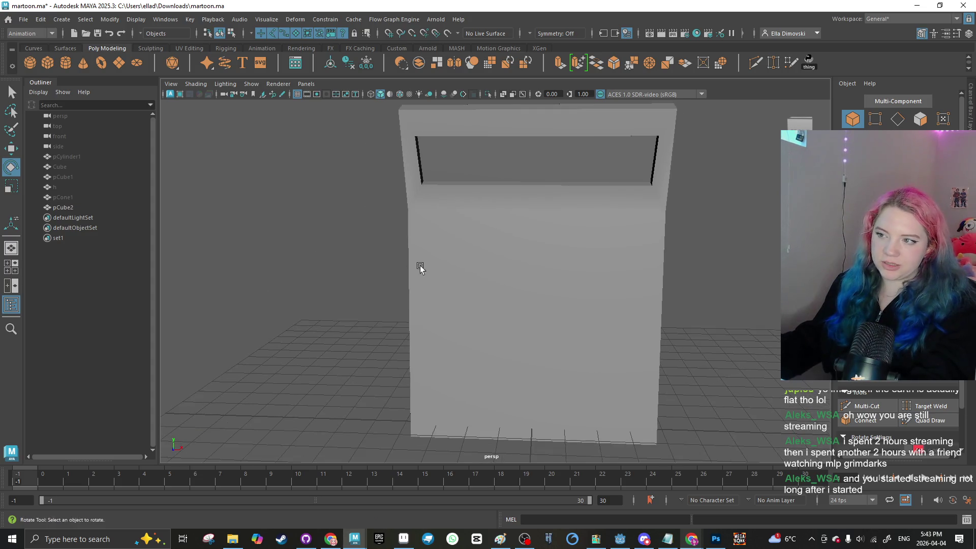
{"action": "left_click", "coordinate": [404, 273]}
Step: Delete the cabinet pCube2, then create a test polygon cube and delete it too
{"action": "key", "text": "Delete"}
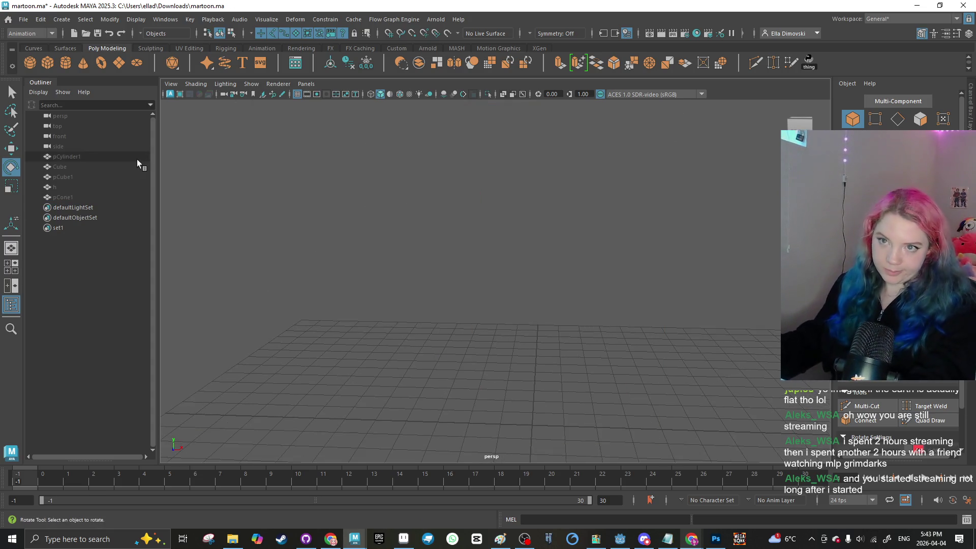
{"action": "left_click", "coordinate": [47, 62]}
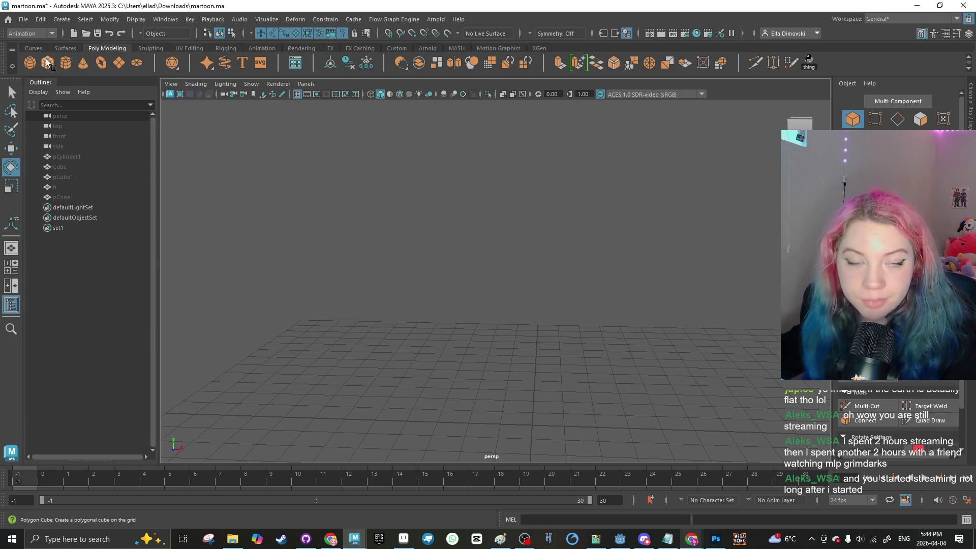
{"action": "left_click", "coordinate": [331, 281]}
{"action": "left_click_drag", "start_coordinate": [331, 281], "coordinate": [435, 347]}
{"action": "left_click", "coordinate": [435, 347]}
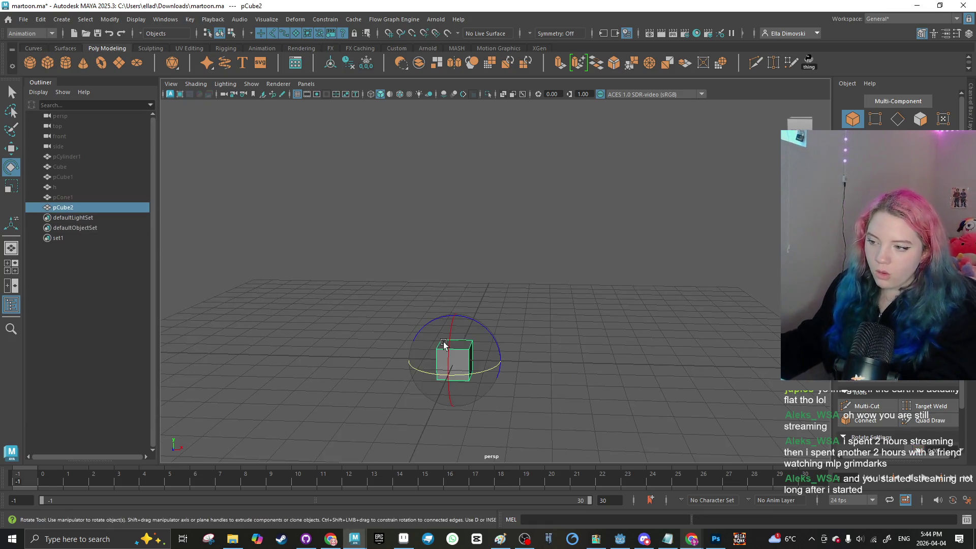
{"action": "key", "text": "Delete"}
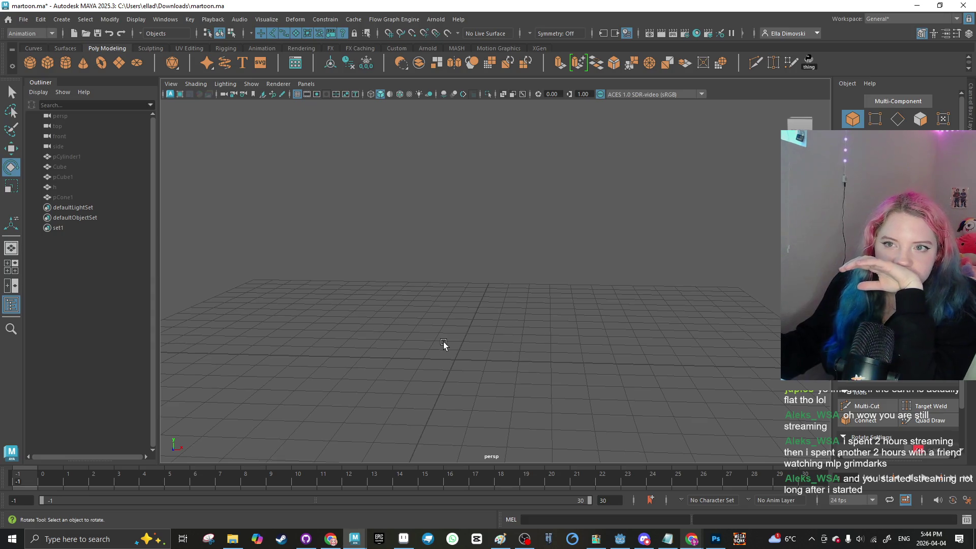
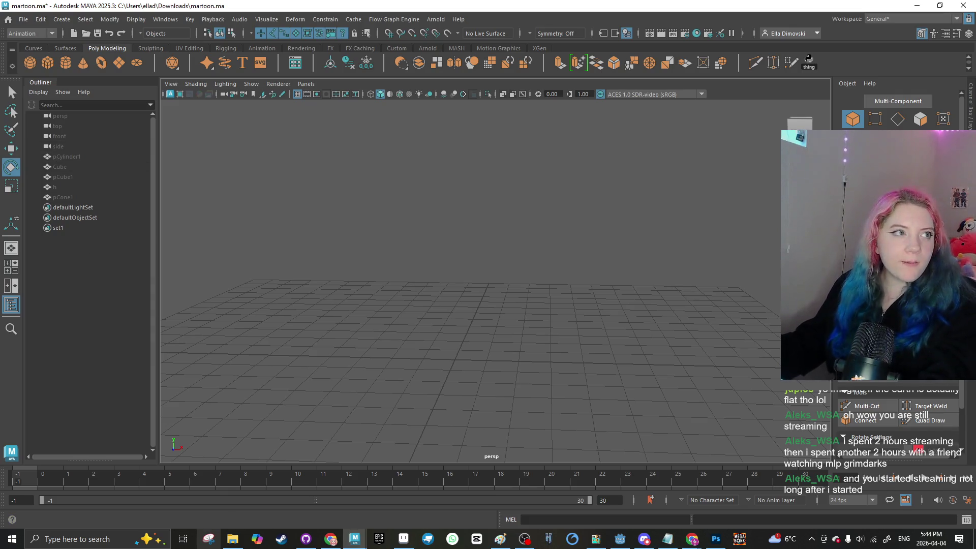
Step: Add a trial cube, lift it off the grid, then delete it
{"action": "key", "text": "alt+Tab"}
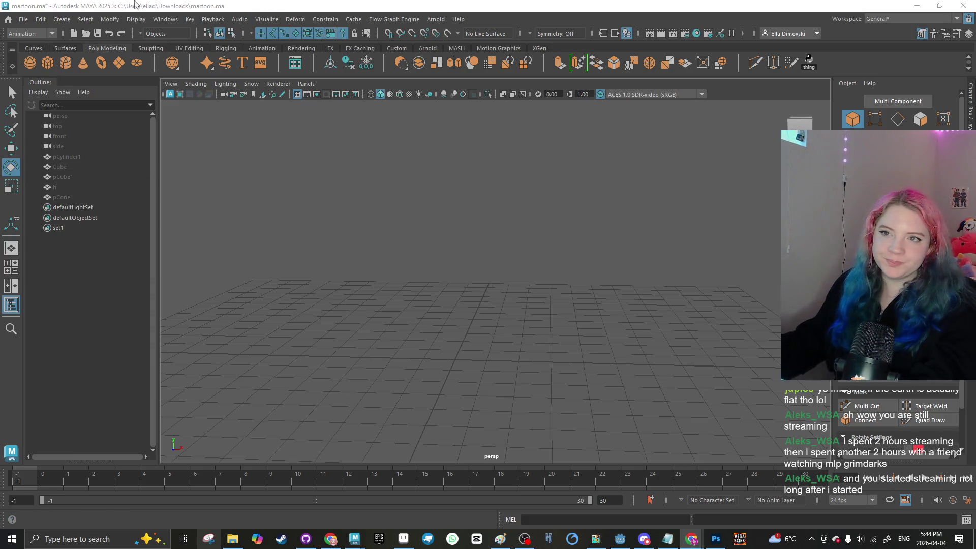
{"action": "key", "text": "ctrl+z"}
{"action": "key", "text": "ctrl+z"}
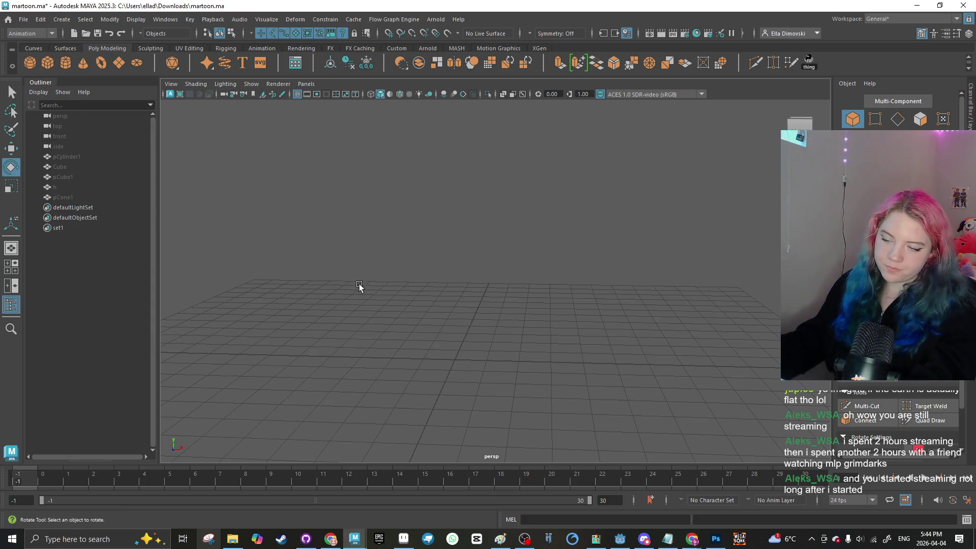
{"action": "left_click", "coordinate": [47, 62]}
{"action": "key", "text": "w"}
{"action": "left_click_drag", "start_coordinate": [453, 325], "coordinate": [453, 258]}
{"action": "left_click", "coordinate": [372, 238]}
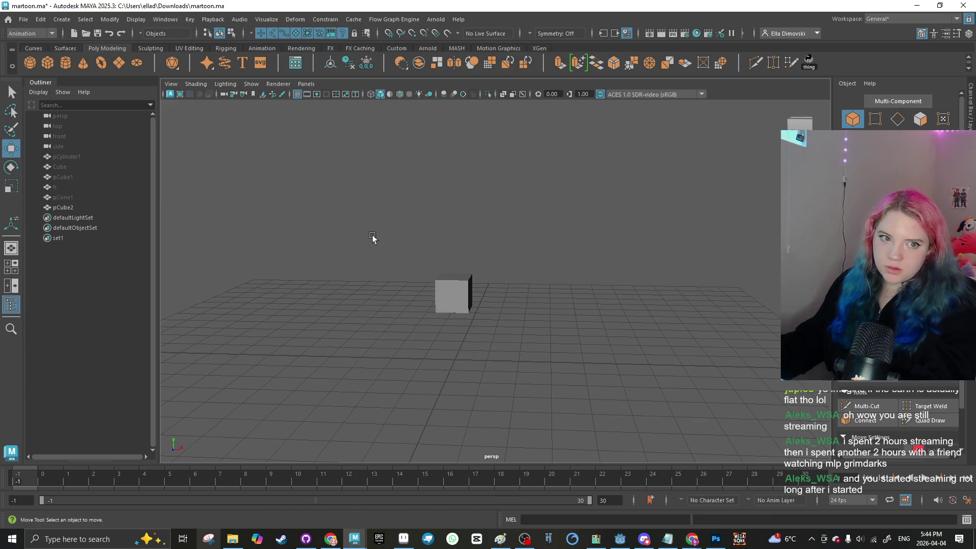
{"action": "left_click", "coordinate": [458, 272]}
{"action": "key", "text": "Delete"}
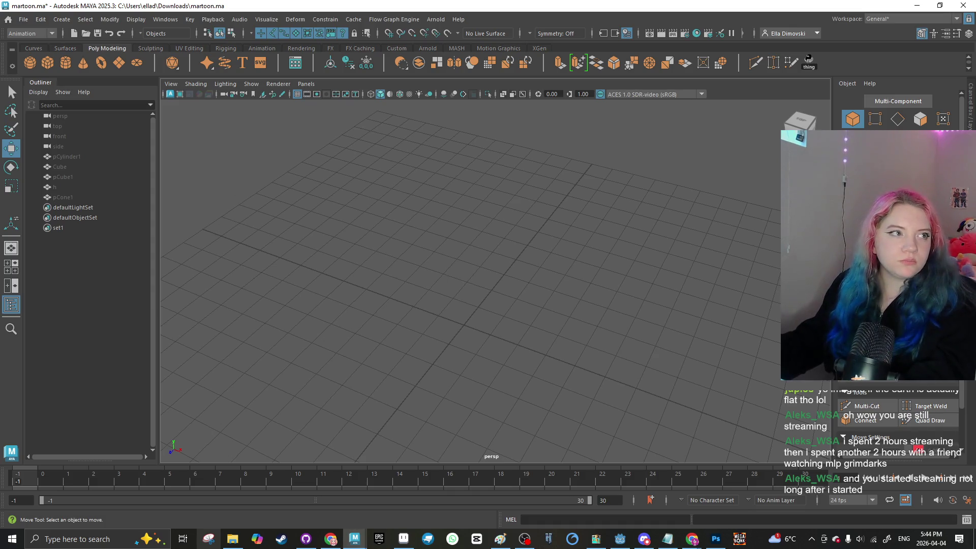
{"action": "key", "text": "alt+Tab"}
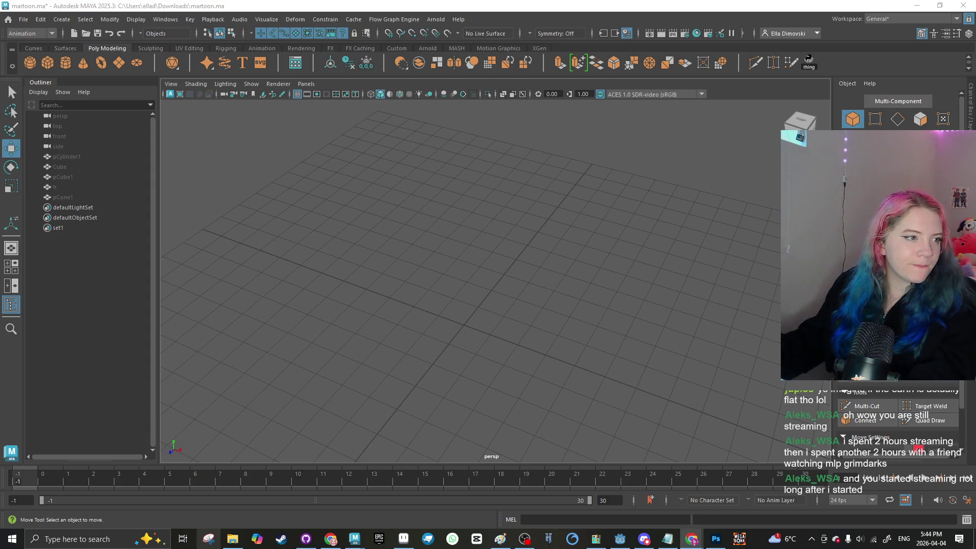
Step: Create a new cube, pCube2, and leave it sitting on the grid after trial moves
{"action": "left_click", "coordinate": [64, 68]}
{"action": "key", "text": "ctrl+z"}
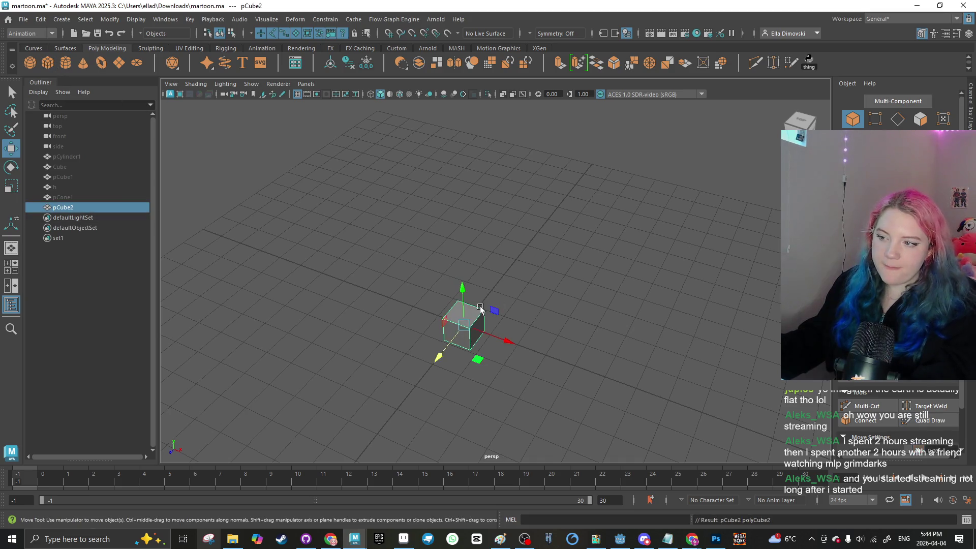
{"action": "mouse_move", "coordinate": [480, 308]}
{"action": "left_mouse_down"}
{"action": "mouse_move", "coordinate": [464, 196]}
{"action": "mouse_move", "coordinate": [309, 207]}
{"action": "left_mouse_up"}
{"action": "key", "text": "ctrl+z"}
{"action": "key", "text": "shift+z"}
{"action": "left_click", "coordinate": [349, 182]}
{"action": "key", "text": "ctrl+z"}
{"action": "key", "text": "ctrl+z"}
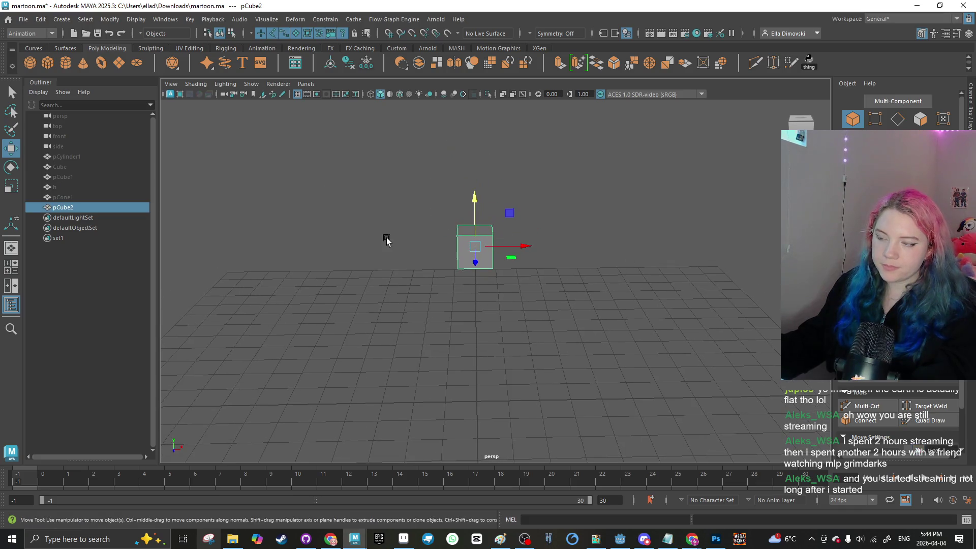
{"action": "left_click_drag", "start_coordinate": [386, 238], "coordinate": [342, 242]}
Step: Scale pCube2 into a long, slightly taller box
{"action": "key", "text": "r"}
{"action": "left_click_drag", "start_coordinate": [450, 258], "coordinate": [388, 279]}
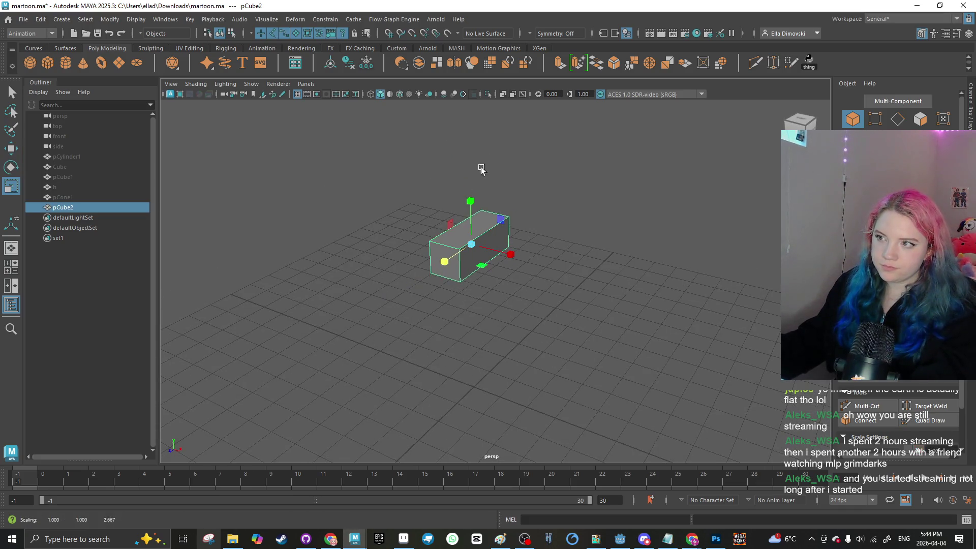
{"action": "left_click_drag", "start_coordinate": [508, 249], "coordinate": [525, 262]}
{"action": "left_click_drag", "start_coordinate": [471, 201], "coordinate": [468, 181]}
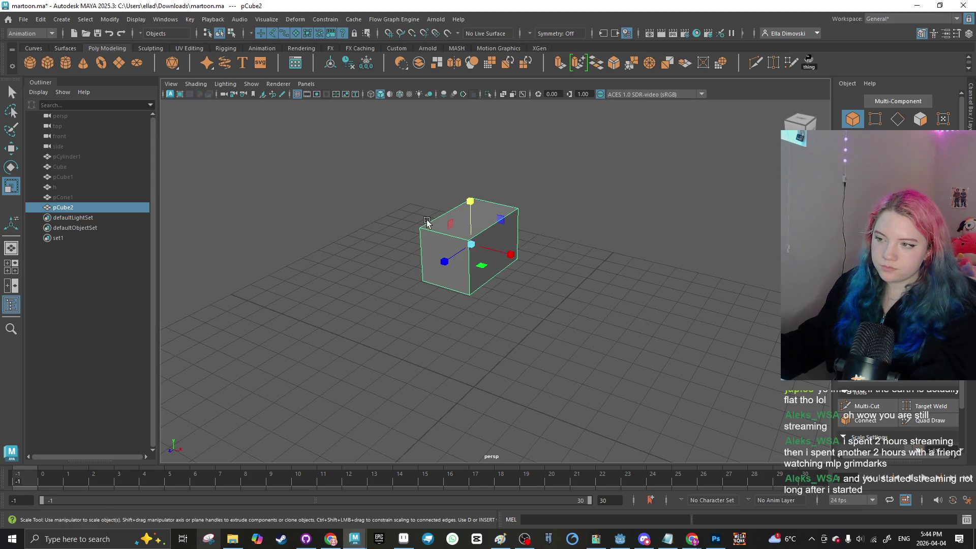
{"action": "left_click_drag", "start_coordinate": [419, 257], "coordinate": [475, 233]}
Step: Switch pCube2 briefly into face mode, then back to object mode
{"action": "key", "text": "F11"}
{"action": "right_click", "coordinate": [467, 237]}
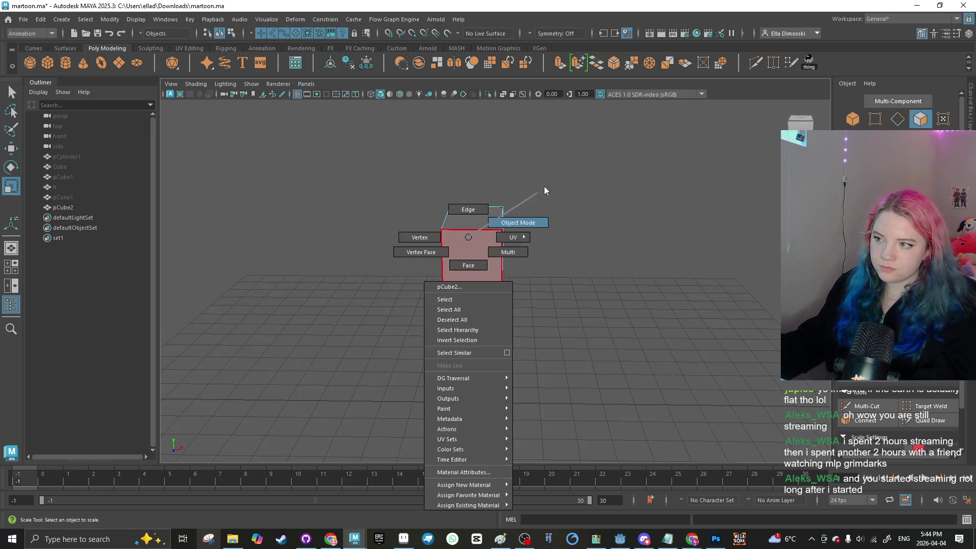
{"action": "left_click", "coordinate": [544, 186]}
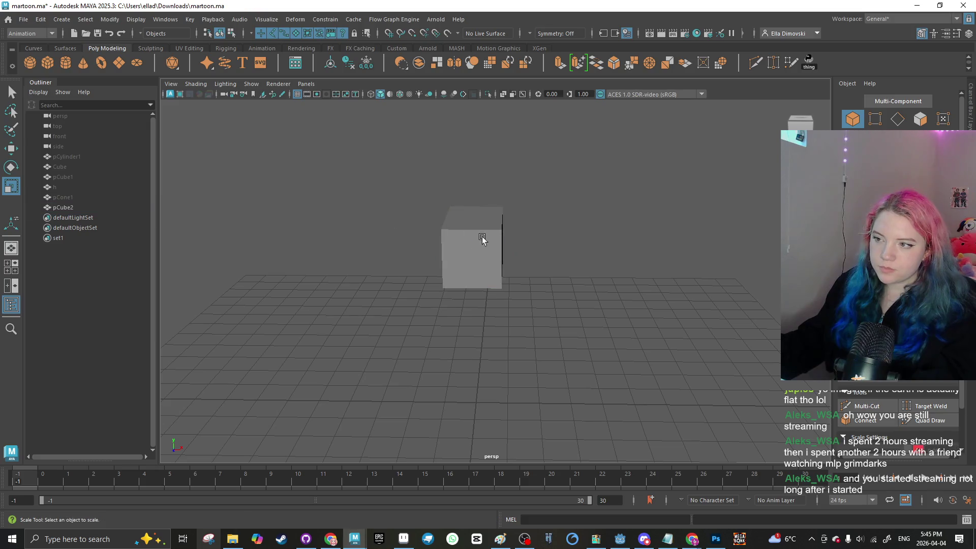
{"action": "right_click", "coordinate": [481, 237]}
{"action": "left_click", "coordinate": [519, 222]}
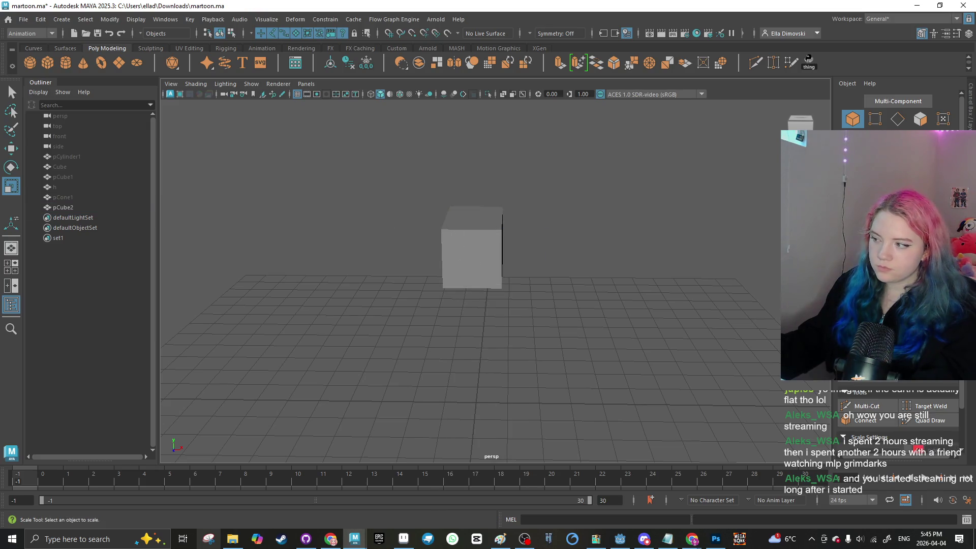
{"action": "left_click", "coordinate": [864, 406]}
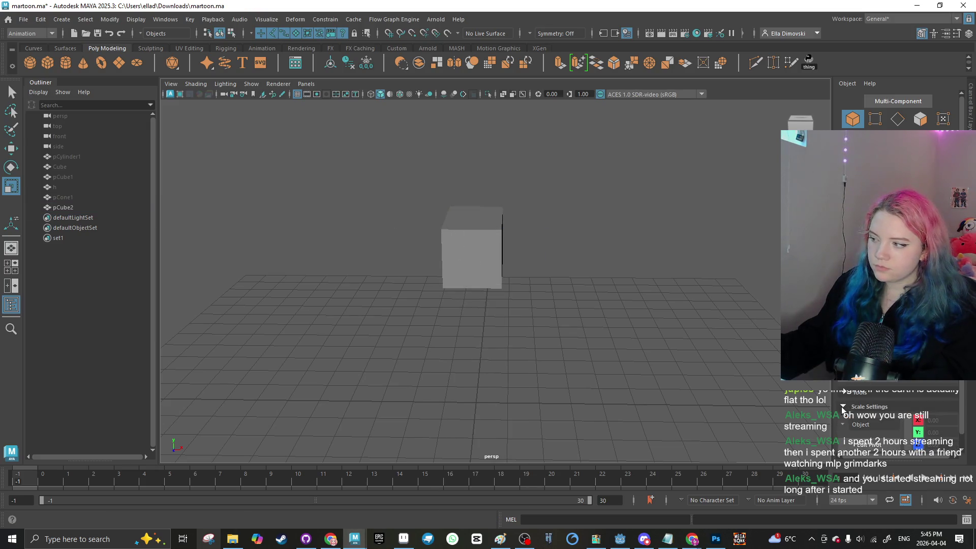
Step: Slice new edges across pCube2's front face with Multi-Cut
{"action": "left_click", "coordinate": [441, 229]}
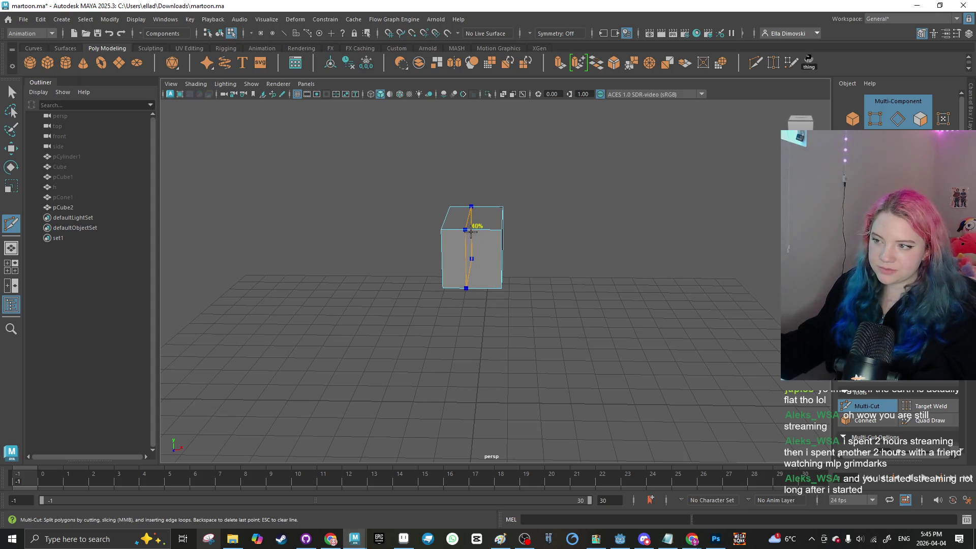
{"action": "left_click_drag", "start_coordinate": [584, 243], "coordinate": [454, 253]}
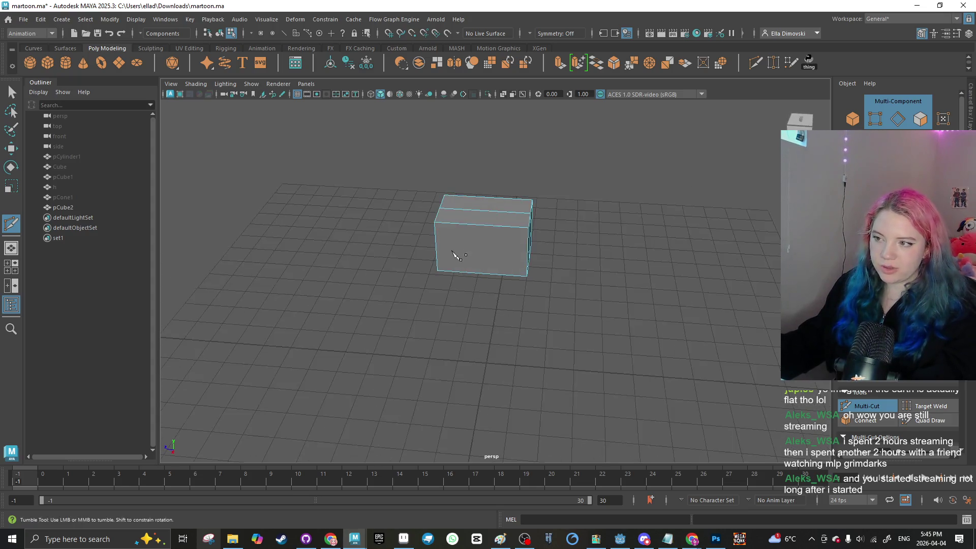
{"action": "left_click", "coordinate": [494, 221], "text": "ctrl"}
{"action": "mouse_move", "coordinate": [493, 221]}
{"action": "left_mouse_down"}
{"action": "mouse_move", "coordinate": [394, 233]}
{"action": "mouse_move", "coordinate": [449, 239]}
{"action": "left_mouse_up"}
{"action": "left_click", "coordinate": [448, 239]}
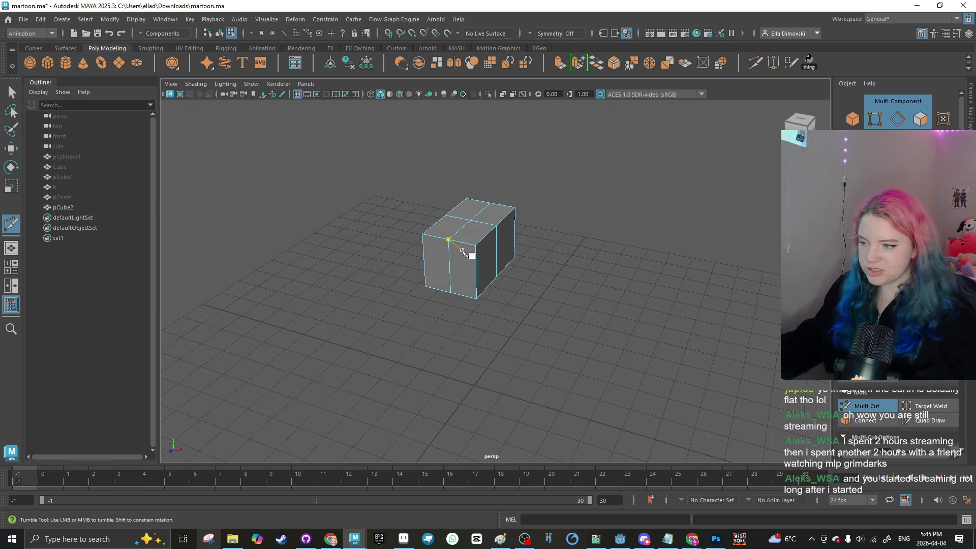
{"action": "left_click", "coordinate": [464, 252]}
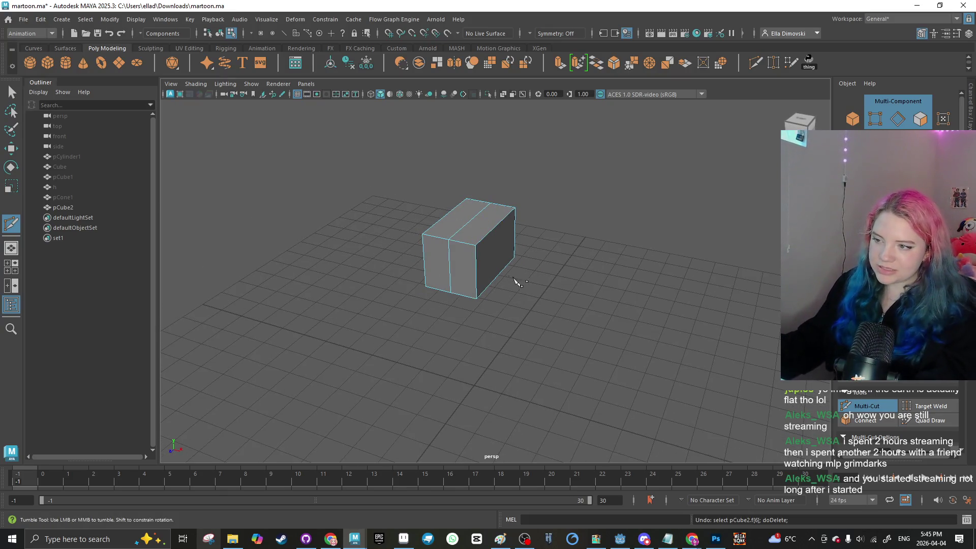
Step: Return to object mode and delete pCube2
{"action": "right_click", "coordinate": [455, 231]}
{"action": "key", "text": "w"}
{"action": "key", "text": "Delete"}
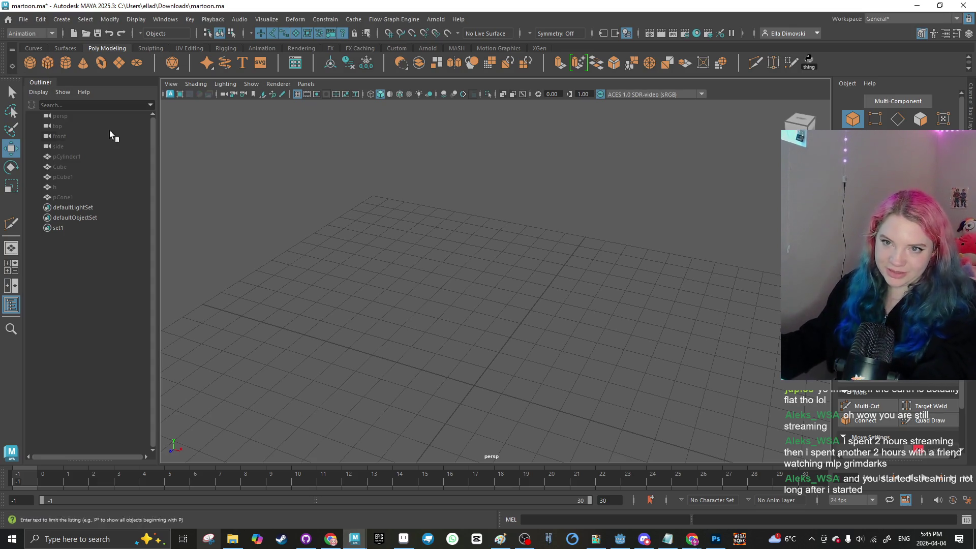
Step: Restore pCube2, try stretching it taller in Y, then revert the height
{"action": "key", "text": "ctrl+z"}
{"action": "key", "text": "e"}
{"action": "key", "text": "r"}
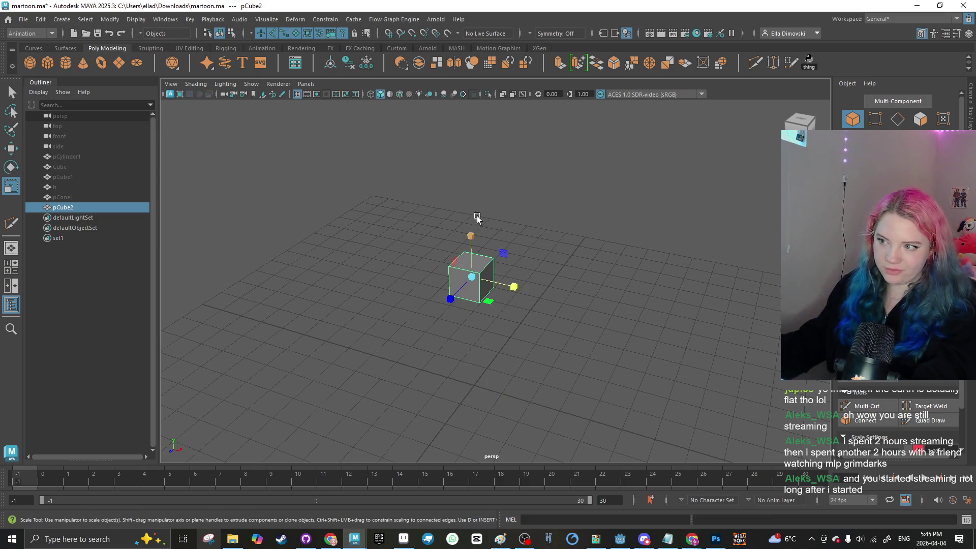
{"action": "left_click", "coordinate": [477, 218]}
{"action": "left_click", "coordinate": [470, 261]}
{"action": "left_click_drag", "start_coordinate": [471, 235], "coordinate": [460, 253]}
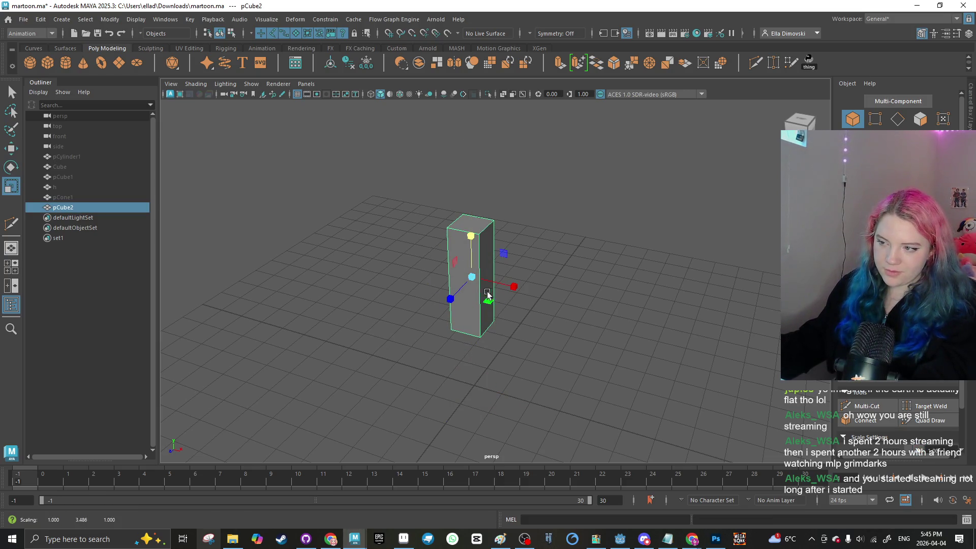
{"action": "key", "text": "ctrl+z"}
Step: Raise the top face into a taller section and widen the upper part leftward
{"action": "right_click", "coordinate": [460, 254]}
{"action": "left_click", "coordinate": [467, 245]}
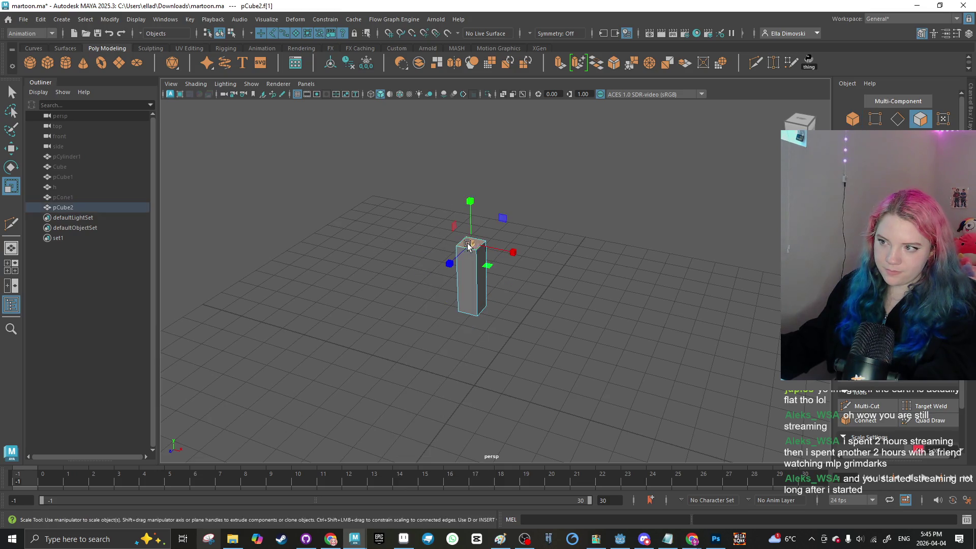
{"action": "key", "text": "w"}
{"action": "left_click_drag", "start_coordinate": [468, 244], "coordinate": [468, 168]}
{"action": "left_click", "coordinate": [434, 227]}
{"action": "mouse_move", "coordinate": [438, 224]}
{"action": "left_mouse_down"}
{"action": "mouse_move", "coordinate": [466, 220]}
{"action": "mouse_move", "coordinate": [484, 237]}
{"action": "mouse_move", "coordinate": [569, 257]}
{"action": "left_mouse_up"}
{"action": "left_click", "coordinate": [484, 237]}
{"action": "left_click", "coordinate": [569, 257]}
Step: In edge mode, lower one top edge to slant the block's top
{"action": "right_click", "coordinate": [499, 227]}
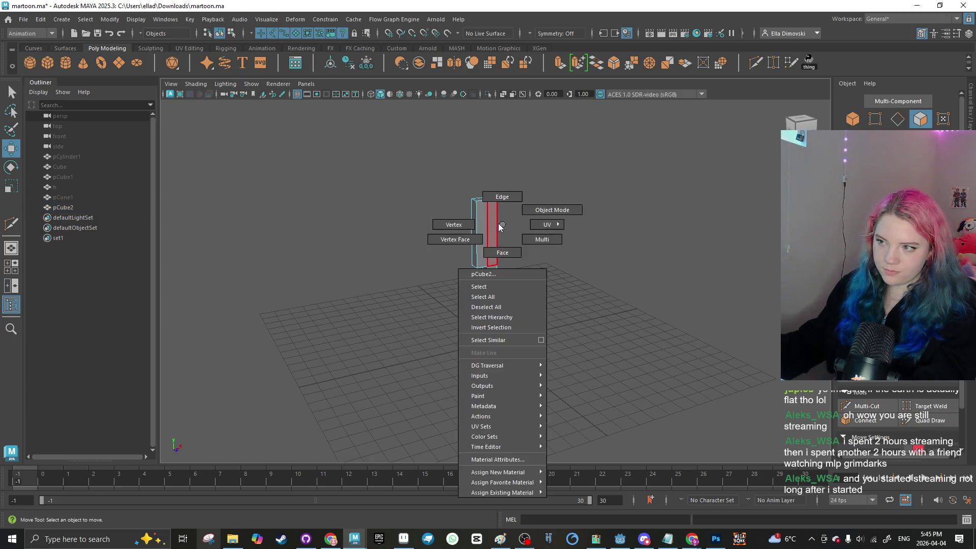
{"action": "mouse_move", "coordinate": [500, 227]}
{"action": "left_mouse_down"}
{"action": "mouse_move", "coordinate": [465, 211]}
{"action": "mouse_move", "coordinate": [484, 264]}
{"action": "mouse_move", "coordinate": [503, 267]}
{"action": "mouse_move", "coordinate": [450, 152]}
{"action": "mouse_move", "coordinate": [444, 181]}
{"action": "left_mouse_up"}
{"action": "right_click", "coordinate": [480, 253]}
{"action": "left_click", "coordinate": [457, 248]}
{"action": "left_click", "coordinate": [509, 262]}
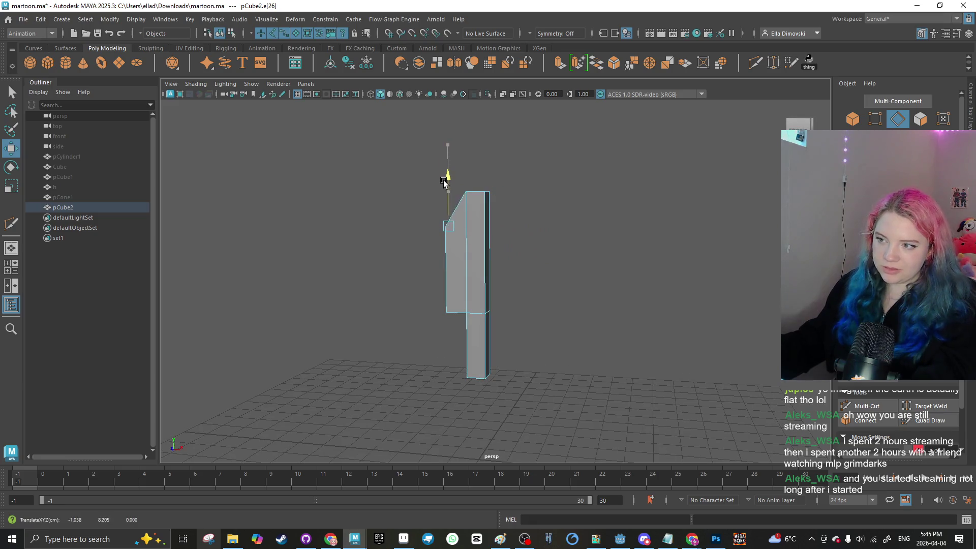
Step: Multi-Cut a new edge across the slanted face and reposition it
{"action": "right_click", "coordinate": [446, 194], "text": "shift"}
{"action": "left_click", "coordinate": [445, 268]}
{"action": "left_click", "coordinate": [466, 240]}
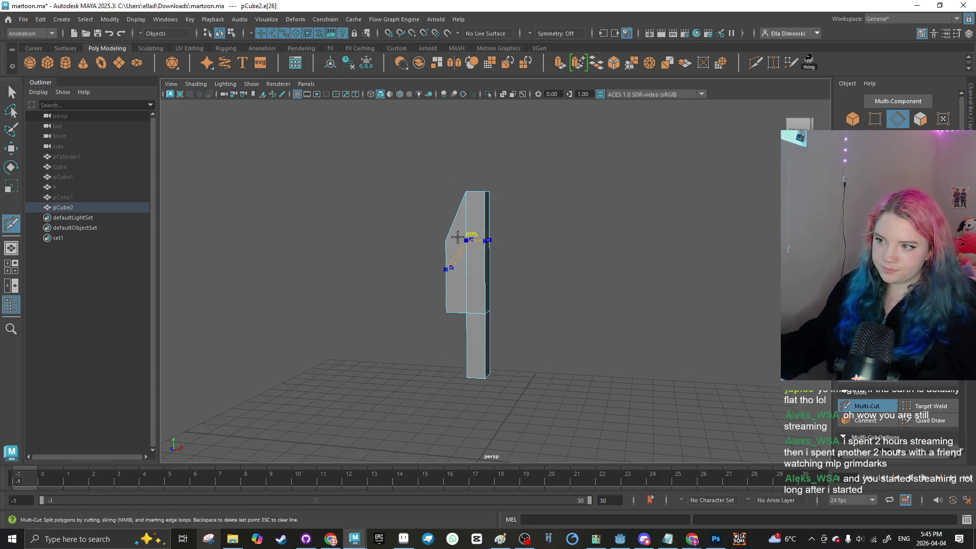
{"action": "key", "text": "Return"}
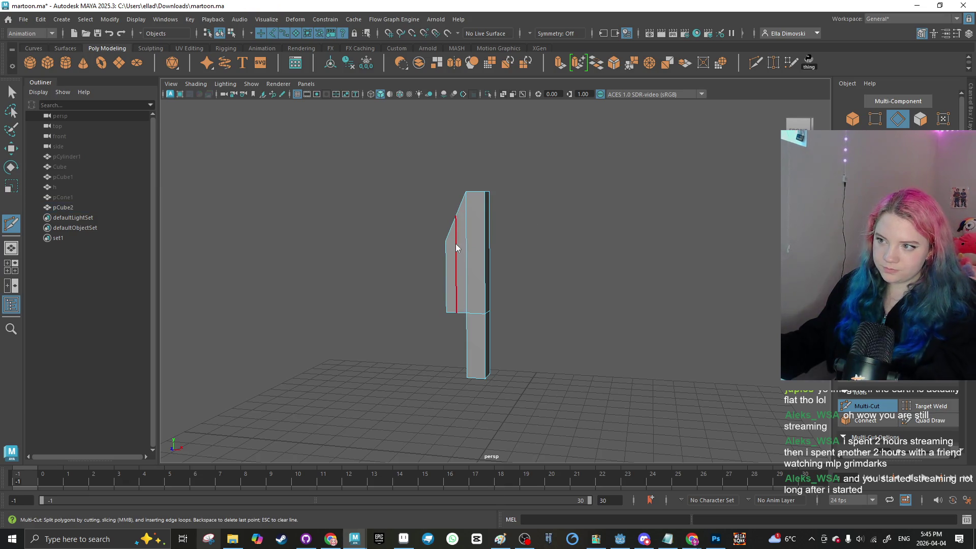
{"action": "mouse_move", "coordinate": [457, 217]}
{"action": "left_mouse_down"}
{"action": "mouse_move", "coordinate": [374, 244]}
{"action": "mouse_move", "coordinate": [467, 243]}
{"action": "mouse_move", "coordinate": [466, 216]}
{"action": "mouse_move", "coordinate": [376, 224]}
{"action": "mouse_move", "coordinate": [483, 224]}
{"action": "mouse_move", "coordinate": [505, 171]}
{"action": "mouse_move", "coordinate": [544, 277]}
{"action": "mouse_move", "coordinate": [560, 178]}
{"action": "mouse_move", "coordinate": [547, 170]}
{"action": "left_mouse_up"}
{"action": "key", "text": "w"}
{"action": "left_click", "coordinate": [398, 213]}
{"action": "left_click", "coordinate": [483, 218]}
{"action": "left_click", "coordinate": [549, 172]}
{"action": "key", "text": "ctrl+z"}
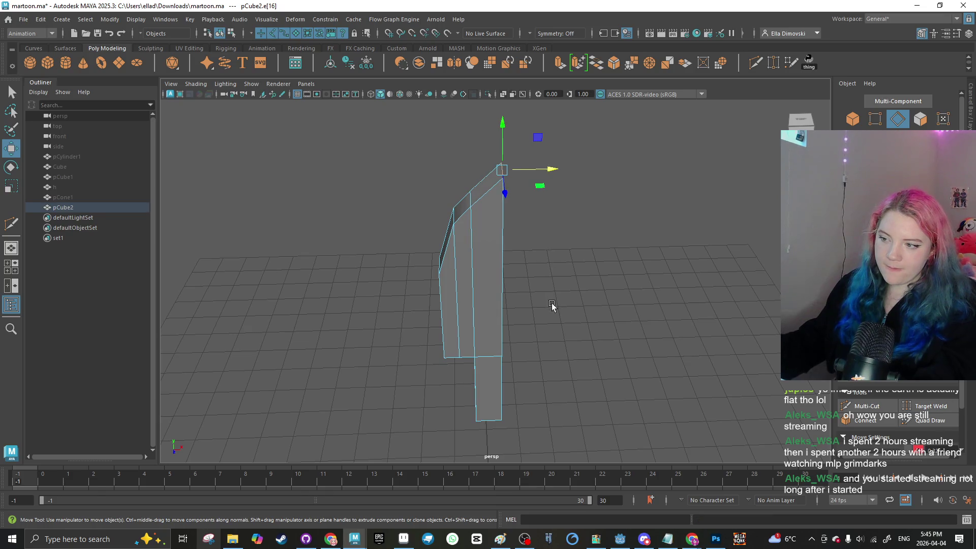
{"action": "left_click", "coordinate": [551, 305]}
{"action": "mouse_move", "coordinate": [551, 305]}
{"action": "left_mouse_down"}
{"action": "mouse_move", "coordinate": [530, 279]}
{"action": "mouse_move", "coordinate": [478, 281]}
{"action": "mouse_move", "coordinate": [493, 294]}
{"action": "left_mouse_up"}
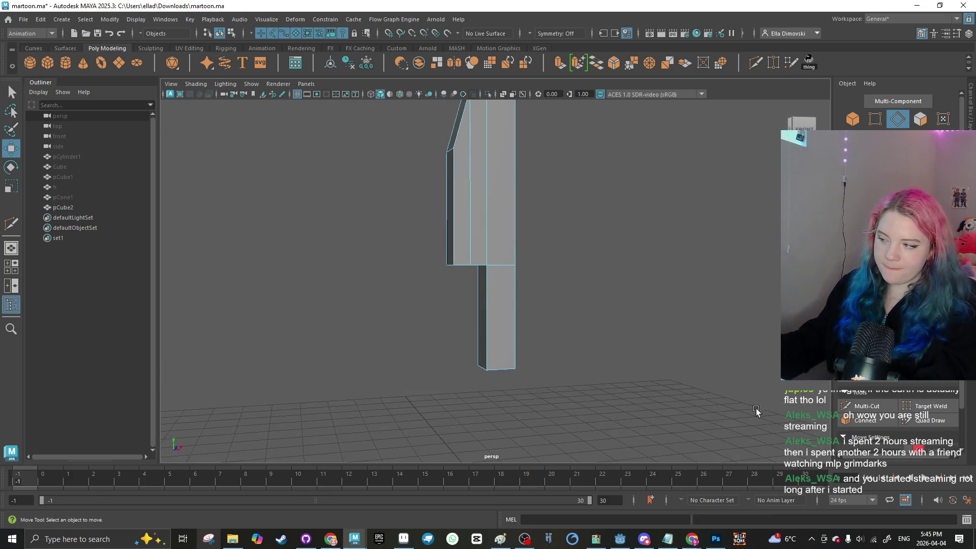
Step: Narrow the base and mid-handle edge loops, scaling to 0.756 in X and Z
{"action": "right_click", "coordinate": [497, 299], "text": "shift"}
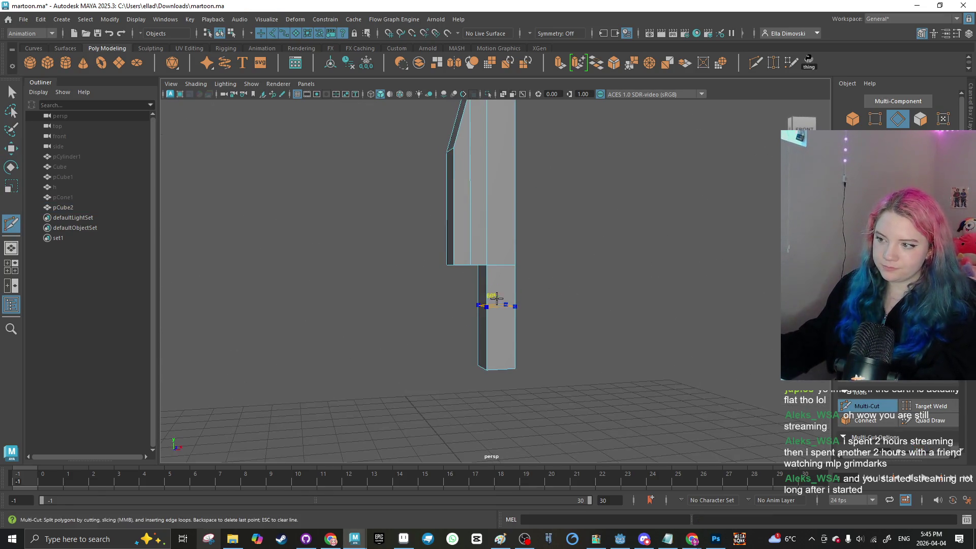
{"action": "right_click", "coordinate": [494, 333]}
{"action": "double_click", "coordinate": [493, 338]}
{"action": "key", "text": "e"}
{"action": "key", "text": "r"}
{"action": "left_click_drag", "start_coordinate": [526, 339], "coordinate": [490, 337]}
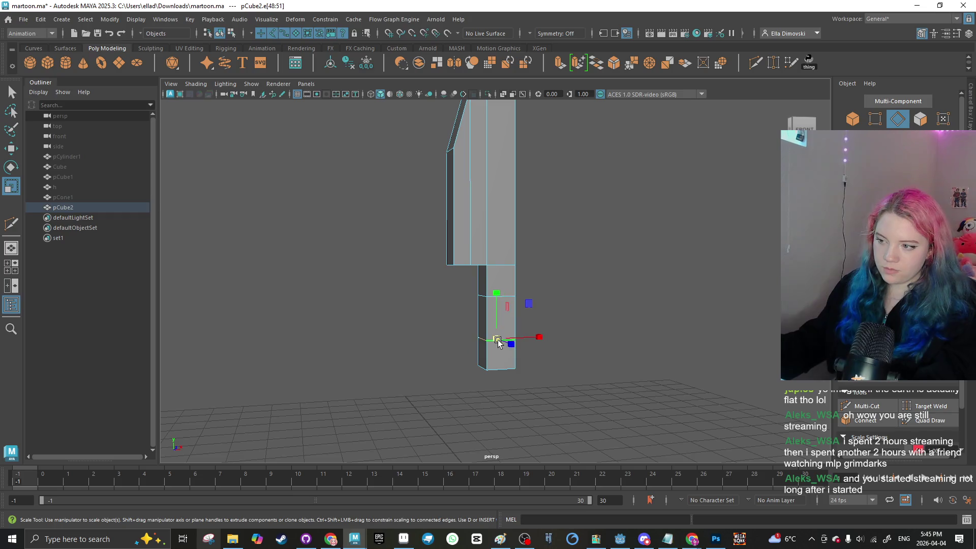
{"action": "double_click", "coordinate": [496, 296]}
{"action": "left_click_drag", "start_coordinate": [510, 297], "coordinate": [499, 298]}
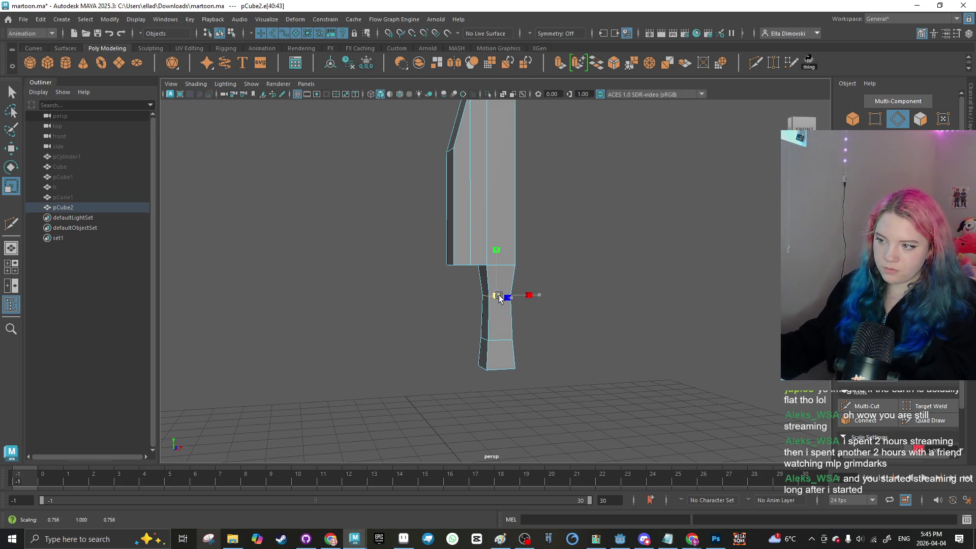
{"action": "key", "text": "F8"}
Step: Move the handle's end face up in Y to shorten the handle
{"action": "mouse_move", "coordinate": [401, 305]}
{"action": "left_mouse_down", "text": "alt"}
{"action": "mouse_move", "coordinate": [403, 323]}
{"action": "mouse_move", "coordinate": [436, 303]}
{"action": "mouse_move", "coordinate": [420, 291]}
{"action": "mouse_move", "coordinate": [371, 300]}
{"action": "mouse_move", "coordinate": [582, 299]}
{"action": "mouse_move", "coordinate": [526, 308]}
{"action": "mouse_move", "coordinate": [423, 290]}
{"action": "mouse_move", "coordinate": [443, 239]}
{"action": "mouse_move", "coordinate": [472, 251]}
{"action": "left_mouse_up", "text": "alt"}
{"action": "left_click", "coordinate": [420, 290]}
{"action": "left_click", "coordinate": [442, 240]}
{"action": "right_click", "coordinate": [472, 250]}
{"action": "left_click", "coordinate": [501, 332]}
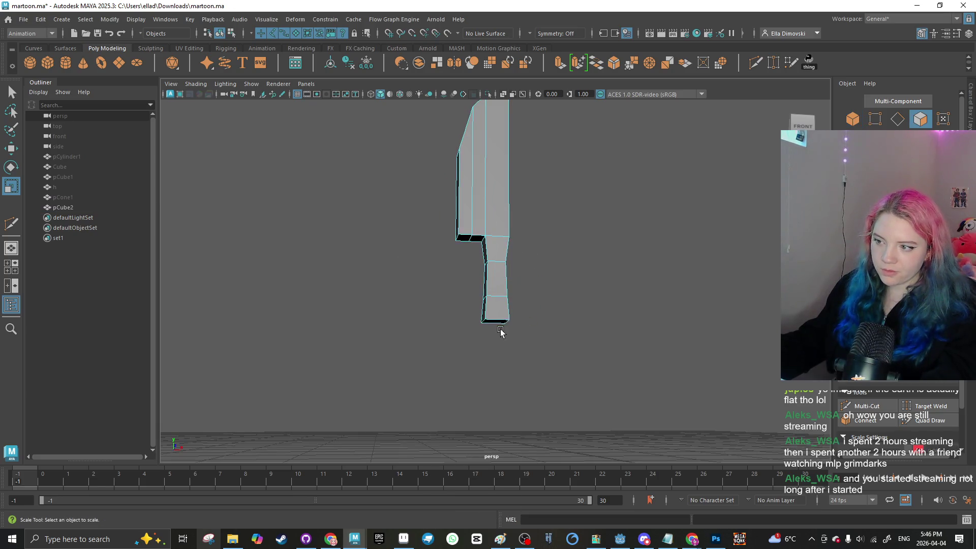
{"action": "left_click", "coordinate": [500, 283]}
{"action": "key", "text": "w"}
{"action": "left_click_drag", "start_coordinate": [493, 324], "coordinate": [495, 282]}
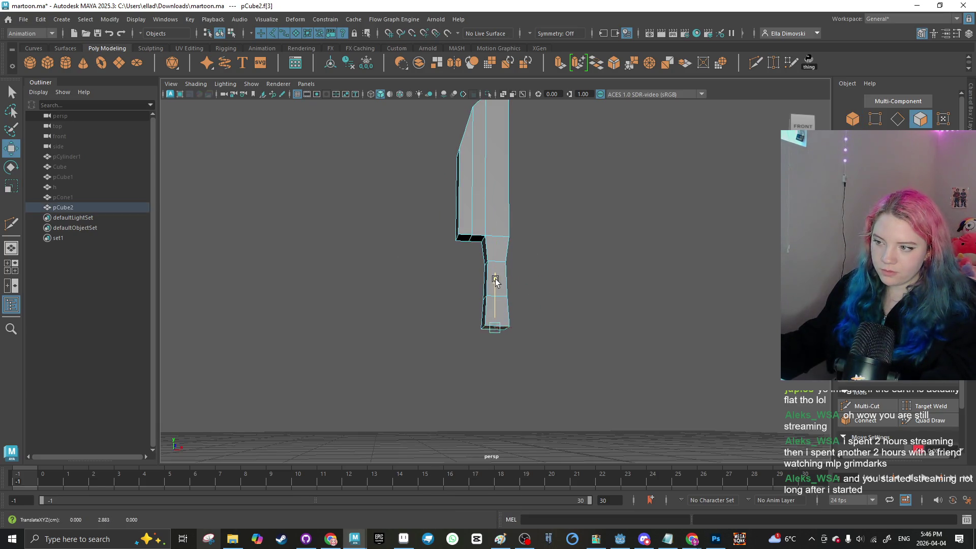
{"action": "left_click", "coordinate": [416, 312]}
{"action": "mouse_move", "coordinate": [416, 312]}
{"action": "left_mouse_down", "text": "alt"}
{"action": "mouse_move", "coordinate": [425, 316]}
{"action": "mouse_move", "coordinate": [426, 283]}
{"action": "left_mouse_up", "text": "alt"}
{"action": "scroll", "coordinate": [426, 283], "scroll_direction": "up", "scroll_amount": 3}
{"action": "right_click", "coordinate": [469, 254]}
Step: Widen the handle's edge loop by scaling it to 1.202
{"action": "left_click", "coordinate": [468, 220]}
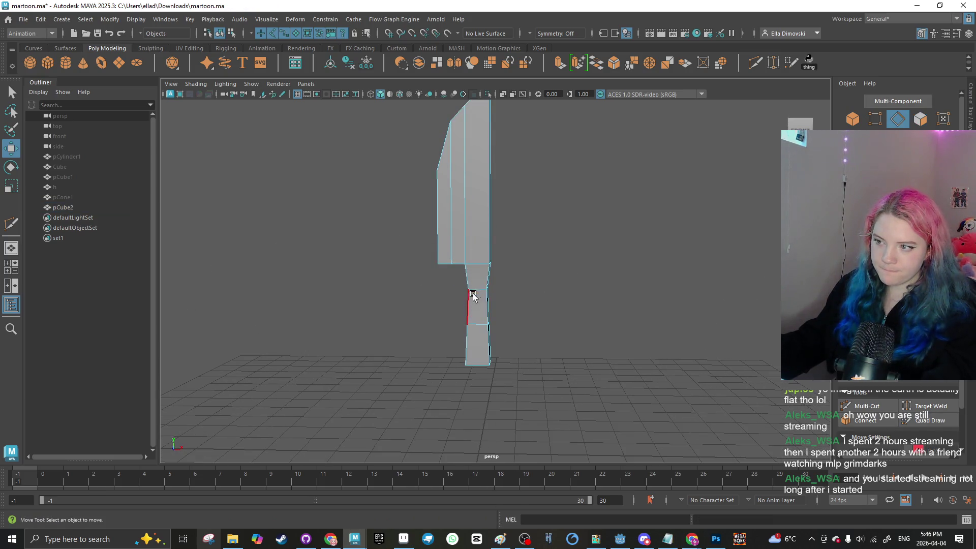
{"action": "double_click", "coordinate": [479, 325]}
{"action": "key", "text": "r"}
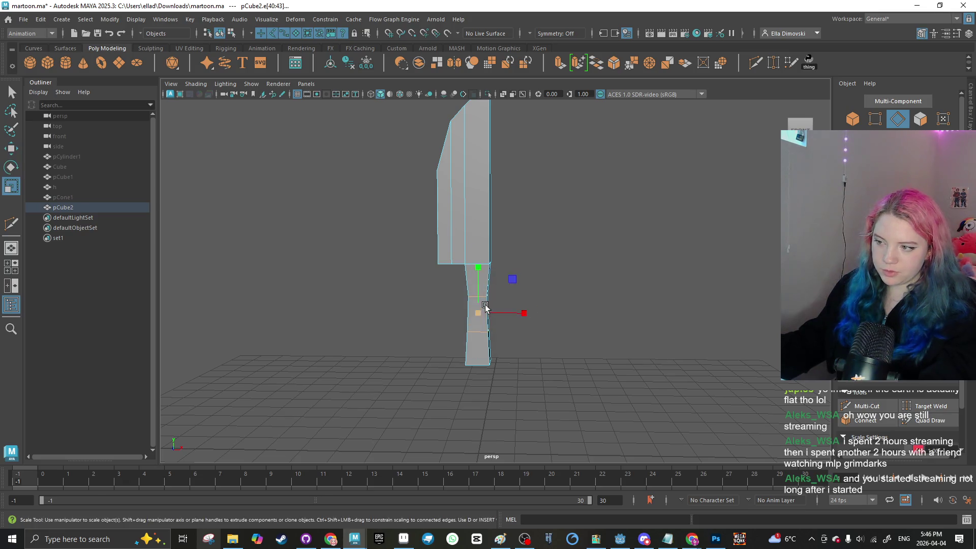
{"action": "left_click_drag", "start_coordinate": [479, 312], "coordinate": [487, 311]}
{"action": "left_click", "coordinate": [416, 305]}
{"action": "mouse_move", "coordinate": [416, 305]}
{"action": "left_mouse_down", "text": "alt"}
{"action": "mouse_move", "coordinate": [625, 299]}
{"action": "mouse_move", "coordinate": [423, 290]}
{"action": "mouse_move", "coordinate": [412, 331]}
{"action": "mouse_move", "coordinate": [417, 320]}
{"action": "left_mouse_up", "text": "alt"}
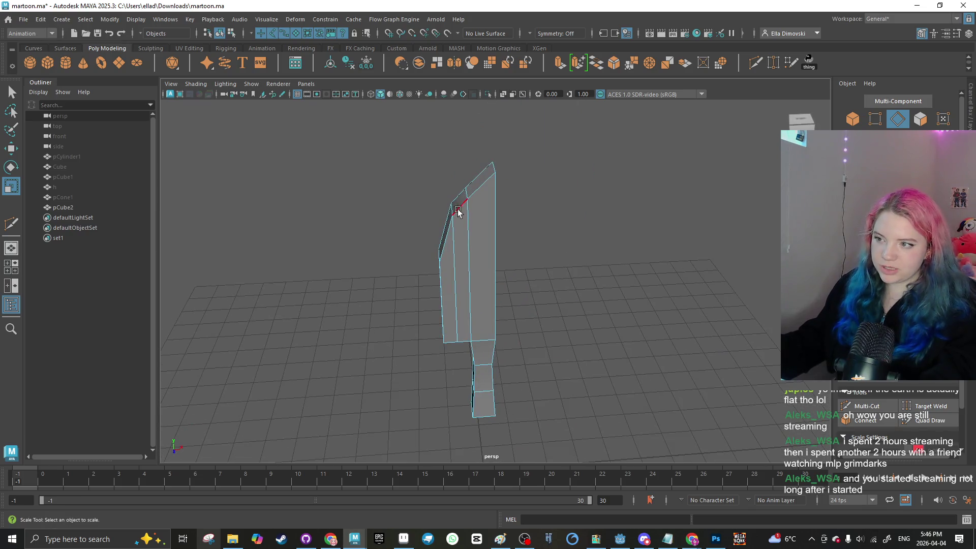
Step: Move a blade side edge down and shift the blade's top edge along X
{"action": "left_click", "coordinate": [452, 209]}
{"action": "key", "text": "w"}
{"action": "left_click_drag", "start_coordinate": [451, 218], "coordinate": [453, 243]}
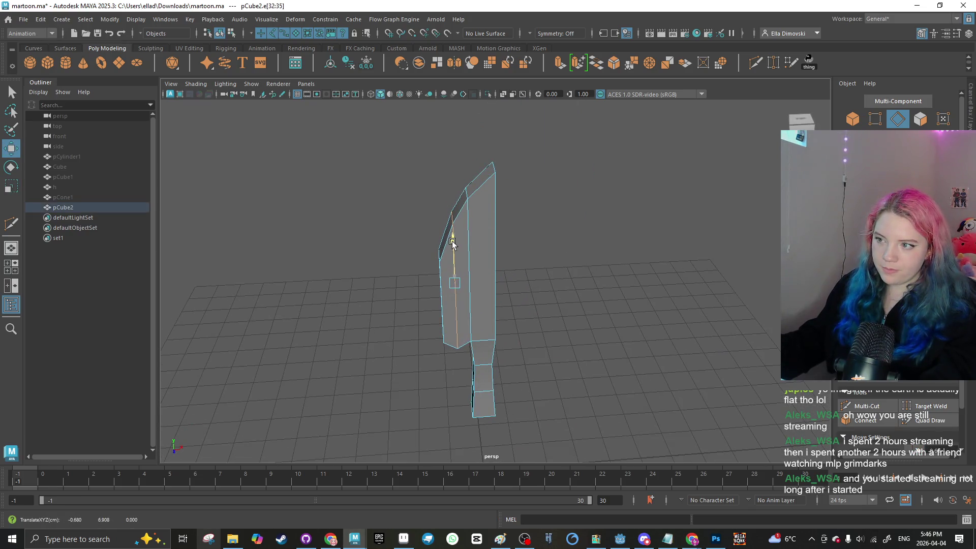
{"action": "left_click", "coordinate": [450, 247]}
{"action": "left_click", "coordinate": [451, 211]}
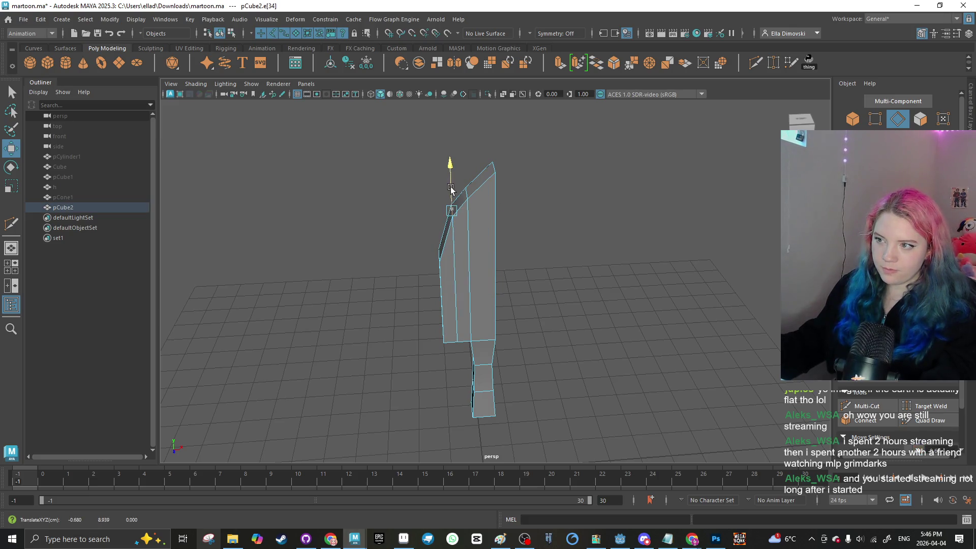
{"action": "left_click", "coordinate": [388, 222]}
{"action": "left_click", "coordinate": [465, 194]}
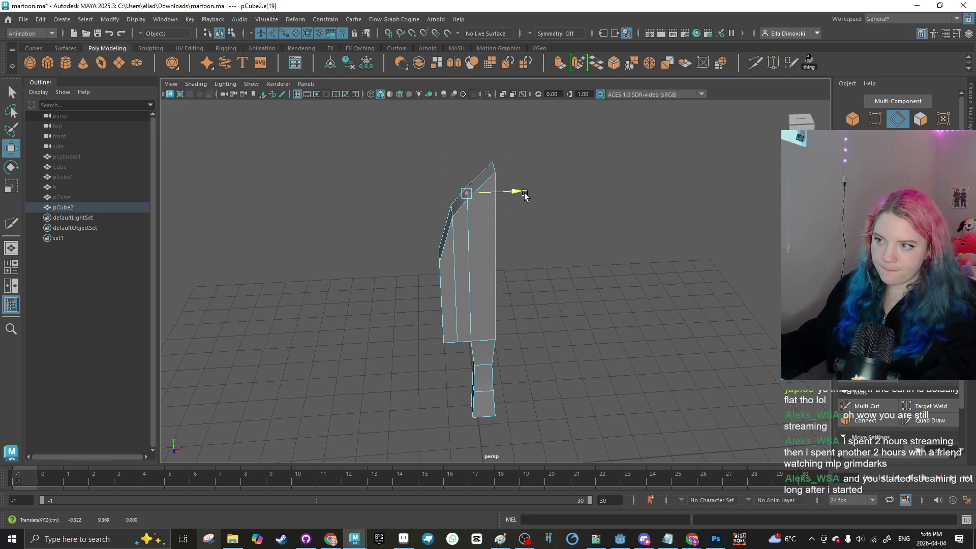
{"action": "left_click_drag", "start_coordinate": [529, 196], "coordinate": [508, 196]}
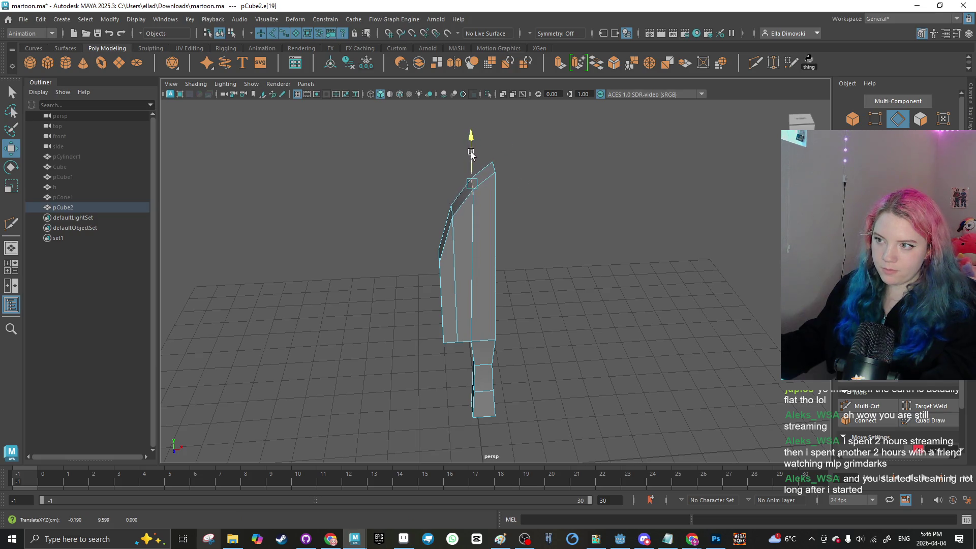
{"action": "left_click", "coordinate": [412, 212]}
Step: Switch the knife back to Object Mode and deselect it
{"action": "right_click", "coordinate": [393, 240]}
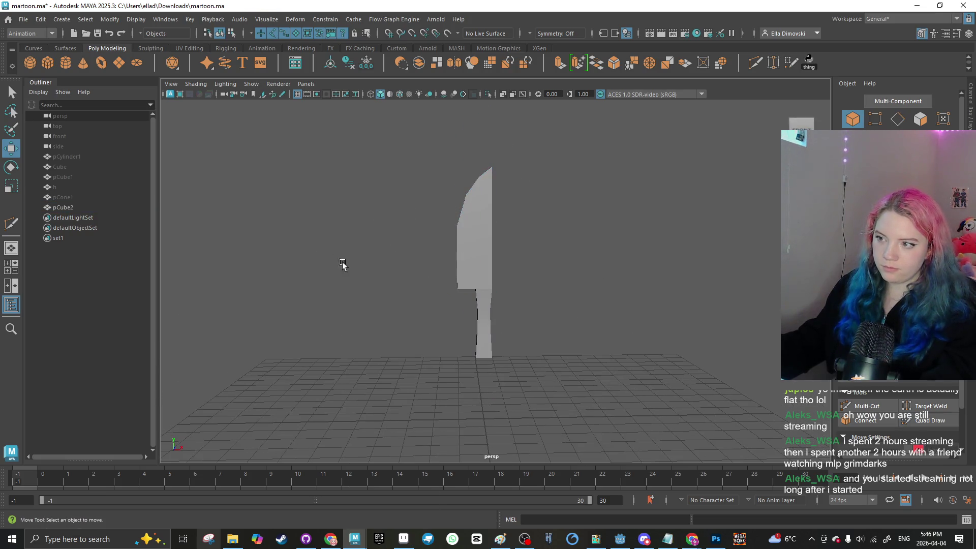
{"action": "mouse_move", "coordinate": [418, 300]}
{"action": "left_mouse_down", "text": "alt"}
{"action": "mouse_move", "coordinate": [521, 310]}
{"action": "mouse_move", "coordinate": [449, 258]}
{"action": "left_mouse_up", "text": "alt"}
{"action": "left_click", "coordinate": [450, 258]}
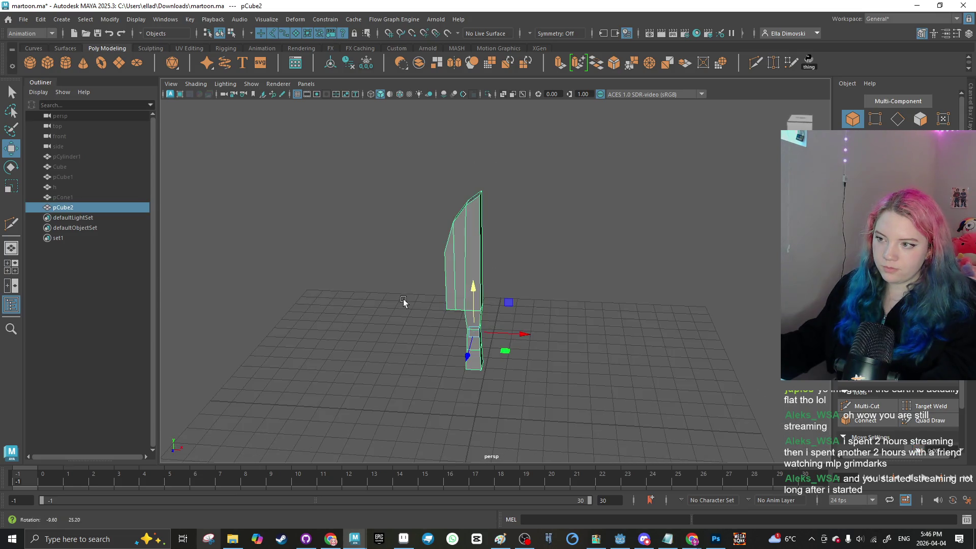
{"action": "left_click", "coordinate": [383, 285]}
{"action": "left_click_drag", "start_coordinate": [384, 286], "coordinate": [355, 288], "text": "alt"}
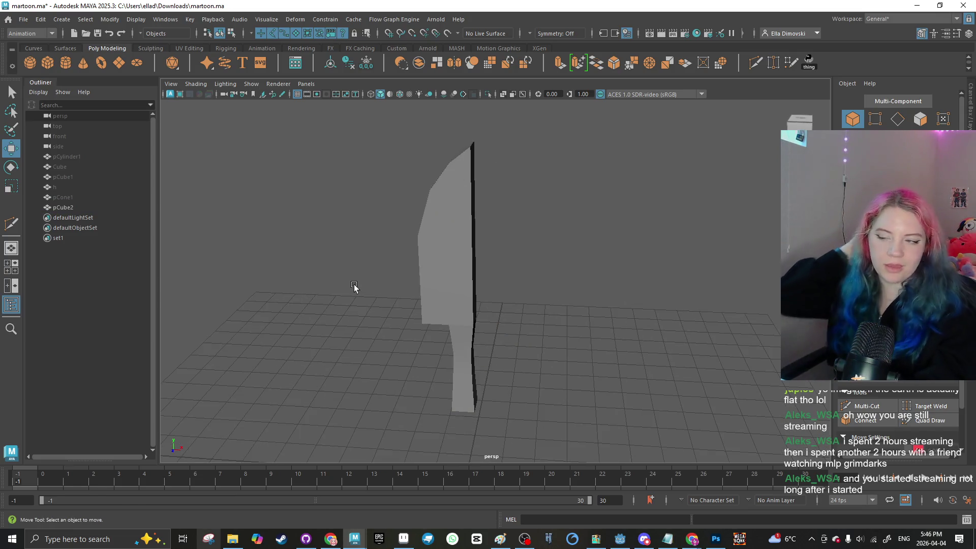
Step: Reframe the view and try tilting the knife, then undo the tilt
{"action": "left_click_drag", "start_coordinate": [299, 227], "coordinate": [350, 206], "text": "alt"}
{"action": "left_click", "coordinate": [488, 256]}
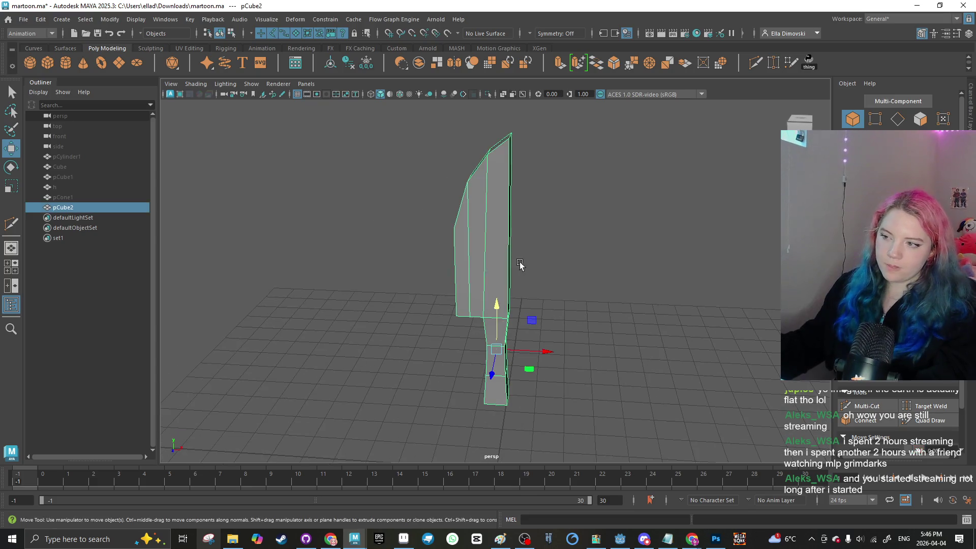
{"action": "key", "text": "e"}
{"action": "mouse_move", "coordinate": [525, 316]}
{"action": "left_mouse_down", "text": "alt"}
{"action": "mouse_move", "coordinate": [399, 292]}
{"action": "mouse_move", "coordinate": [451, 253]}
{"action": "mouse_move", "coordinate": [506, 297]}
{"action": "mouse_move", "coordinate": [519, 268]}
{"action": "left_mouse_up", "text": "alt"}
{"action": "right_click", "coordinate": [506, 297]}
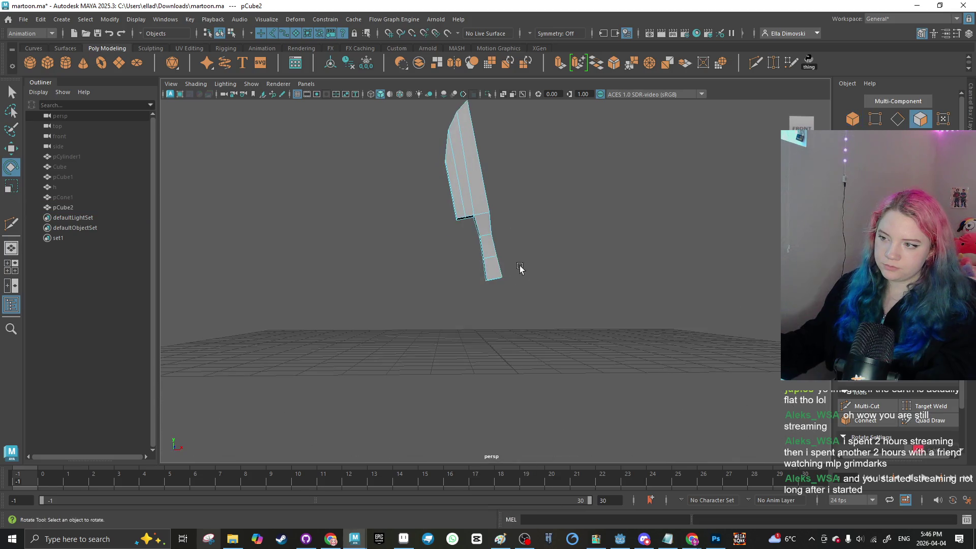
{"action": "left_click", "coordinate": [519, 304]}
{"action": "key", "text": "ctrl+z"}
{"action": "key", "text": "ctrl+z"}
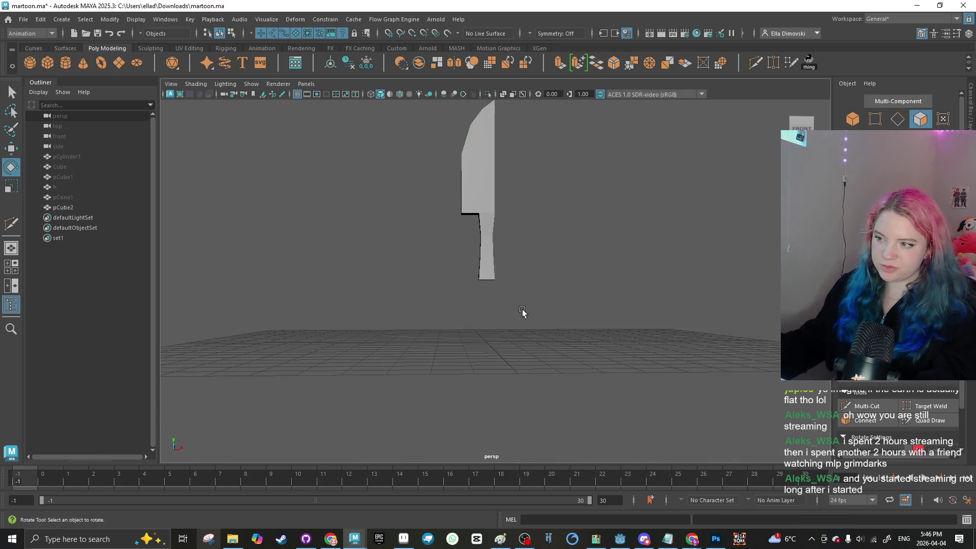
Step: Select all the knife's faces and assign them the existing Tan material
{"action": "mouse_move", "coordinate": [523, 309]}
{"action": "left_mouse_down"}
{"action": "mouse_move", "coordinate": [442, 219]}
{"action": "mouse_move", "coordinate": [448, 252]}
{"action": "left_mouse_up"}
{"action": "right_click", "coordinate": [444, 275]}
{"action": "left_click", "coordinate": [442, 279]}
{"action": "left_click_drag", "start_coordinate": [523, 288], "coordinate": [452, 216]}
{"action": "right_click", "coordinate": [443, 242], "text": "shift"}
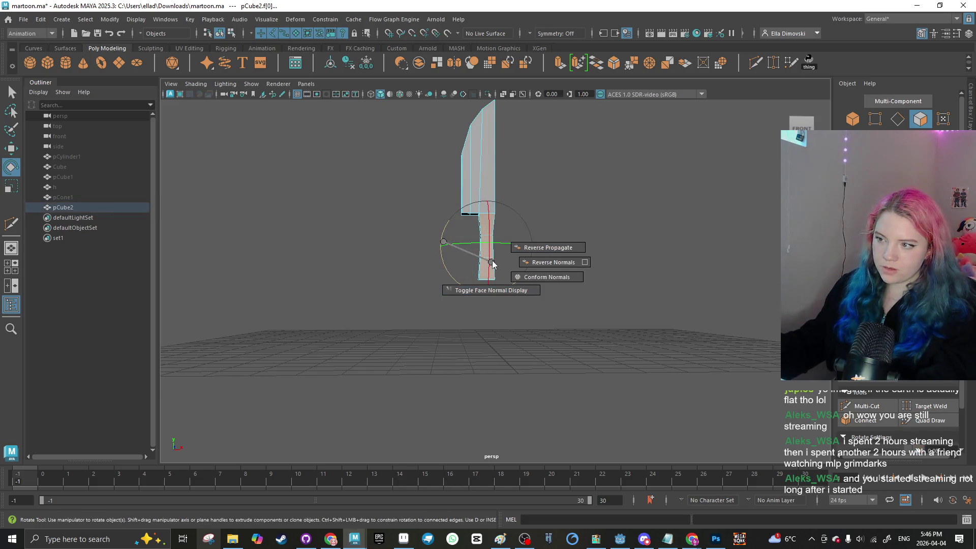
{"action": "right_click", "coordinate": [485, 251]}
{"action": "mouse_move", "coordinate": [486, 520]}
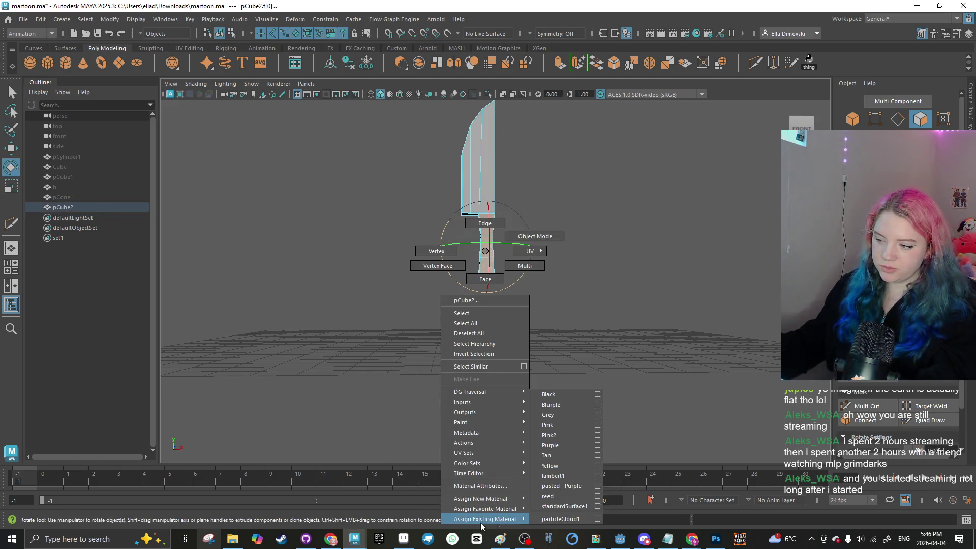
{"action": "left_click", "coordinate": [563, 455]}
Step: Assign the Grey favourite material to the blade face
{"action": "left_click", "coordinate": [425, 338]}
{"action": "left_click", "coordinate": [454, 279]}
{"action": "right_click", "coordinate": [514, 251]}
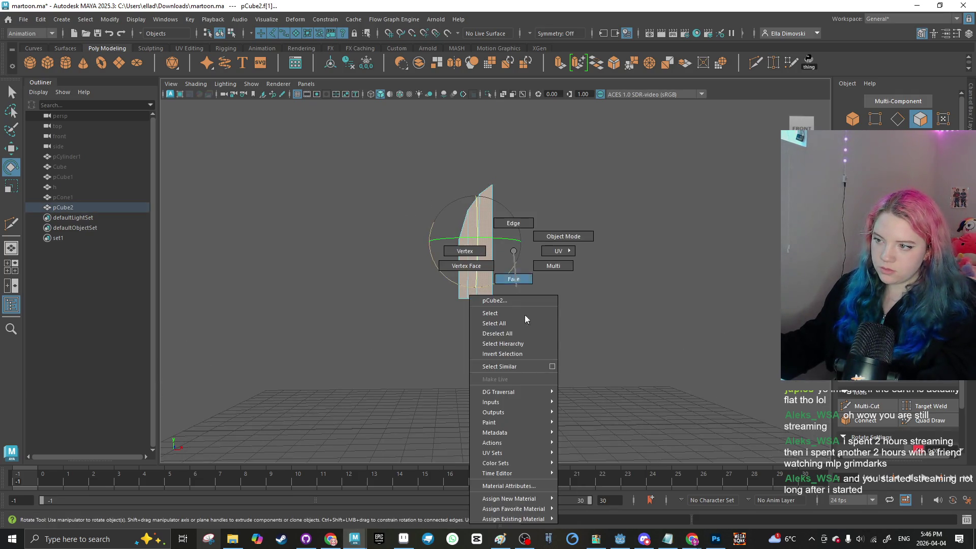
{"action": "mouse_move", "coordinate": [528, 509]}
{"action": "left_click", "coordinate": [603, 415]}
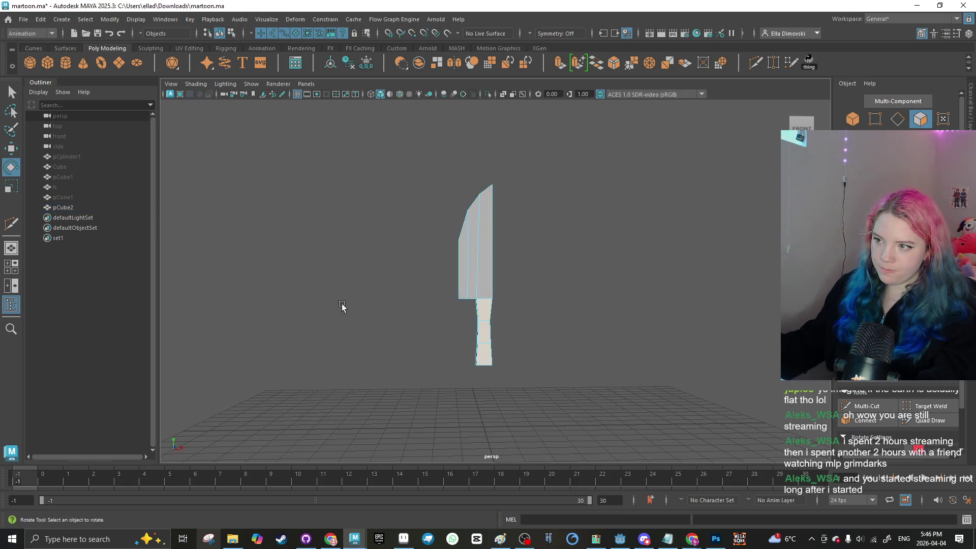
Step: Assign the Blurple material to the knife handle
{"action": "mouse_move", "coordinate": [341, 305]}
{"action": "left_mouse_down"}
{"action": "mouse_move", "coordinate": [477, 320]}
{"action": "mouse_move", "coordinate": [331, 312]}
{"action": "left_mouse_up"}
{"action": "left_click", "coordinate": [480, 328]}
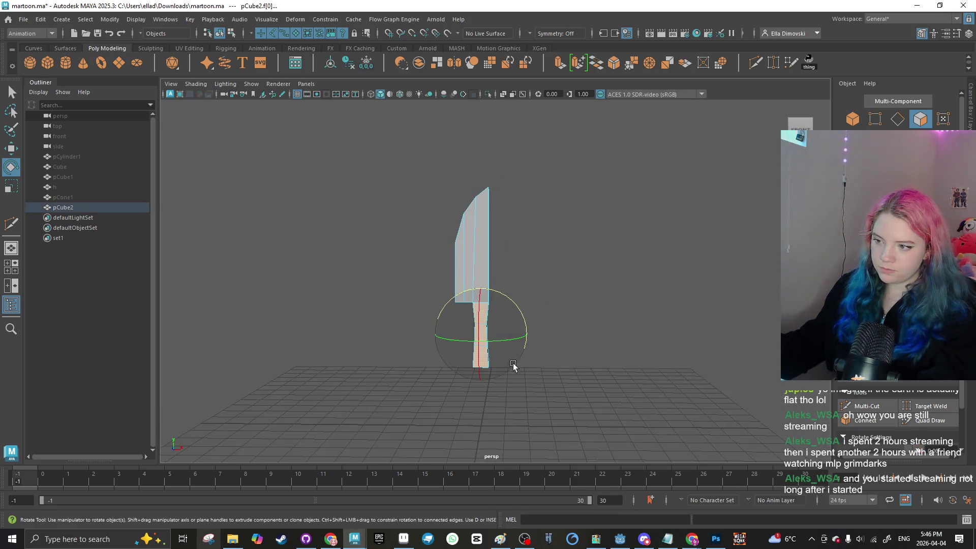
{"action": "right_click", "coordinate": [582, 251]}
{"action": "left_click", "coordinate": [657, 404]}
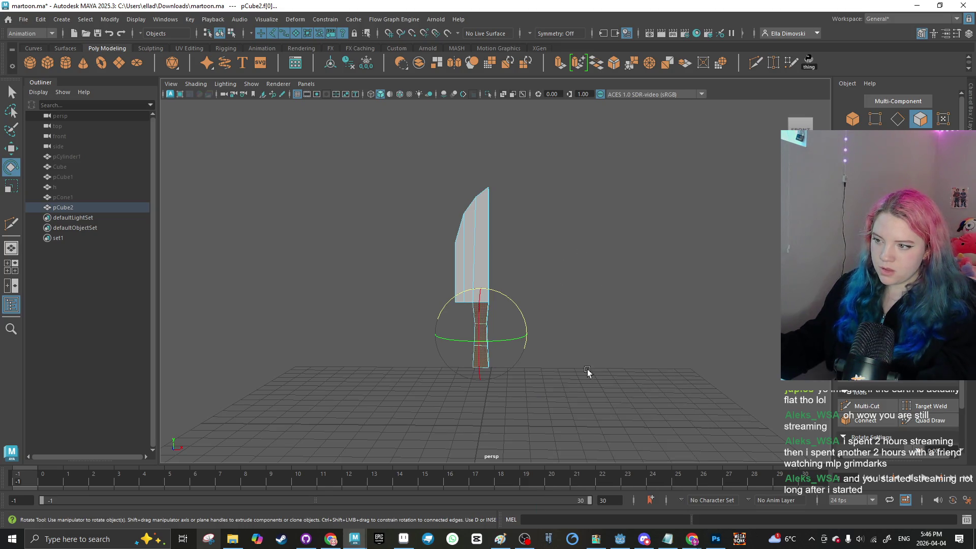
Step: Orbit to check the grey and Blurple colours, then put the knife into edge mode
{"action": "left_click", "coordinate": [586, 371]}
{"action": "mouse_move", "coordinate": [587, 371]}
{"action": "left_mouse_down"}
{"action": "mouse_move", "coordinate": [381, 348]}
{"action": "mouse_move", "coordinate": [580, 323]}
{"action": "left_mouse_up"}
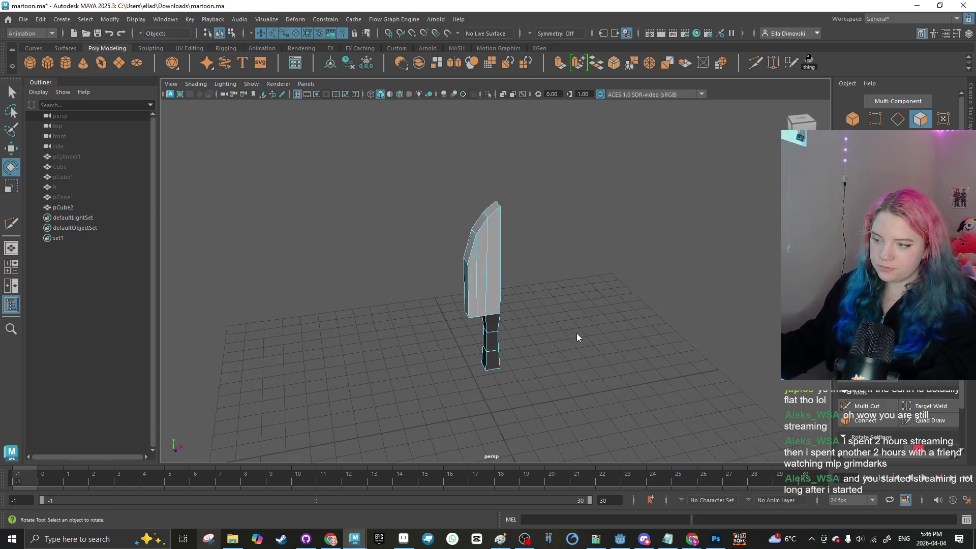
{"action": "key", "text": "F8"}
{"action": "mouse_move", "coordinate": [607, 290]}
{"action": "left_mouse_down"}
{"action": "mouse_move", "coordinate": [496, 307]}
{"action": "mouse_move", "coordinate": [592, 320]}
{"action": "left_mouse_up"}
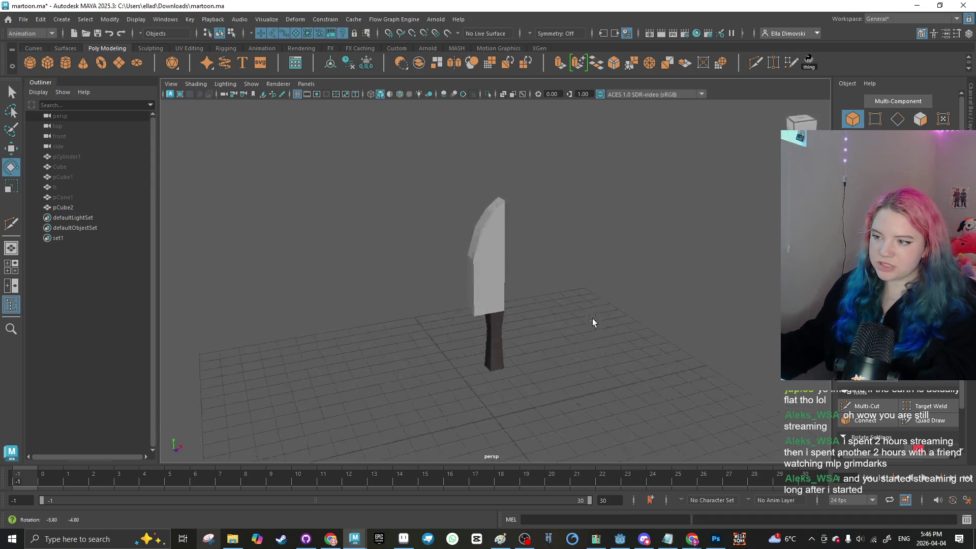
{"action": "left_click", "coordinate": [496, 335]}
{"action": "right_click", "coordinate": [508, 251]}
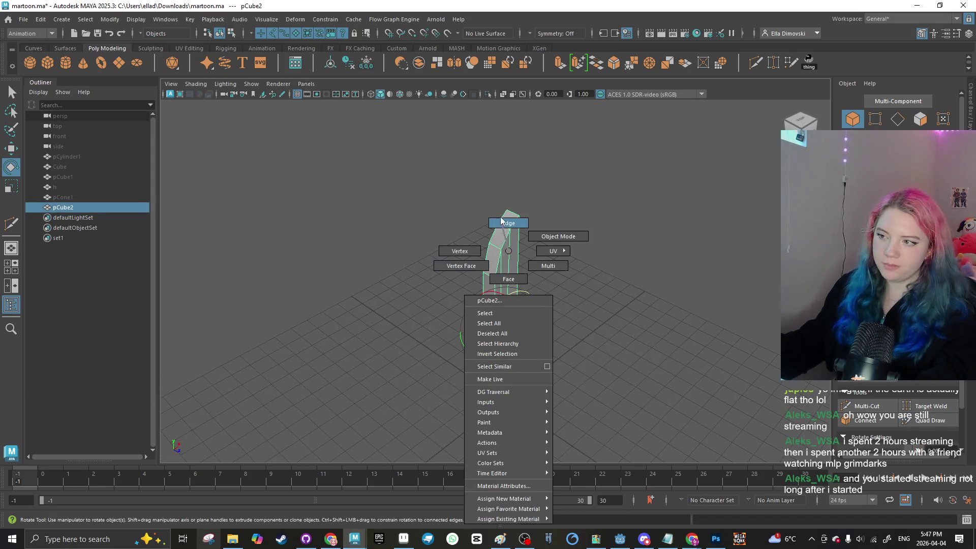
{"action": "left_click", "coordinate": [500, 222]}
Step: Select the edge ring from the blade's top edge and scale it
{"action": "scroll", "coordinate": [486, 273], "scroll_direction": "up", "scroll_amount": 3}
{"action": "key", "text": "q"}
{"action": "left_click", "coordinate": [479, 205]}
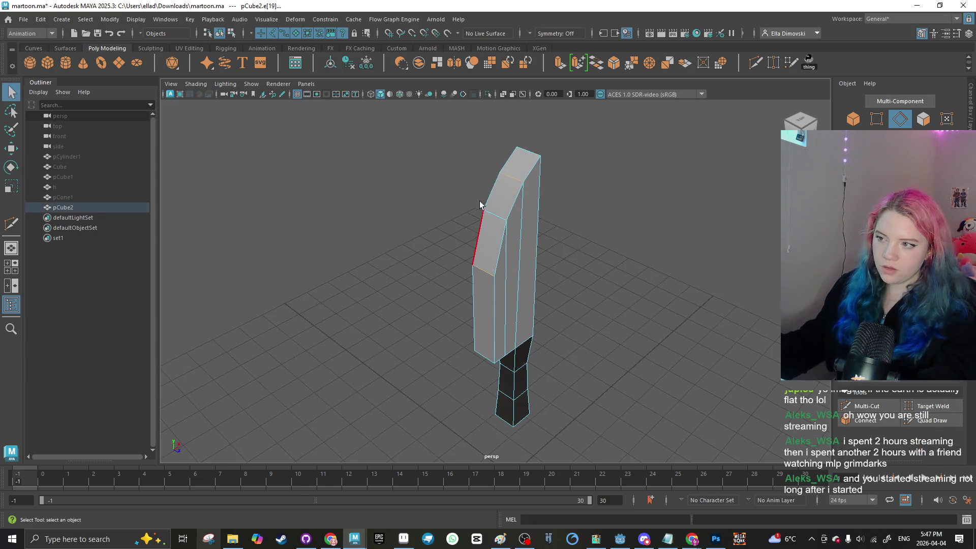
{"action": "right_click", "coordinate": [488, 233], "text": "shift"}
{"action": "left_click", "coordinate": [613, 260]}
{"action": "key", "text": "r"}
{"action": "left_click", "coordinate": [647, 300]}
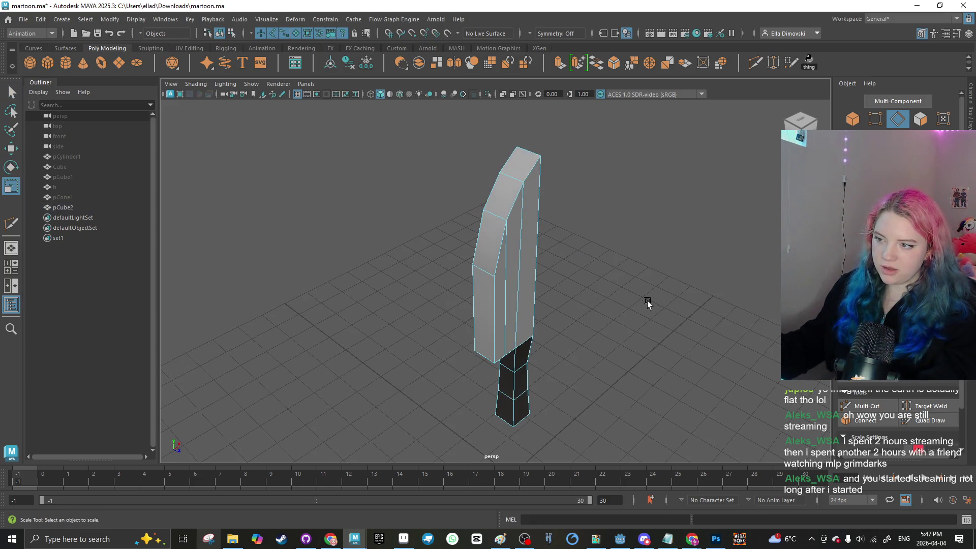
{"action": "key", "text": "F8"}
Step: Select a face on the handle in face mode and turn the view front-on
{"action": "mouse_move", "coordinate": [723, 210]}
{"action": "left_mouse_down", "text": "alt"}
{"action": "mouse_move", "coordinate": [549, 285]}
{"action": "mouse_move", "coordinate": [682, 290]}
{"action": "mouse_move", "coordinate": [543, 283]}
{"action": "mouse_move", "coordinate": [562, 260]}
{"action": "mouse_move", "coordinate": [518, 291]}
{"action": "mouse_move", "coordinate": [589, 295]}
{"action": "mouse_move", "coordinate": [529, 308]}
{"action": "mouse_move", "coordinate": [547, 254]}
{"action": "mouse_move", "coordinate": [499, 277]}
{"action": "left_mouse_up", "text": "alt"}
{"action": "right_click", "coordinate": [499, 277]}
{"action": "left_click", "coordinate": [499, 290]}
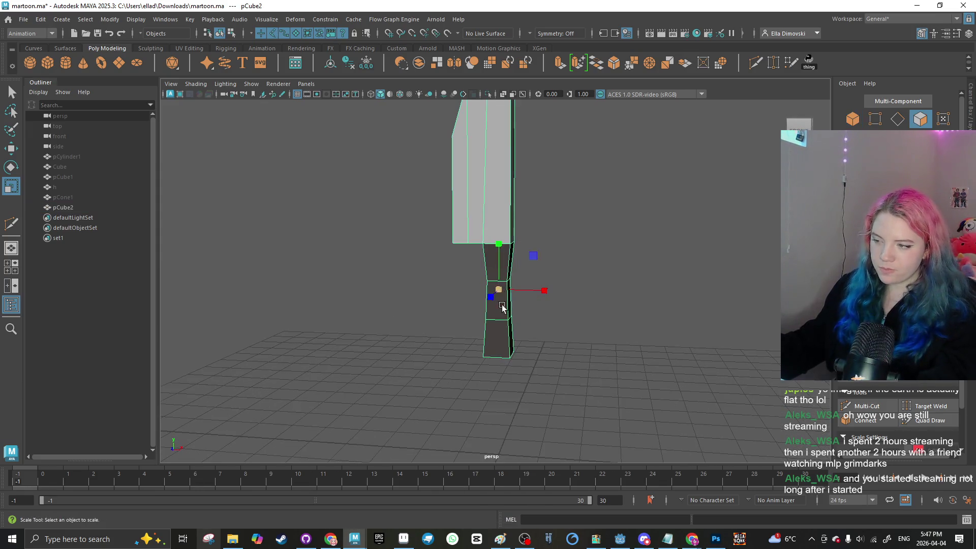
{"action": "left_click", "coordinate": [480, 340]}
{"action": "left_click", "coordinate": [496, 308]}
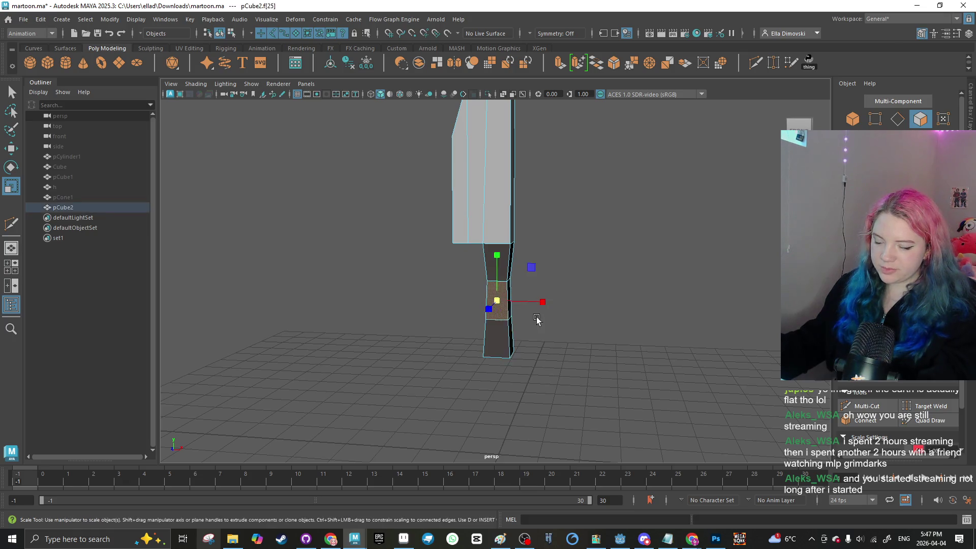
{"action": "right_click", "coordinate": [562, 249]}
{"action": "left_click", "coordinate": [534, 294]}
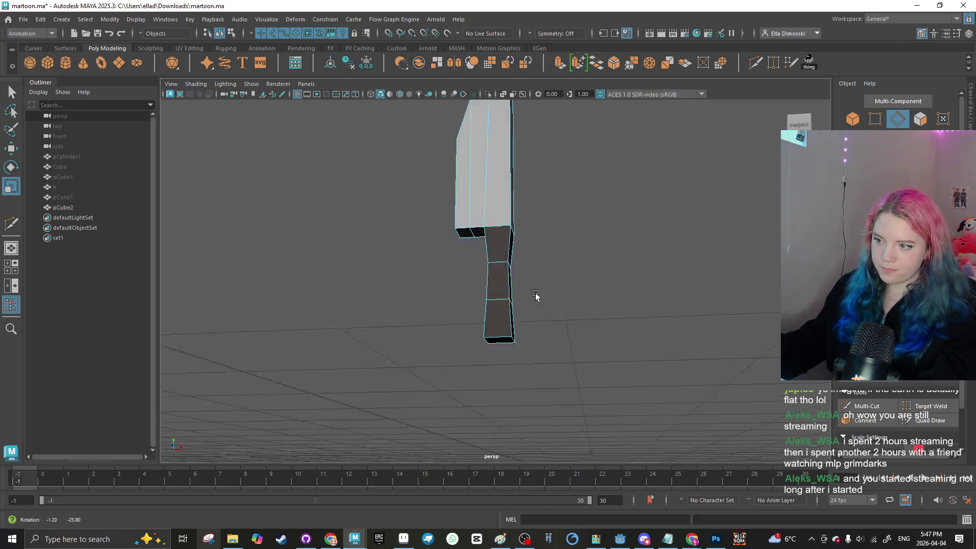
{"action": "left_click_drag", "start_coordinate": [534, 294], "coordinate": [533, 257], "text": "alt"}
{"action": "right_click", "coordinate": [533, 257]}
{"action": "left_click", "coordinate": [534, 277]}
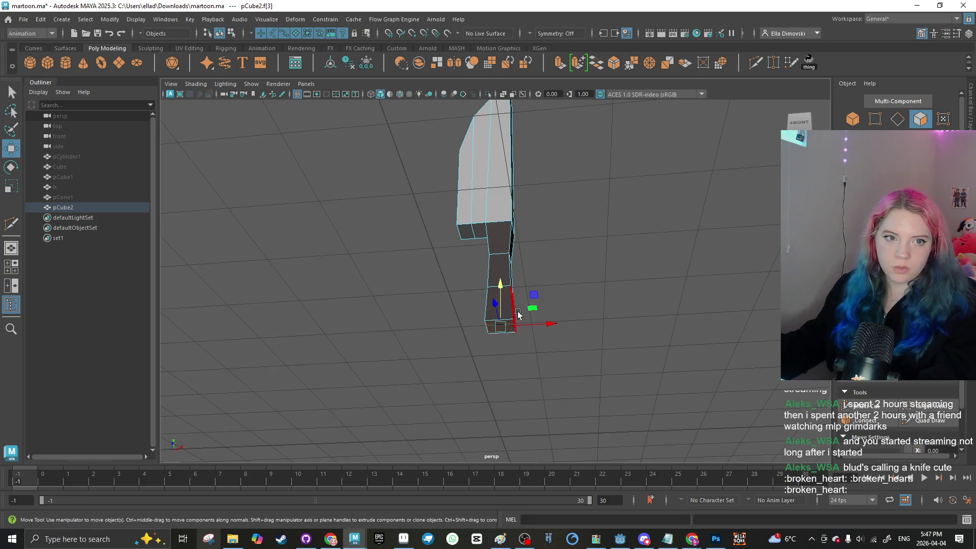
{"action": "left_click_drag", "start_coordinate": [518, 313], "coordinate": [452, 312], "text": "alt"}
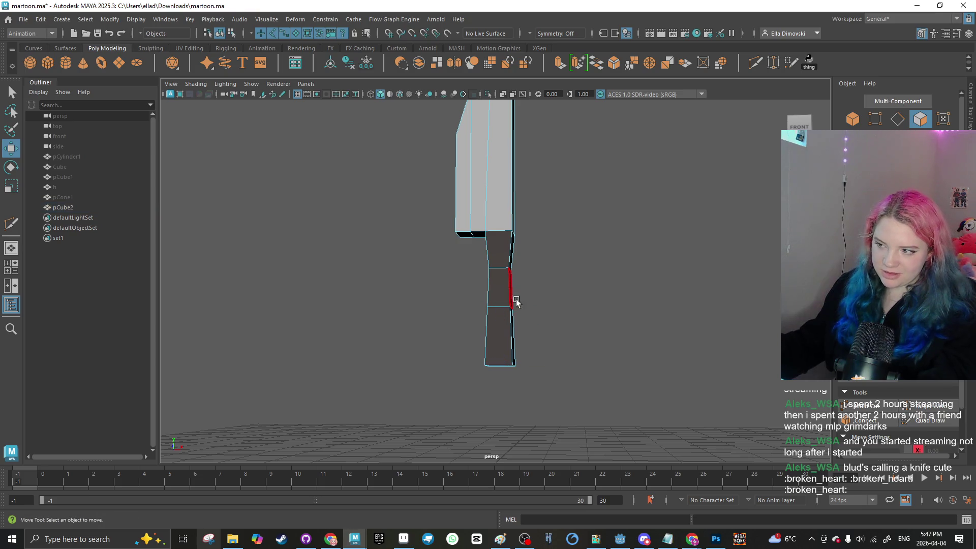
Step: Select the edge loop around the handle and a horizontal handle edge
{"action": "right_click", "coordinate": [496, 251]}
{"action": "left_click", "coordinate": [492, 224]}
{"action": "double_click", "coordinate": [496, 285]}
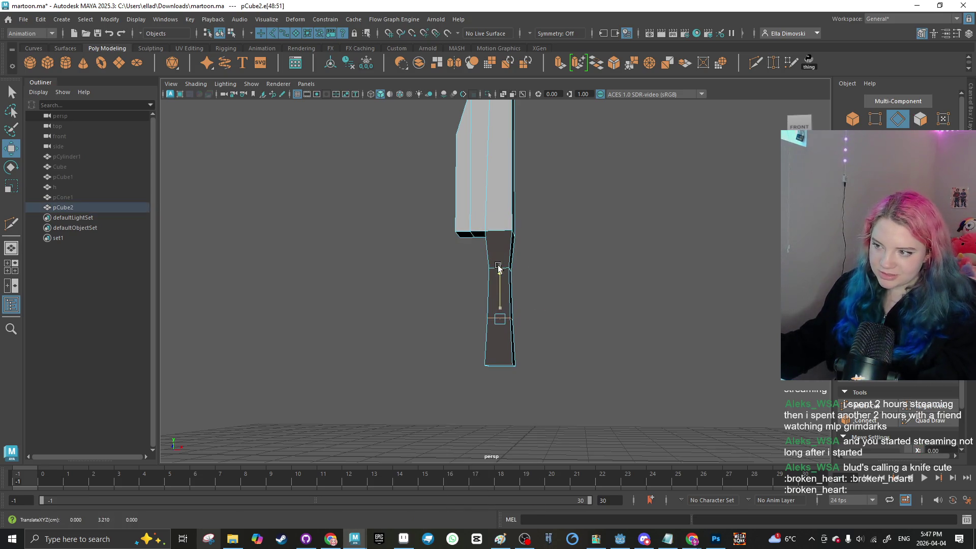
{"action": "left_click", "coordinate": [495, 270]}
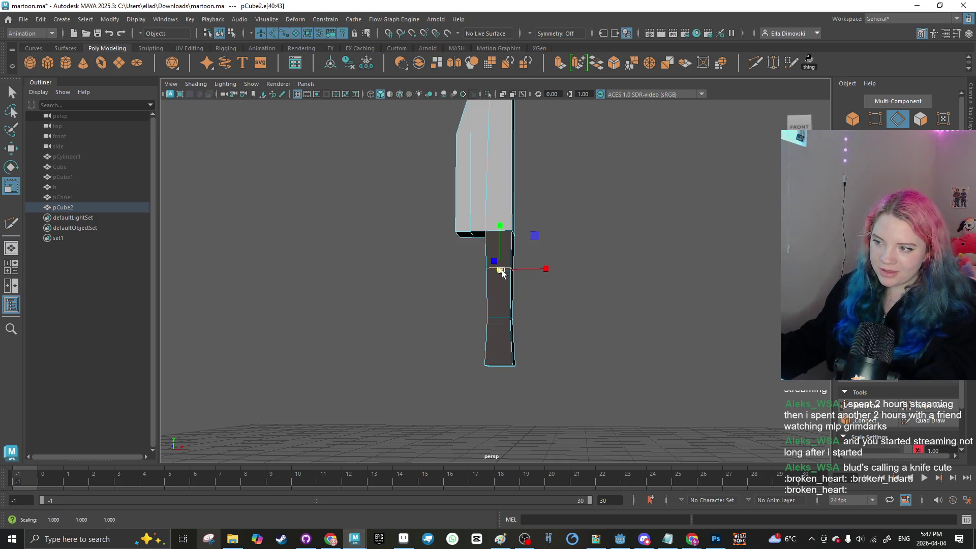
{"action": "mouse_move", "coordinate": [496, 275]}
{"action": "left_mouse_down"}
{"action": "mouse_move", "coordinate": [440, 298]}
{"action": "mouse_move", "coordinate": [480, 312]}
{"action": "mouse_move", "coordinate": [435, 323]}
{"action": "mouse_move", "coordinate": [441, 300]}
{"action": "left_mouse_up"}
Step: Inspect the handle from several angles, then reselect the knife in face mode
{"action": "left_click", "coordinate": [480, 277]}
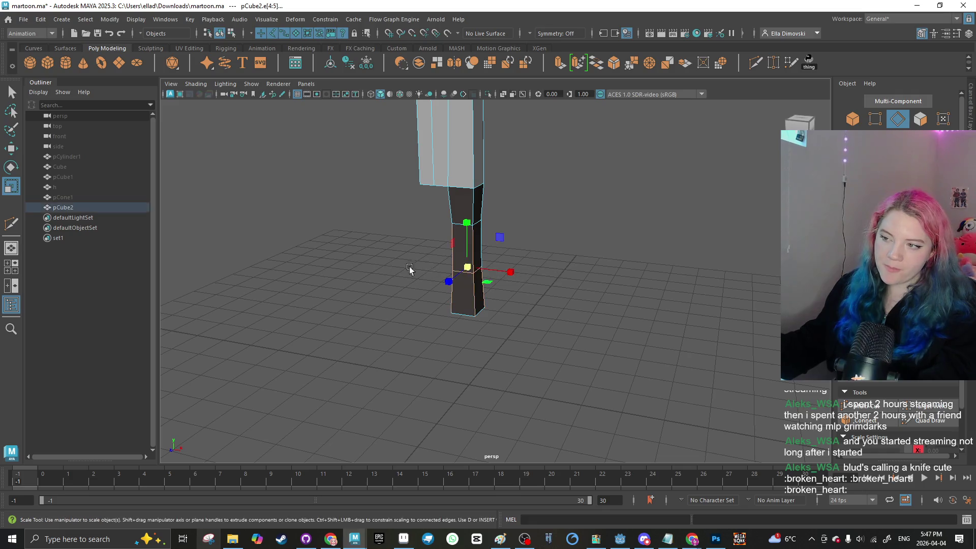
{"action": "left_click_drag", "start_coordinate": [410, 266], "coordinate": [507, 270]}
{"action": "left_click", "coordinate": [325, 262]}
{"action": "left_click_drag", "start_coordinate": [325, 262], "coordinate": [376, 275]}
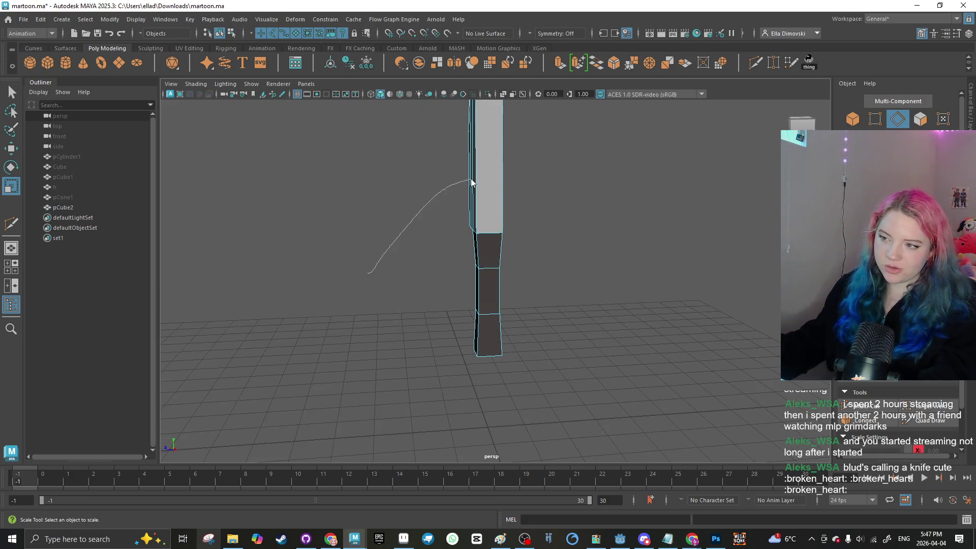
{"action": "right_click", "coordinate": [438, 215]}
{"action": "mouse_move", "coordinate": [438, 223]}
{"action": "left_mouse_down"}
{"action": "mouse_move", "coordinate": [447, 277]}
{"action": "mouse_move", "coordinate": [493, 265]}
{"action": "mouse_move", "coordinate": [459, 320]}
{"action": "mouse_move", "coordinate": [473, 285]}
{"action": "mouse_move", "coordinate": [556, 348]}
{"action": "mouse_move", "coordinate": [516, 338]}
{"action": "mouse_move", "coordinate": [497, 233]}
{"action": "mouse_move", "coordinate": [420, 262]}
{"action": "left_mouse_up"}
{"action": "left_click", "coordinate": [456, 252]}
{"action": "right_click", "coordinate": [452, 251]}
{"action": "left_click", "coordinate": [452, 279]}
Step: Extrude the blade's large flat face with Ctrl+E, keeping offset and thickness at 0
{"action": "right_click", "coordinate": [469, 249]}
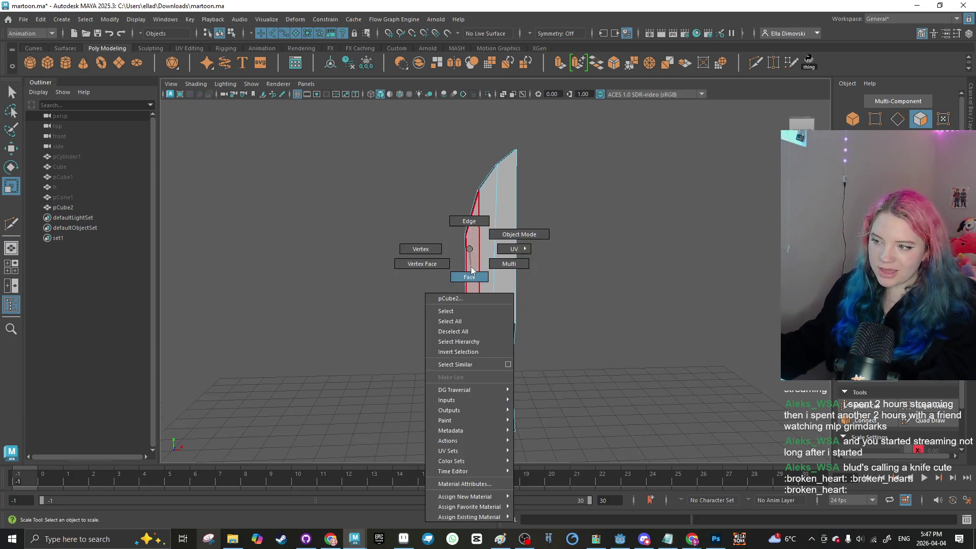
{"action": "left_click", "coordinate": [469, 277]}
{"action": "left_click", "coordinate": [480, 270]}
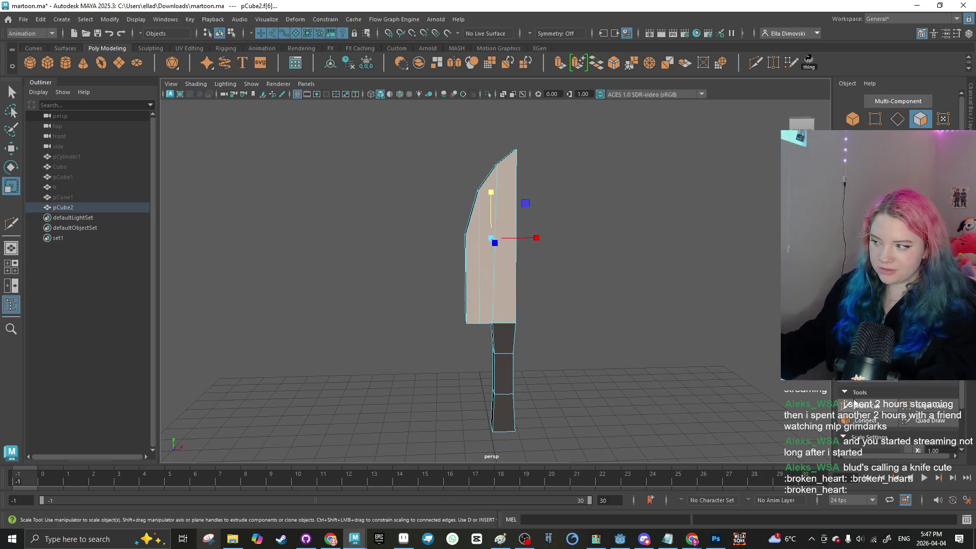
{"action": "key", "text": "ctrl+e"}
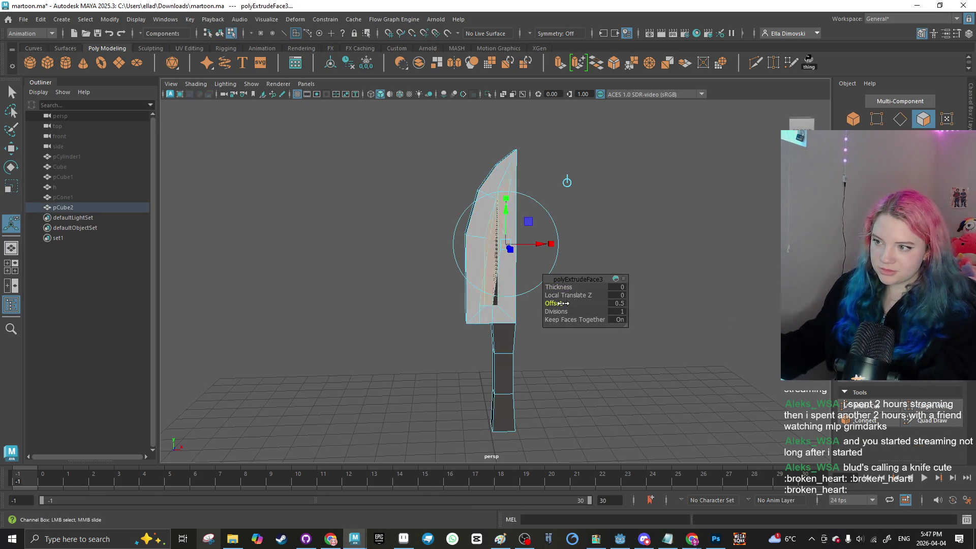
{"action": "left_click", "coordinate": [402, 325]}
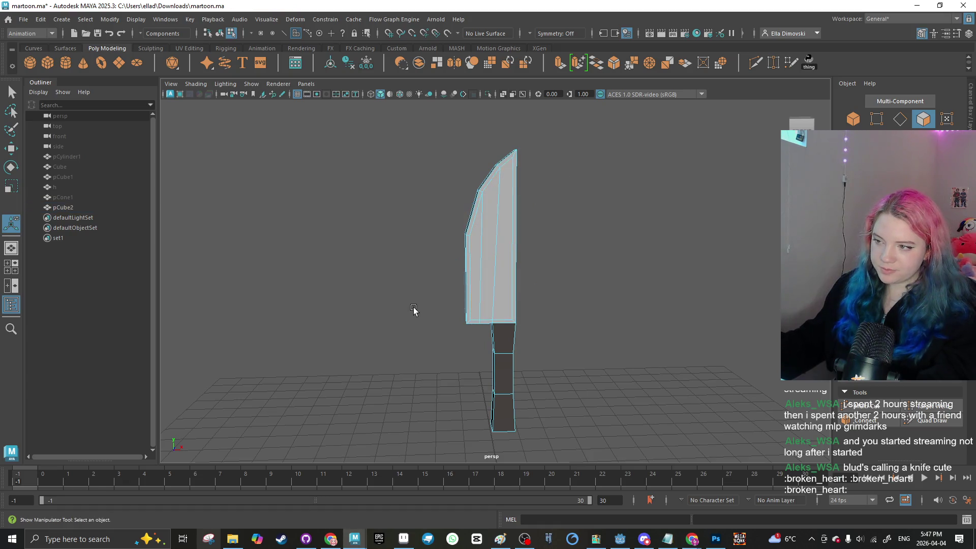
{"action": "key", "text": "ctrl+z"}
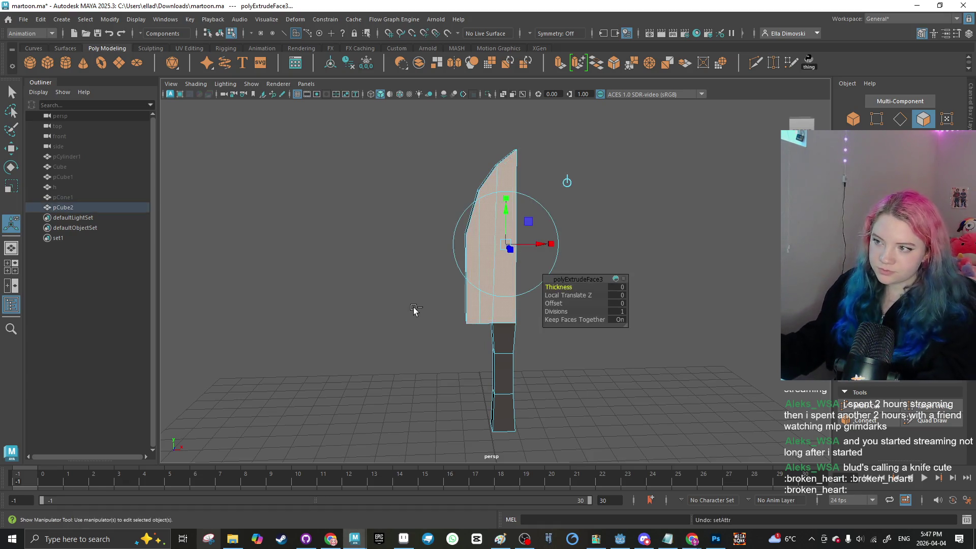
{"action": "left_click", "coordinate": [413, 310]}
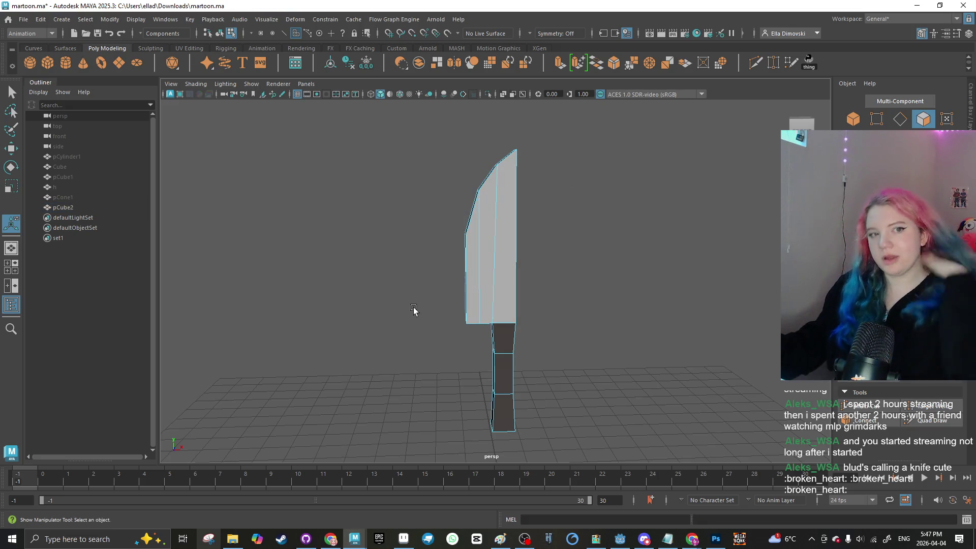
{"action": "mouse_move", "coordinate": [385, 269]}
{"action": "left_mouse_down", "text": "alt"}
{"action": "mouse_move", "coordinate": [392, 283]}
{"action": "mouse_move", "coordinate": [640, 290]}
{"action": "mouse_move", "coordinate": [467, 285]}
{"action": "mouse_move", "coordinate": [550, 278]}
{"action": "left_mouse_up", "text": "alt"}
Step: Scale the whole knife thinner along its width in object mode
{"action": "key", "text": "F8"}
{"action": "key", "text": "r"}
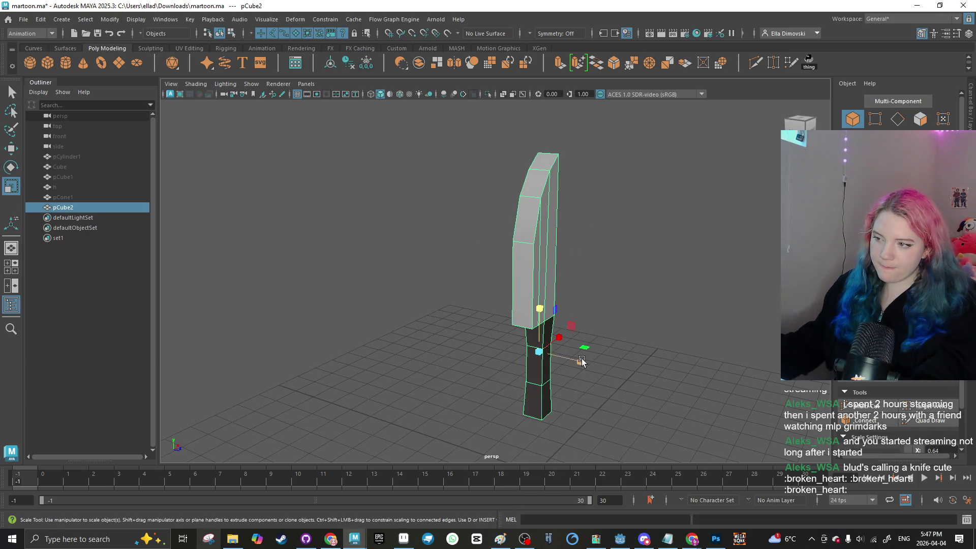
{"action": "left_click_drag", "start_coordinate": [582, 361], "coordinate": [548, 354]}
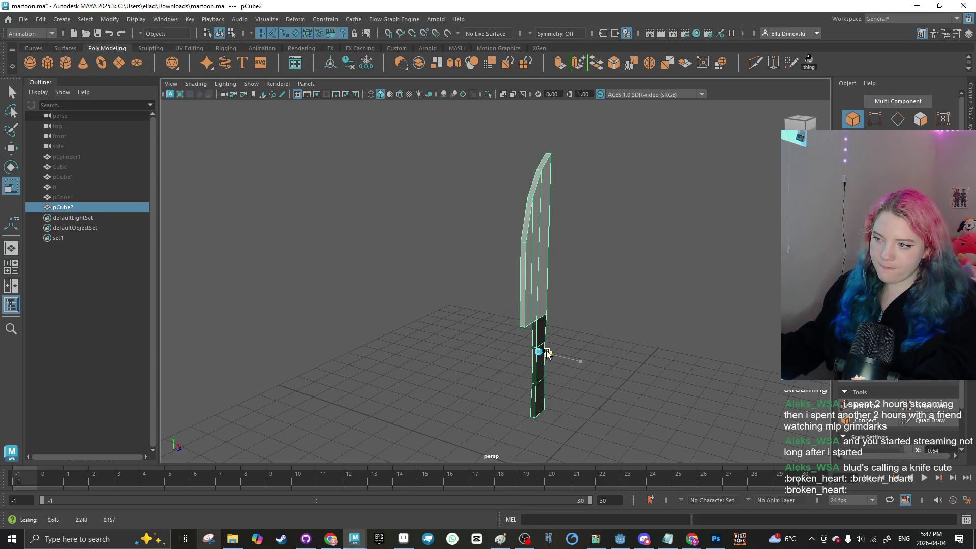
{"action": "left_click", "coordinate": [475, 350]}
{"action": "left_click_drag", "start_coordinate": [475, 350], "coordinate": [433, 290], "text": "alt"}
{"action": "left_click", "coordinate": [466, 284]}
{"action": "key", "text": "ctrl+a"}
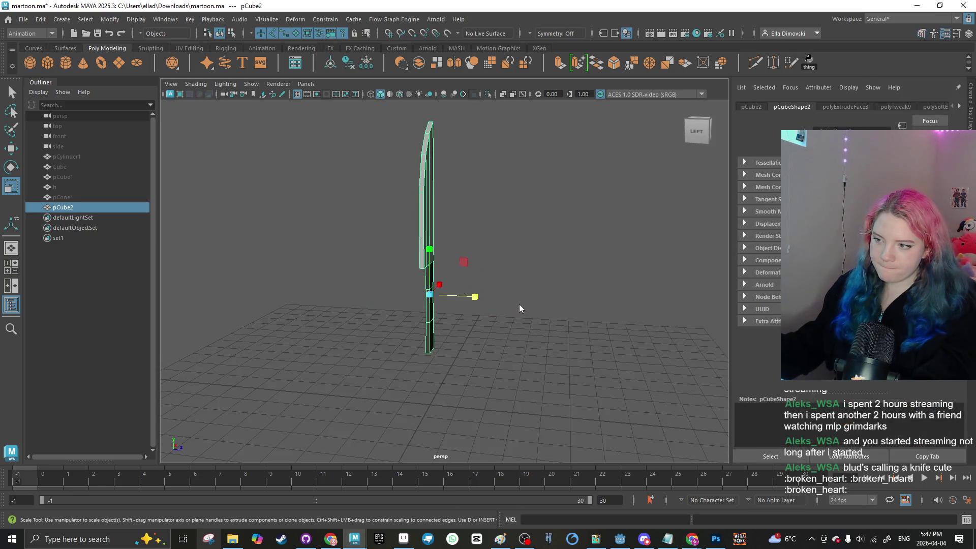
Step: Orbit the knife upright and select a face at the blade's side
{"action": "mouse_move", "coordinate": [520, 308]}
{"action": "left_mouse_down", "text": "alt"}
{"action": "mouse_move", "coordinate": [549, 309]}
{"action": "mouse_move", "coordinate": [567, 354]}
{"action": "mouse_move", "coordinate": [527, 296]}
{"action": "mouse_move", "coordinate": [549, 338]}
{"action": "left_mouse_up", "text": "alt"}
{"action": "key", "text": "F9"}
{"action": "right_click", "coordinate": [575, 333]}
{"action": "left_click", "coordinate": [547, 326]}
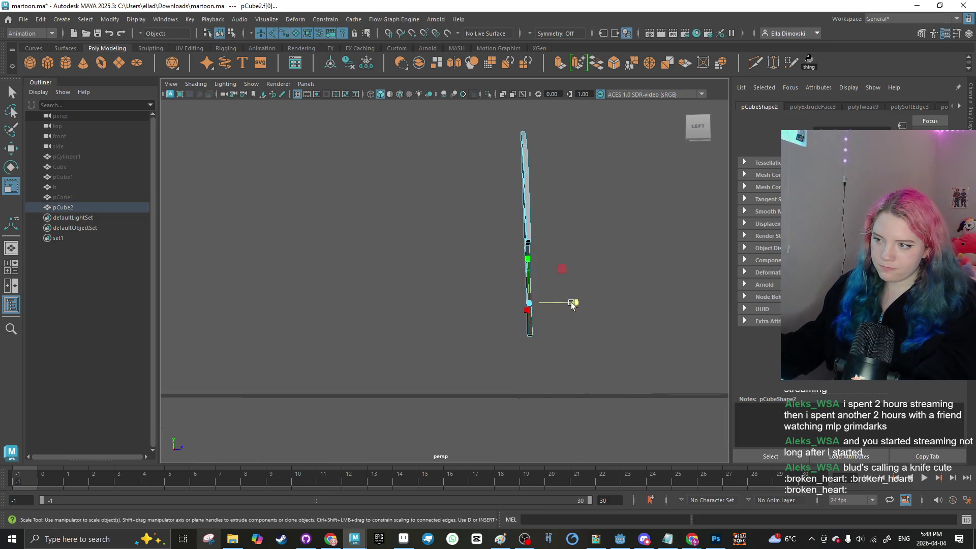
{"action": "mouse_move", "coordinate": [683, 303]}
{"action": "left_mouse_down", "text": "alt"}
{"action": "mouse_move", "coordinate": [575, 319]}
{"action": "mouse_move", "coordinate": [554, 275]}
{"action": "mouse_move", "coordinate": [514, 231]}
{"action": "mouse_move", "coordinate": [518, 309]}
{"action": "mouse_move", "coordinate": [496, 312]}
{"action": "mouse_move", "coordinate": [512, 301]}
{"action": "left_mouse_up", "text": "alt"}
{"action": "left_click", "coordinate": [595, 320]}
Step: Select the handle's middle edge loop to pinch it inward
{"action": "double_click", "coordinate": [518, 309]}
{"action": "left_click", "coordinate": [438, 315]}
{"action": "left_click_drag", "start_coordinate": [447, 290], "coordinate": [360, 312], "text": "alt"}
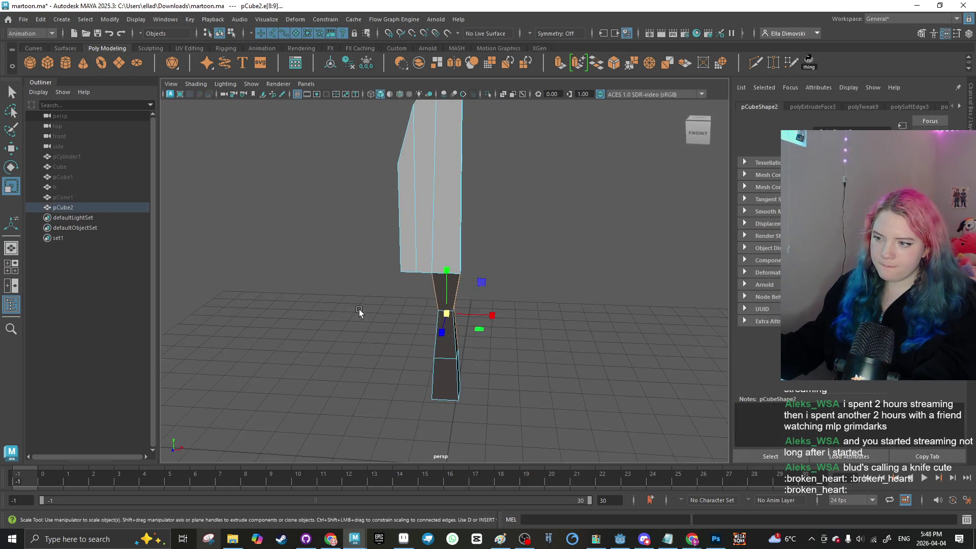
{"action": "left_click", "coordinate": [447, 312]}
{"action": "double_click", "coordinate": [448, 311]}
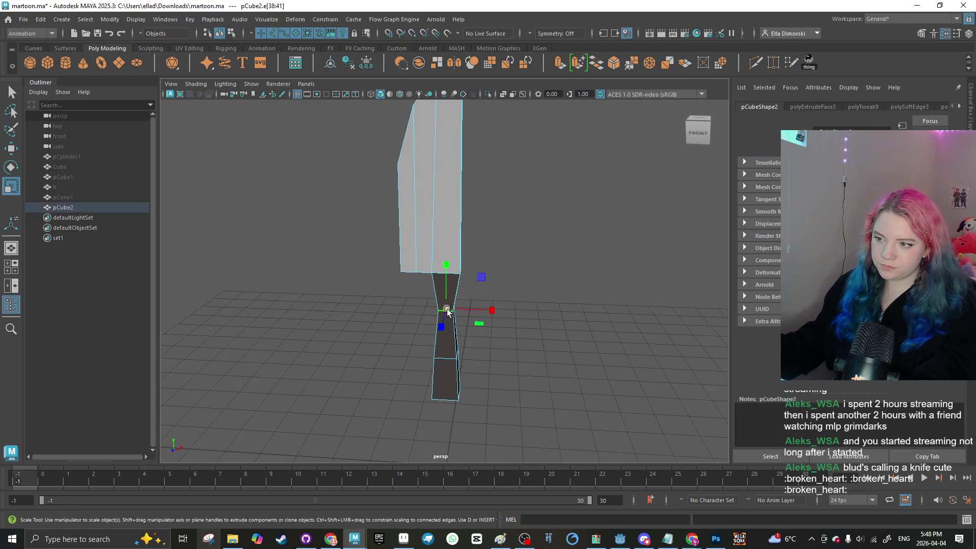
Step: Select and scale the blade's narrow side face, checking the shape from the front
{"action": "left_click_drag", "start_coordinate": [359, 343], "coordinate": [404, 299], "text": "alt"}
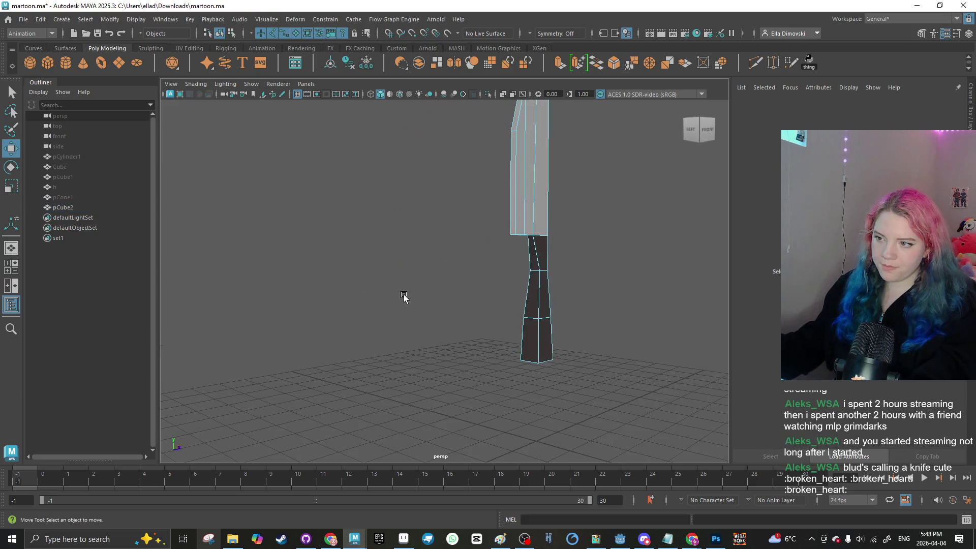
{"action": "right_click", "coordinate": [399, 251]}
{"action": "mouse_move", "coordinate": [447, 236]}
{"action": "left_mouse_down", "text": "alt"}
{"action": "mouse_move", "coordinate": [478, 288]}
{"action": "mouse_move", "coordinate": [546, 280]}
{"action": "mouse_move", "coordinate": [388, 275]}
{"action": "mouse_move", "coordinate": [270, 292]}
{"action": "mouse_move", "coordinate": [303, 281]}
{"action": "mouse_move", "coordinate": [405, 311]}
{"action": "mouse_move", "coordinate": [529, 309]}
{"action": "mouse_move", "coordinate": [492, 309]}
{"action": "mouse_move", "coordinate": [462, 197]}
{"action": "left_mouse_up", "text": "alt"}
{"action": "left_click", "coordinate": [458, 315]}
{"action": "left_click", "coordinate": [475, 221]}
{"action": "right_click", "coordinate": [452, 246]}
{"action": "left_click", "coordinate": [453, 266]}
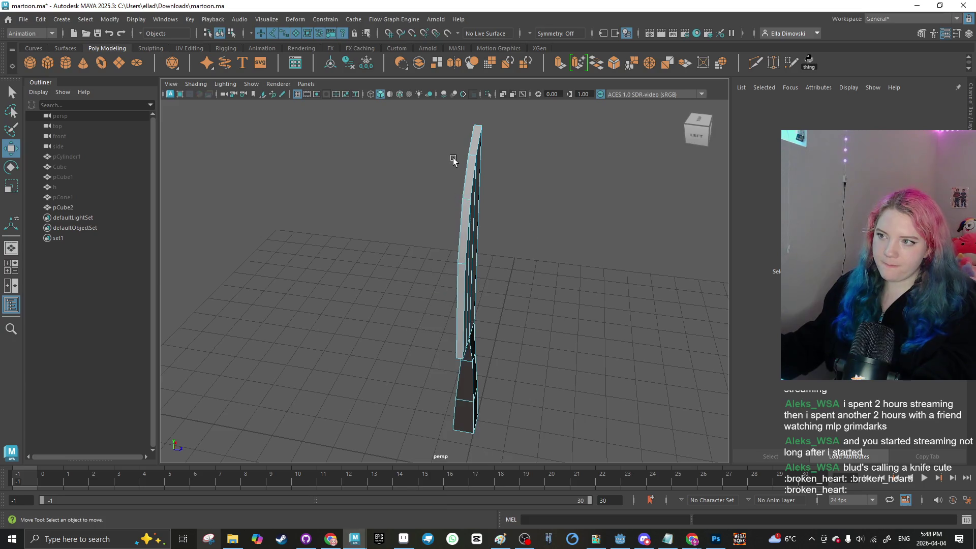
{"action": "left_click", "coordinate": [464, 309]}
{"action": "key", "text": "r"}
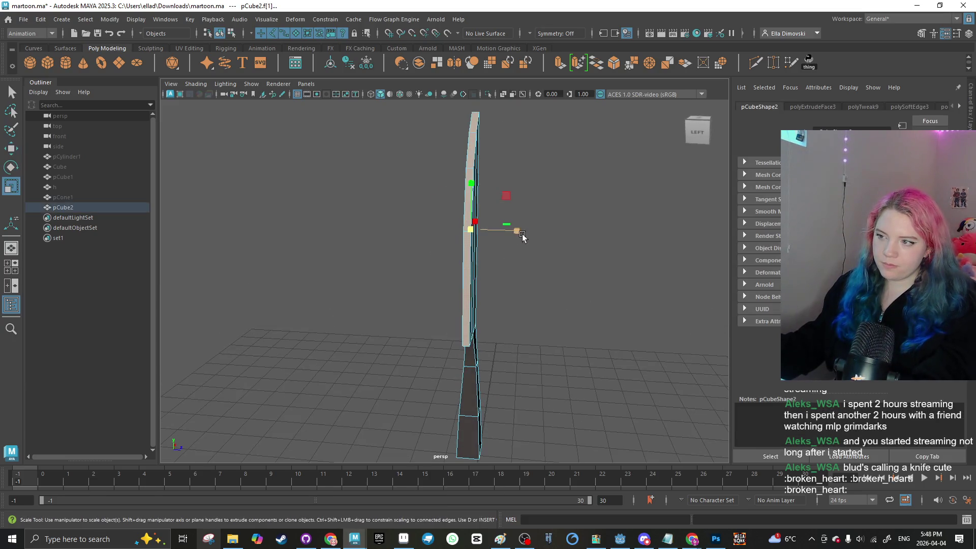
{"action": "left_click_drag", "start_coordinate": [485, 226], "coordinate": [487, 279], "text": "alt"}
{"action": "left_click", "coordinate": [486, 279]}
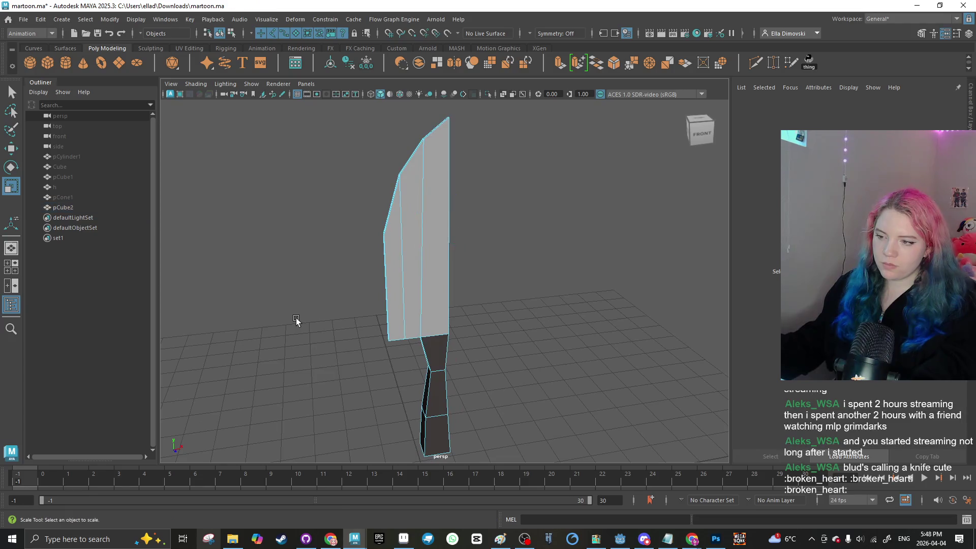
{"action": "mouse_move", "coordinate": [365, 305]}
{"action": "left_mouse_down", "text": "alt"}
{"action": "mouse_move", "coordinate": [497, 305]}
{"action": "mouse_move", "coordinate": [314, 331]}
{"action": "mouse_move", "coordinate": [393, 264]}
{"action": "mouse_move", "coordinate": [349, 285]}
{"action": "mouse_move", "coordinate": [414, 299]}
{"action": "mouse_move", "coordinate": [398, 279]}
{"action": "left_mouse_up", "text": "alt"}
Step: Select a face along the blade's spine, then return to object mode and view from above
{"action": "left_click", "coordinate": [405, 251]}
{"action": "right_click", "coordinate": [405, 251]}
{"action": "left_click", "coordinate": [404, 280]}
{"action": "left_click", "coordinate": [379, 294]}
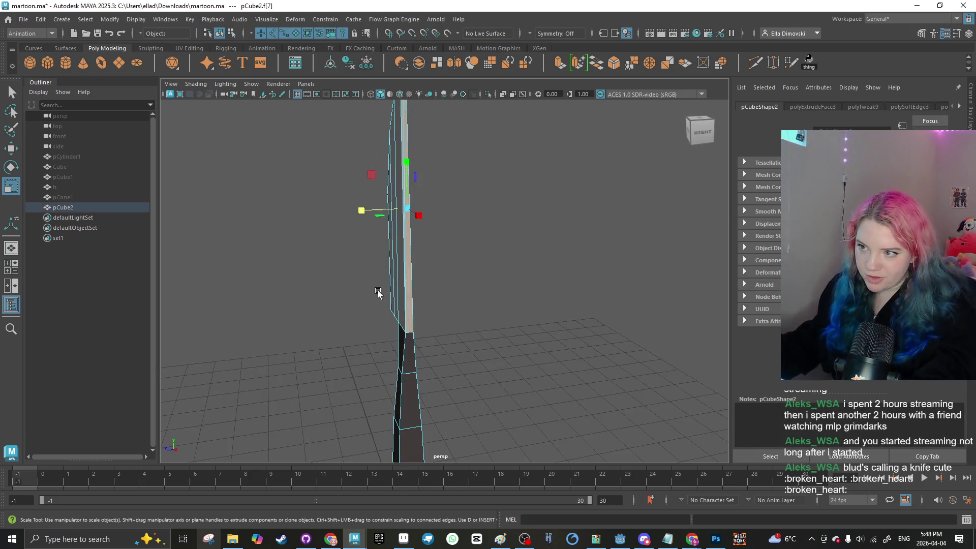
{"action": "left_click_drag", "start_coordinate": [321, 234], "coordinate": [381, 257], "text": "alt"}
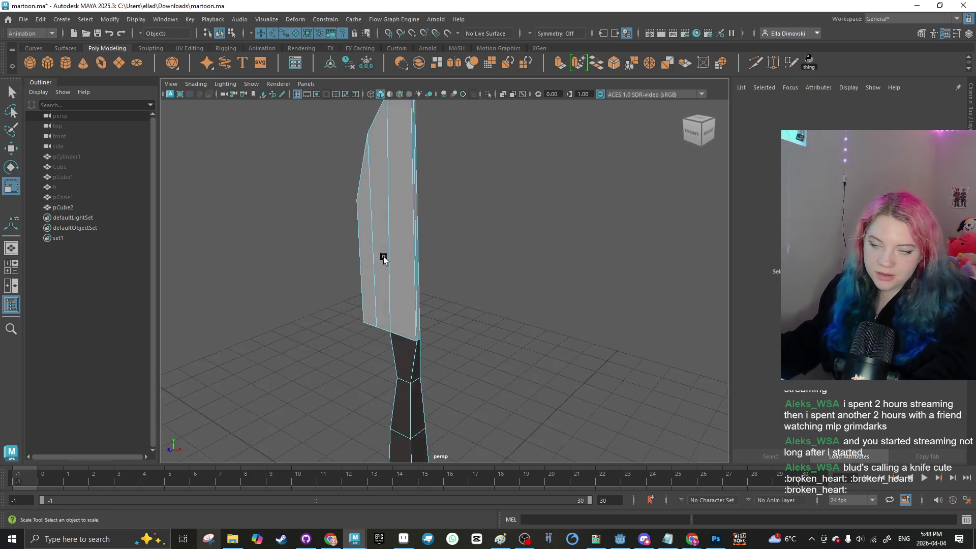
{"action": "right_click", "coordinate": [331, 284]}
{"action": "left_click", "coordinate": [273, 246]}
{"action": "mouse_move", "coordinate": [272, 246]}
{"action": "left_mouse_down", "text": "alt"}
{"action": "mouse_move", "coordinate": [228, 268]}
{"action": "mouse_move", "coordinate": [459, 283]}
{"action": "mouse_move", "coordinate": [476, 272]}
{"action": "mouse_move", "coordinate": [602, 272]}
{"action": "mouse_move", "coordinate": [457, 277]}
{"action": "mouse_move", "coordinate": [490, 266]}
{"action": "left_mouse_up", "text": "alt"}
Step: Select the blade's cutting edge in edge mode and try rotating it
{"action": "left_click", "coordinate": [474, 251]}
{"action": "right_click", "coordinate": [475, 251]}
{"action": "left_click", "coordinate": [485, 195]}
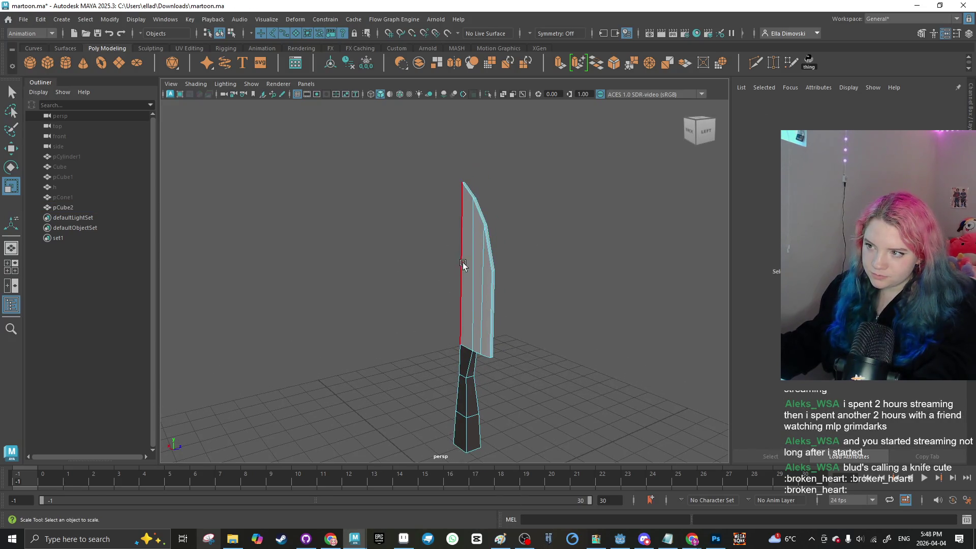
{"action": "left_click", "coordinate": [495, 281]}
{"action": "key", "text": "e"}
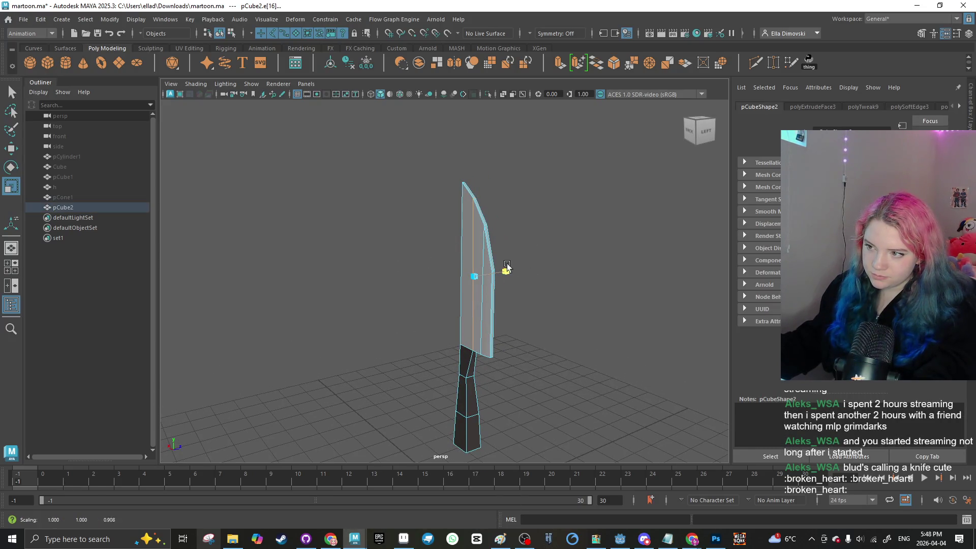
{"action": "right_click", "coordinate": [556, 276]}
{"action": "left_click", "coordinate": [603, 234]}
{"action": "mouse_move", "coordinate": [603, 234]}
{"action": "left_mouse_down", "text": "alt"}
{"action": "mouse_move", "coordinate": [544, 298]}
{"action": "mouse_move", "coordinate": [466, 275]}
{"action": "mouse_move", "coordinate": [465, 288]}
{"action": "left_mouse_up", "text": "alt"}
{"action": "left_click", "coordinate": [465, 287]}
Step: Select the blade's cutting edge from a top-down view and soften the knife's edges
{"action": "right_click", "coordinate": [465, 287]}
{"action": "left_click", "coordinate": [464, 235]}
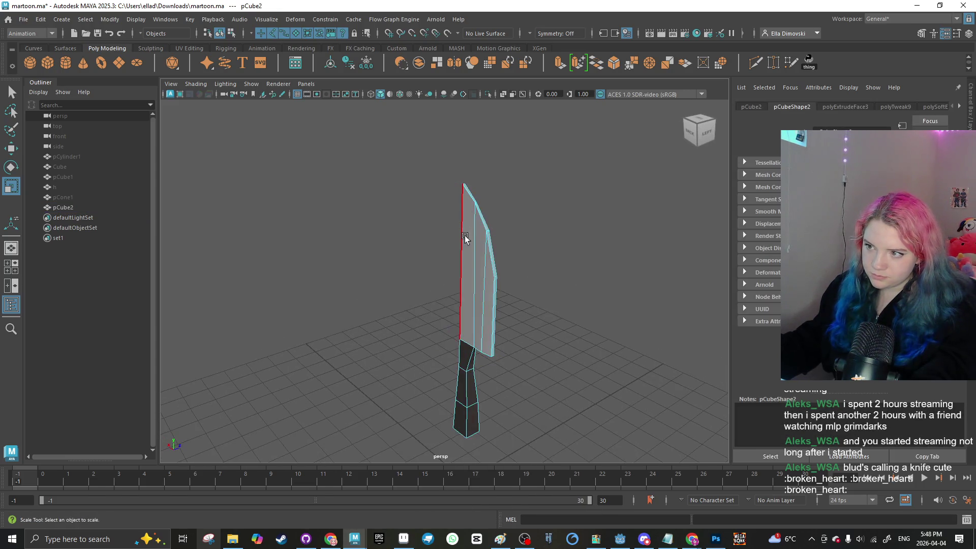
{"action": "left_click", "coordinate": [465, 235]}
{"action": "mouse_move", "coordinate": [514, 312]}
{"action": "left_mouse_down", "text": "alt"}
{"action": "mouse_move", "coordinate": [456, 366]}
{"action": "mouse_move", "coordinate": [473, 306]}
{"action": "left_mouse_up", "text": "alt"}
{"action": "left_click", "coordinate": [476, 284]}
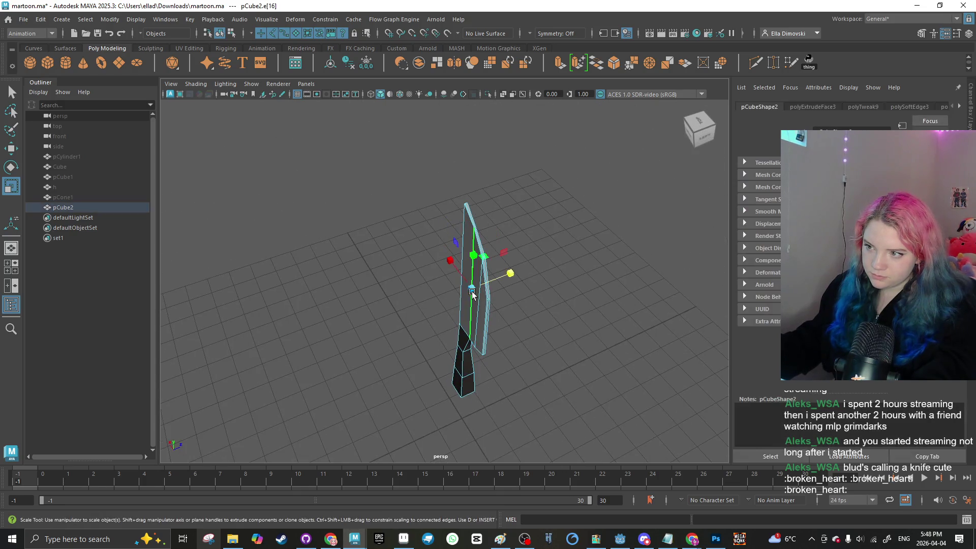
{"action": "key", "text": "r"}
{"action": "right_click", "coordinate": [521, 302], "text": "shift"}
{"action": "left_click", "coordinate": [605, 303]}
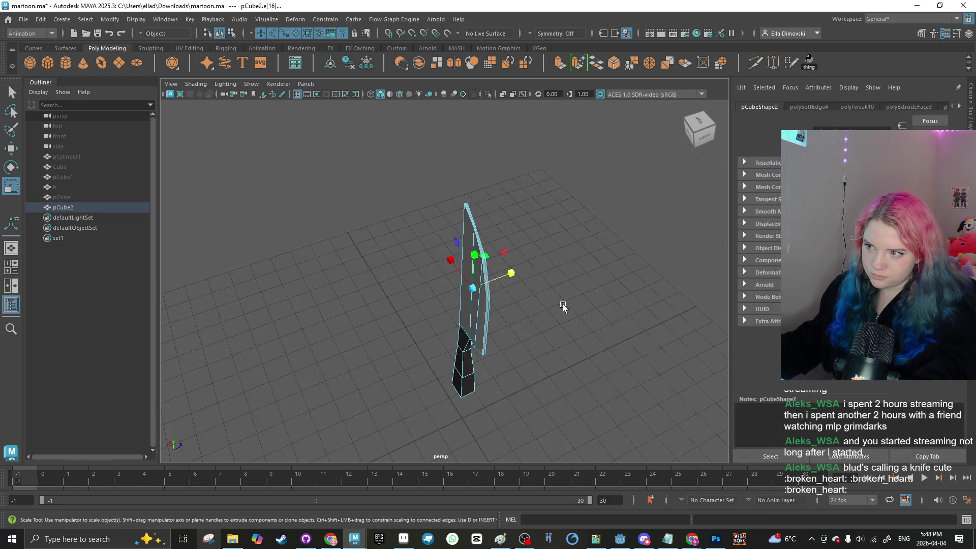
{"action": "right_click", "coordinate": [563, 250], "text": "shift"}
{"action": "left_click", "coordinate": [513, 274]}
{"action": "left_click_drag", "start_coordinate": [514, 275], "coordinate": [499, 283], "text": "alt"}
Step: Select the blade's long edge pair and slide it sideways to reshape the blade
{"action": "right_click", "coordinate": [498, 282]}
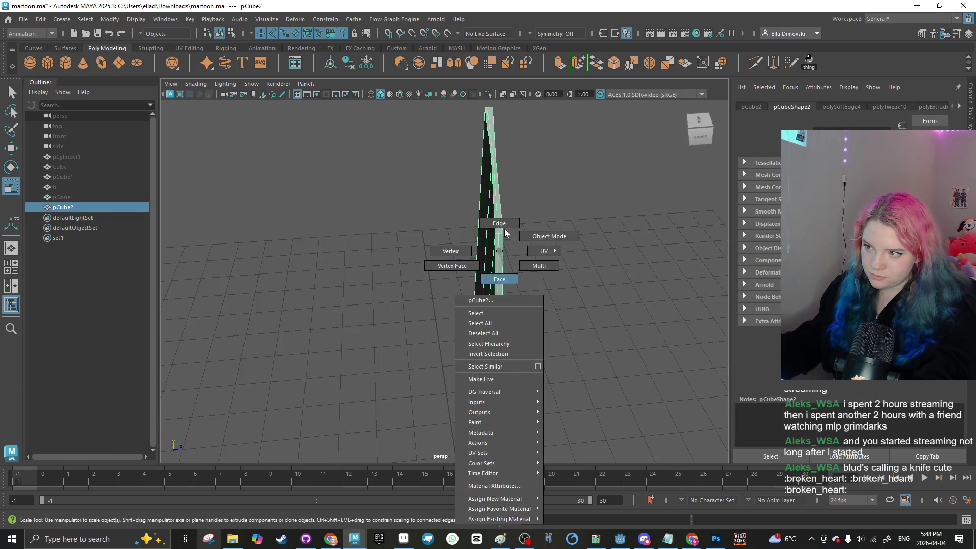
{"action": "left_click", "coordinate": [497, 218]}
{"action": "left_click", "coordinate": [499, 247]}
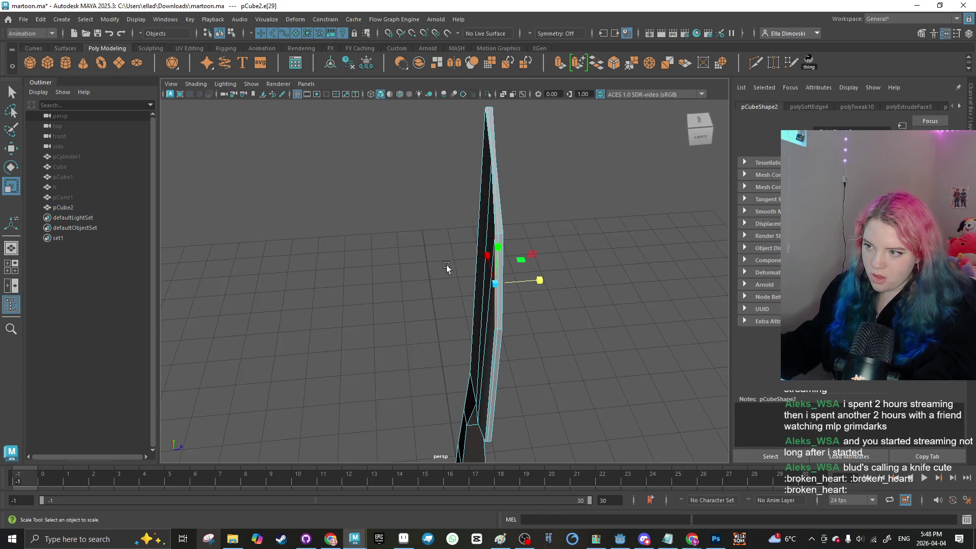
{"action": "mouse_move", "coordinate": [447, 267]}
{"action": "left_mouse_down", "text": "alt"}
{"action": "mouse_move", "coordinate": [514, 244]}
{"action": "mouse_move", "coordinate": [515, 198]}
{"action": "left_mouse_up", "text": "alt"}
{"action": "key", "text": "w"}
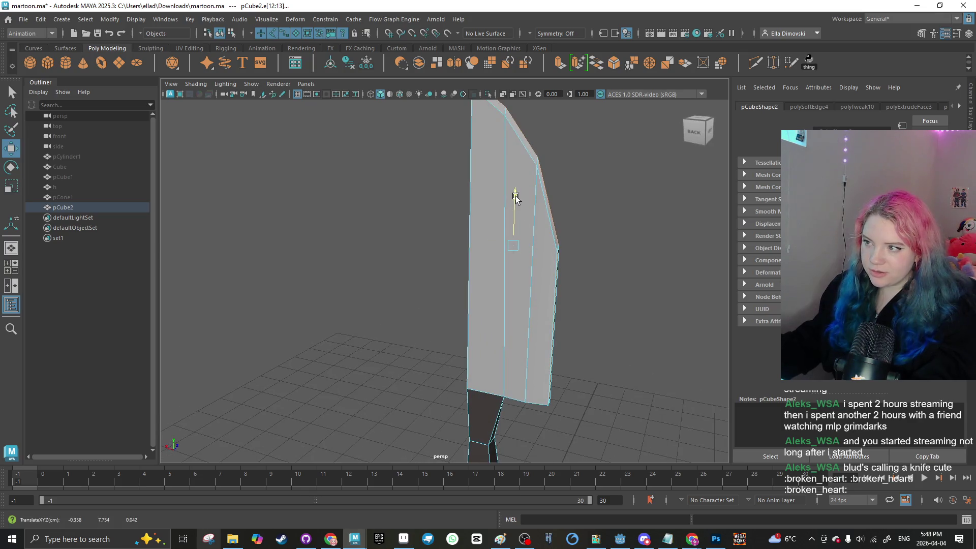
{"action": "left_click", "coordinate": [448, 240]}
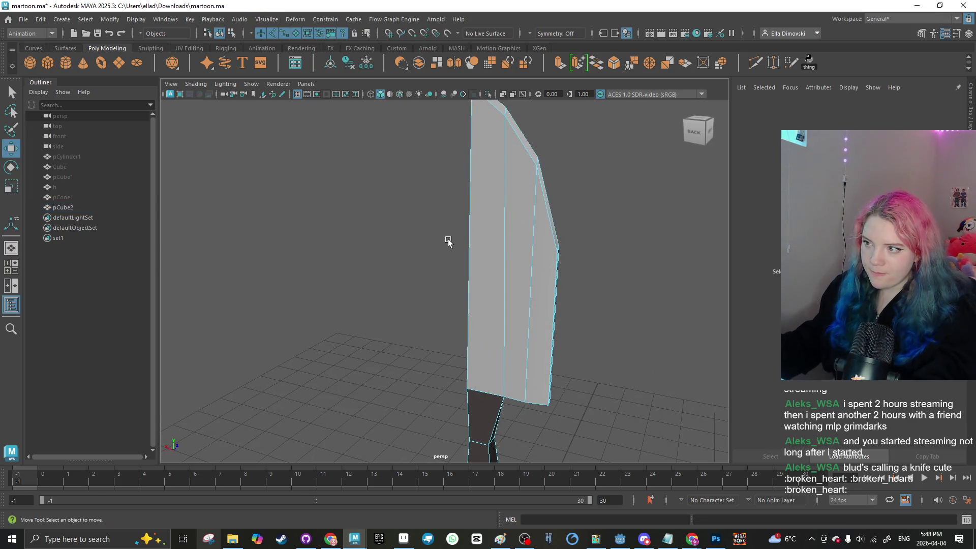
{"action": "left_click", "coordinate": [526, 234]}
{"action": "mouse_move", "coordinate": [475, 244]}
{"action": "left_mouse_down"}
{"action": "mouse_move", "coordinate": [447, 284]}
{"action": "mouse_move", "coordinate": [292, 272]}
{"action": "mouse_move", "coordinate": [361, 256]}
{"action": "left_mouse_up"}
{"action": "left_click", "coordinate": [409, 253]}
Step: Undo the last four edge edits, then stretch the selected blade edges upward for a taller blade
{"action": "key", "text": "ctrl+z"}
{"action": "key", "text": "ctrl+z"}
{"action": "key", "text": "ctrl+z"}
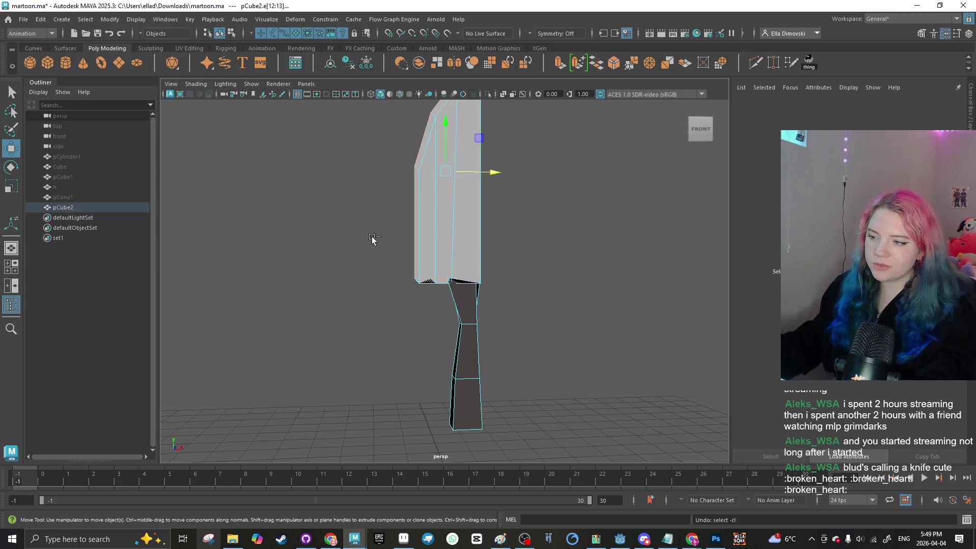
{"action": "key", "text": "ctrl+z"}
{"action": "key", "text": "ctrl+z"}
{"action": "key", "text": "ctrl+z"}
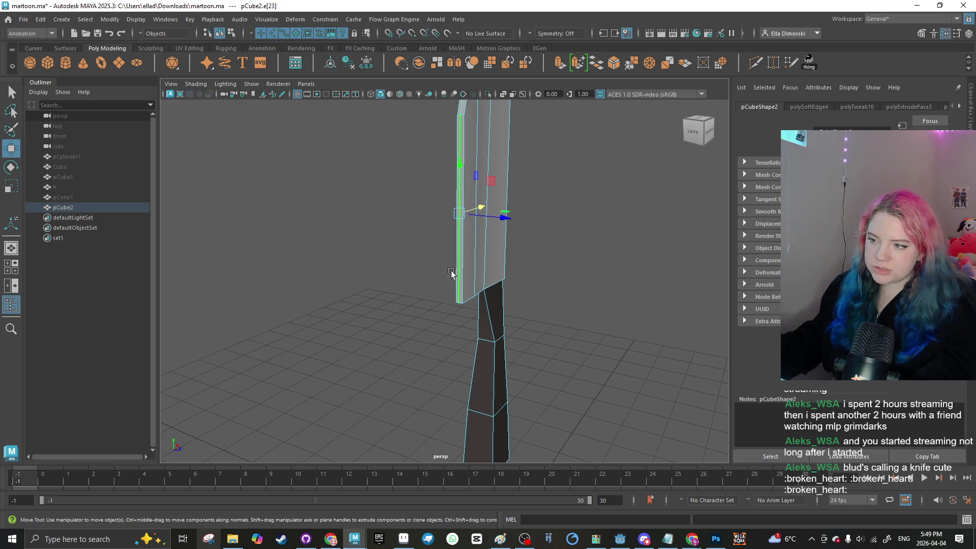
{"action": "key", "text": "ctrl+z"}
{"action": "key", "text": "ctrl+z"}
{"action": "key", "text": "ctrl+z"}
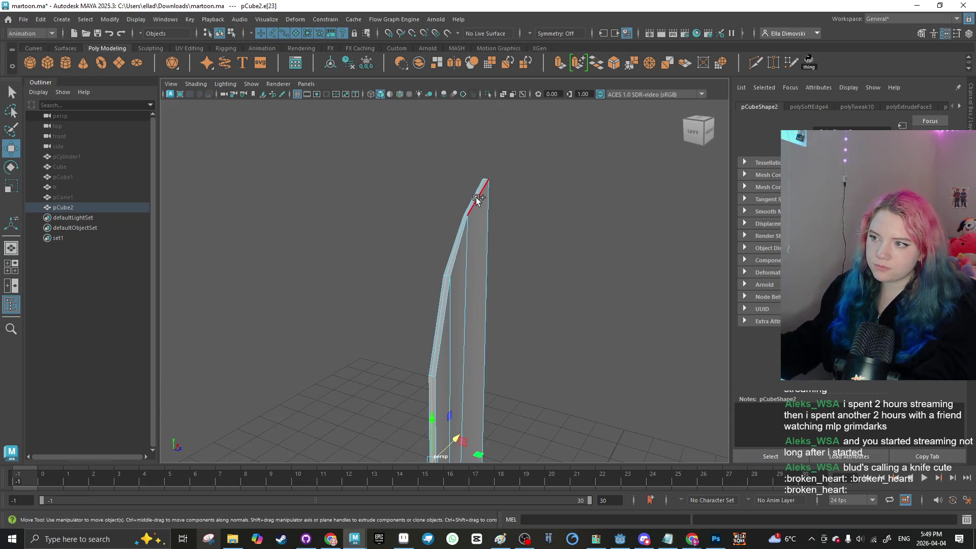
{"action": "key", "text": "ctrl+z"}
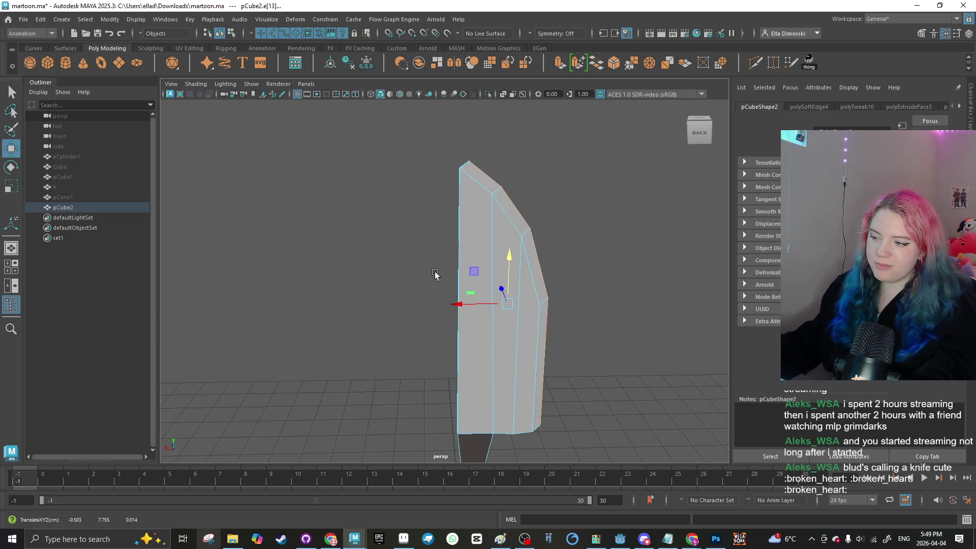
{"action": "left_click_drag", "start_coordinate": [510, 266], "coordinate": [510, 248]}
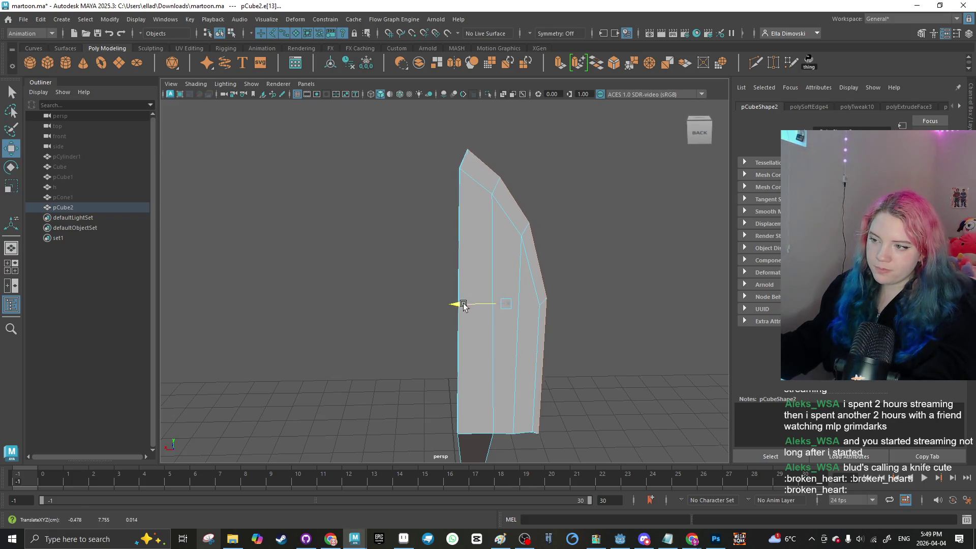
Step: Check the reshaped blade from angled, underside and high viewpoints
{"action": "mouse_move", "coordinate": [457, 304]}
{"action": "left_mouse_down"}
{"action": "mouse_move", "coordinate": [547, 320]}
{"action": "mouse_move", "coordinate": [519, 356]}
{"action": "mouse_move", "coordinate": [440, 268]}
{"action": "left_mouse_up"}
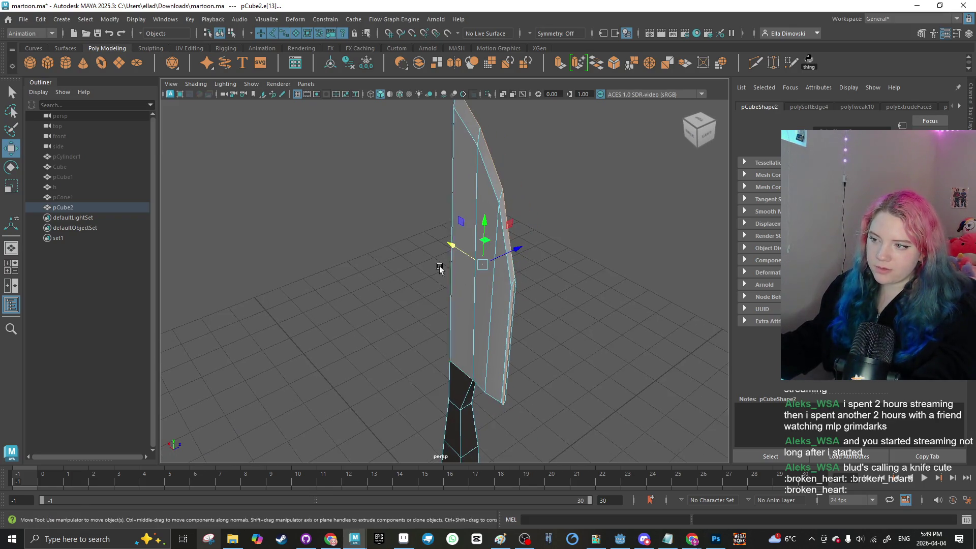
{"action": "left_click", "coordinate": [378, 254]}
{"action": "key", "text": "["}
{"action": "left_click_drag", "start_coordinate": [445, 344], "coordinate": [483, 344]}
{"action": "left_click", "coordinate": [502, 300]}
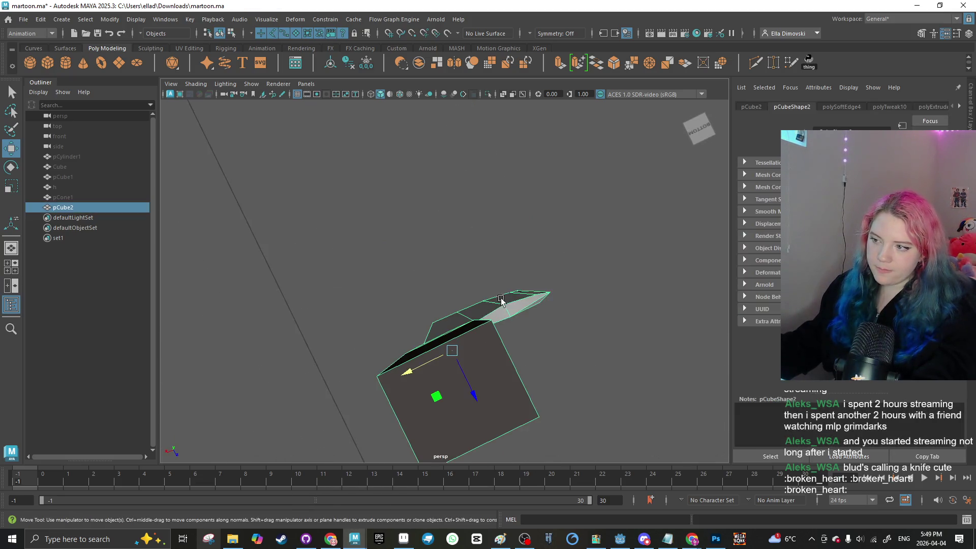
{"action": "left_click", "coordinate": [471, 242]}
{"action": "key", "text": "["}
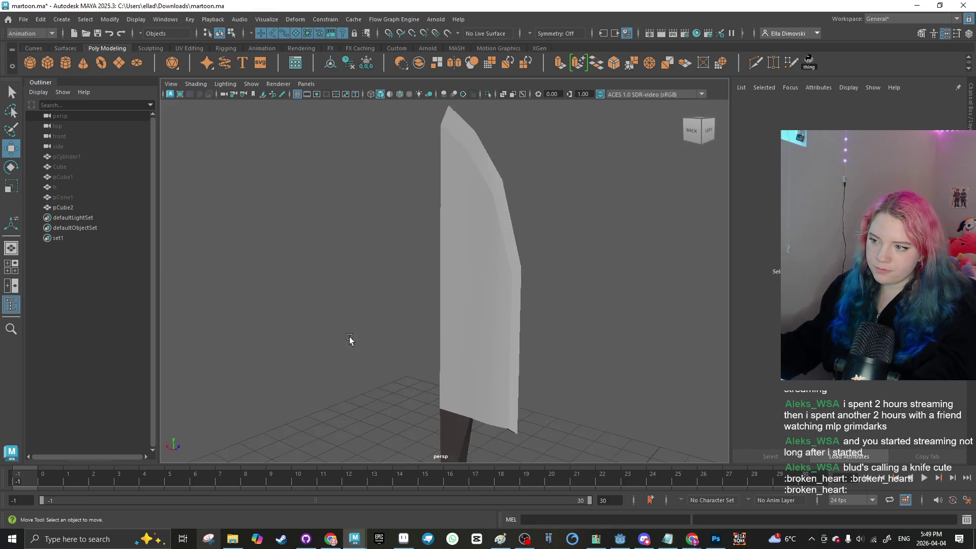
{"action": "mouse_move", "coordinate": [445, 324]}
{"action": "left_mouse_down"}
{"action": "mouse_move", "coordinate": [456, 349]}
{"action": "mouse_move", "coordinate": [432, 264]}
{"action": "mouse_move", "coordinate": [455, 290]}
{"action": "mouse_move", "coordinate": [414, 251]}
{"action": "mouse_move", "coordinate": [468, 295]}
{"action": "mouse_move", "coordinate": [424, 304]}
{"action": "left_mouse_up"}
Step: Select and frame a face near the blade tip, then orbit to a new view
{"action": "left_click", "coordinate": [457, 290]}
{"action": "right_click", "coordinate": [458, 290]}
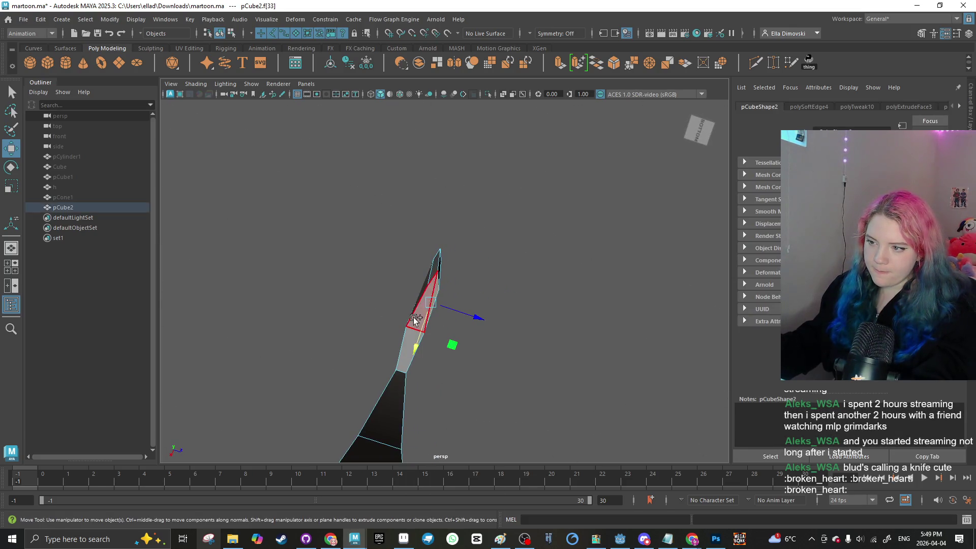
{"action": "key", "text": "f"}
{"action": "key", "text": "r"}
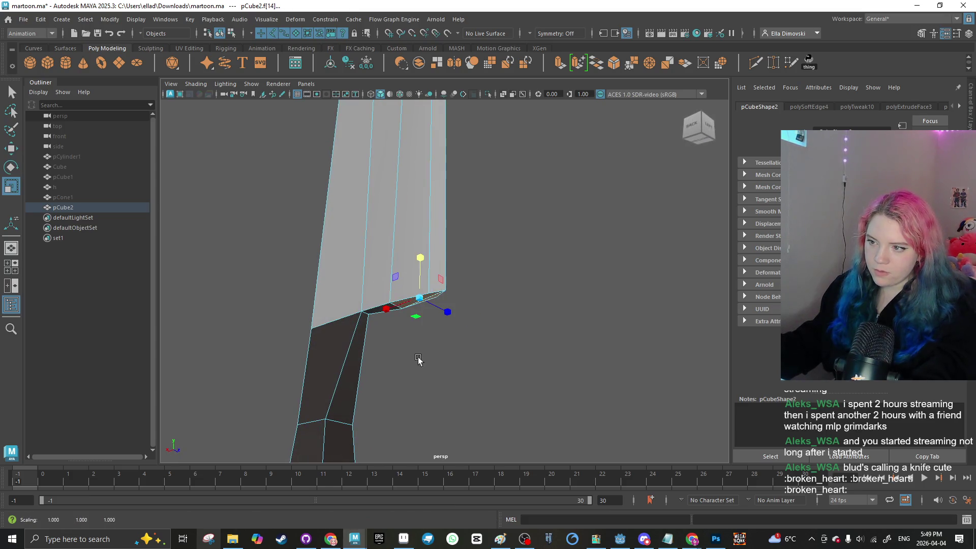
{"action": "right_click", "coordinate": [447, 262]}
{"action": "left_click", "coordinate": [480, 300]}
{"action": "mouse_move", "coordinate": [480, 301]}
{"action": "left_mouse_down"}
{"action": "mouse_move", "coordinate": [435, 298]}
{"action": "mouse_move", "coordinate": [390, 347]}
{"action": "mouse_move", "coordinate": [512, 376]}
{"action": "mouse_move", "coordinate": [470, 330]}
{"action": "mouse_move", "coordinate": [573, 321]}
{"action": "mouse_move", "coordinate": [463, 303]}
{"action": "mouse_move", "coordinate": [538, 314]}
{"action": "mouse_move", "coordinate": [436, 321]}
{"action": "left_mouse_up"}
{"action": "scroll", "coordinate": [537, 314], "scroll_direction": "up", "scroll_amount": 5}
Step: Select a blade edge in edge mode and nudge it to thin the blade, then undo
{"action": "left_click", "coordinate": [435, 321]}
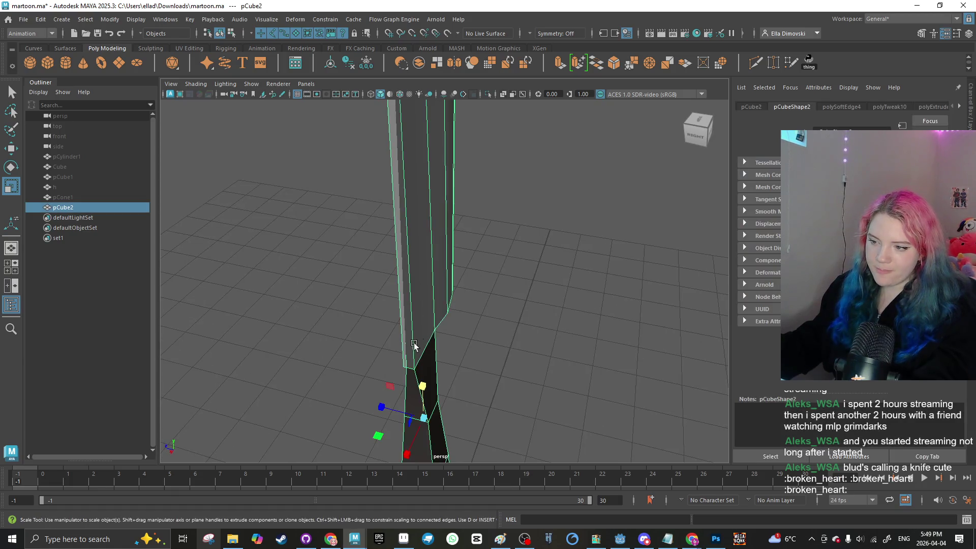
{"action": "right_click", "coordinate": [420, 250]}
{"action": "left_click", "coordinate": [419, 224]}
{"action": "left_click", "coordinate": [442, 354]}
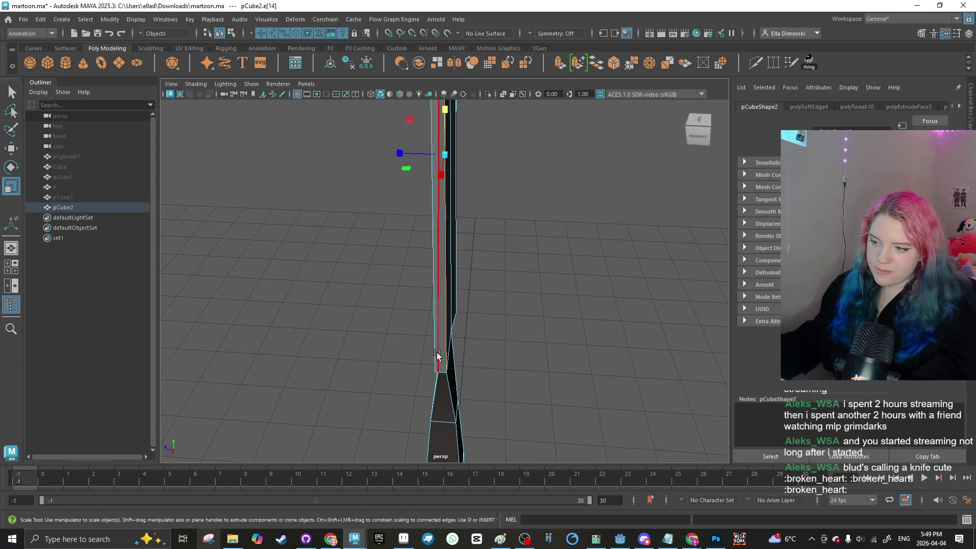
{"action": "scroll", "coordinate": [401, 208], "scroll_direction": "down", "scroll_amount": 2}
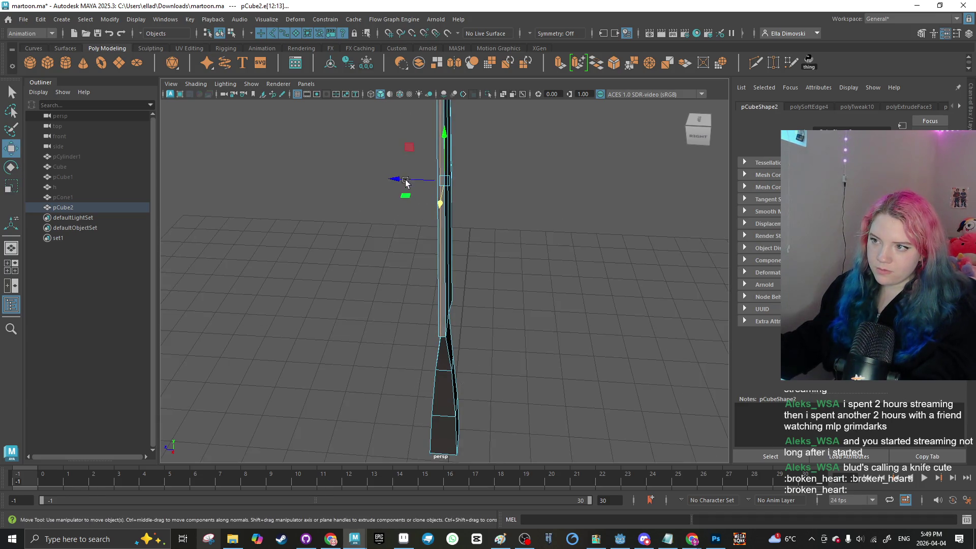
{"action": "mouse_move", "coordinate": [397, 188]}
{"action": "left_mouse_down"}
{"action": "mouse_move", "coordinate": [425, 219]}
{"action": "mouse_move", "coordinate": [453, 218]}
{"action": "left_mouse_up"}
{"action": "key", "text": "ctrl+z"}
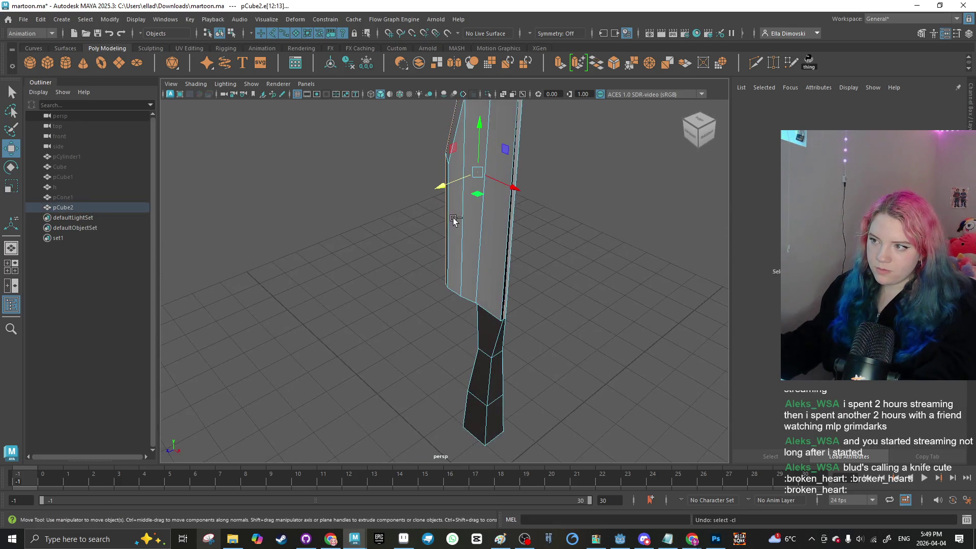
{"action": "left_click", "coordinate": [537, 293]}
Step: Select the blade's long edge loop and a single edge, moving it to reshape the tip
{"action": "mouse_move", "coordinate": [537, 293]}
{"action": "left_mouse_down"}
{"action": "mouse_move", "coordinate": [458, 340]}
{"action": "mouse_move", "coordinate": [447, 323]}
{"action": "mouse_move", "coordinate": [511, 336]}
{"action": "mouse_move", "coordinate": [528, 283]}
{"action": "mouse_move", "coordinate": [495, 286]}
{"action": "mouse_move", "coordinate": [470, 251]}
{"action": "mouse_move", "coordinate": [365, 333]}
{"action": "mouse_move", "coordinate": [435, 313]}
{"action": "mouse_move", "coordinate": [373, 344]}
{"action": "mouse_move", "coordinate": [372, 321]}
{"action": "mouse_move", "coordinate": [468, 314]}
{"action": "mouse_move", "coordinate": [436, 326]}
{"action": "mouse_move", "coordinate": [482, 329]}
{"action": "mouse_move", "coordinate": [517, 319]}
{"action": "left_mouse_up"}
{"action": "right_click", "coordinate": [471, 251]}
{"action": "double_click", "coordinate": [476, 270]}
{"action": "left_click", "coordinate": [430, 321]}
{"action": "scroll", "coordinate": [430, 323], "scroll_direction": "down", "scroll_amount": 5}
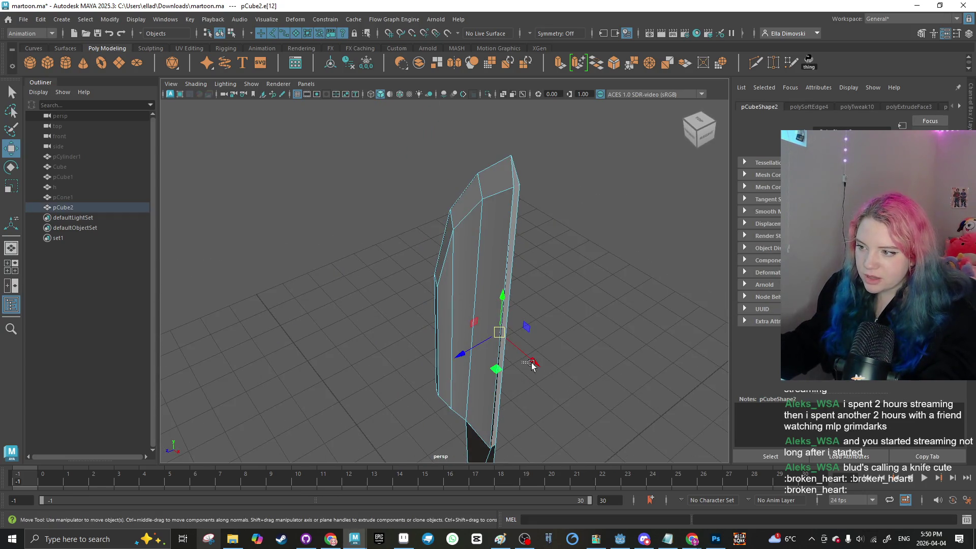
{"action": "left_click_drag", "start_coordinate": [531, 364], "coordinate": [537, 366]}
{"action": "mouse_move", "coordinate": [537, 366]}
{"action": "left_mouse_down"}
{"action": "mouse_move", "coordinate": [521, 308]}
{"action": "mouse_move", "coordinate": [440, 304]}
{"action": "mouse_move", "coordinate": [538, 287]}
{"action": "mouse_move", "coordinate": [532, 299]}
{"action": "left_mouse_up"}
{"action": "left_click", "coordinate": [497, 283]}
{"action": "left_click", "coordinate": [421, 300]}
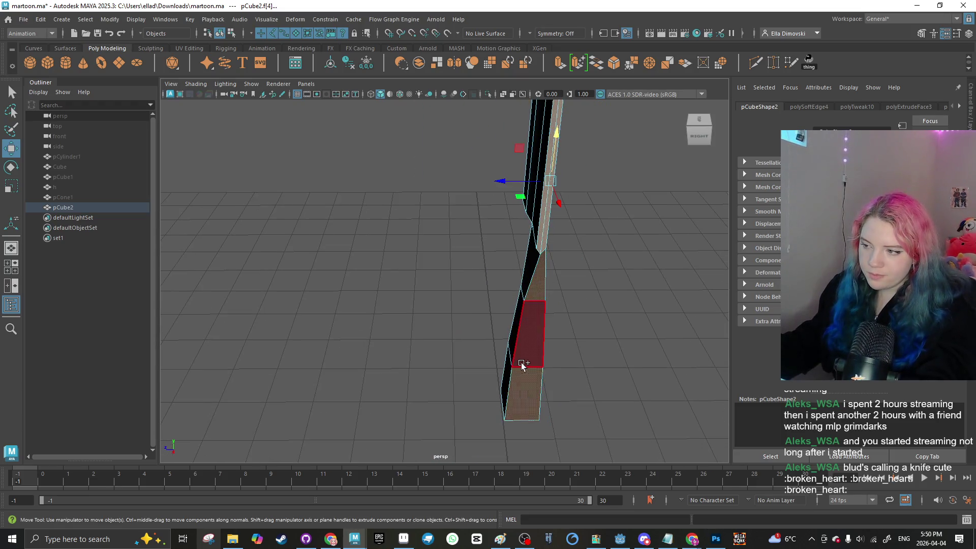
{"action": "left_click_drag", "start_coordinate": [520, 362], "coordinate": [517, 318]}
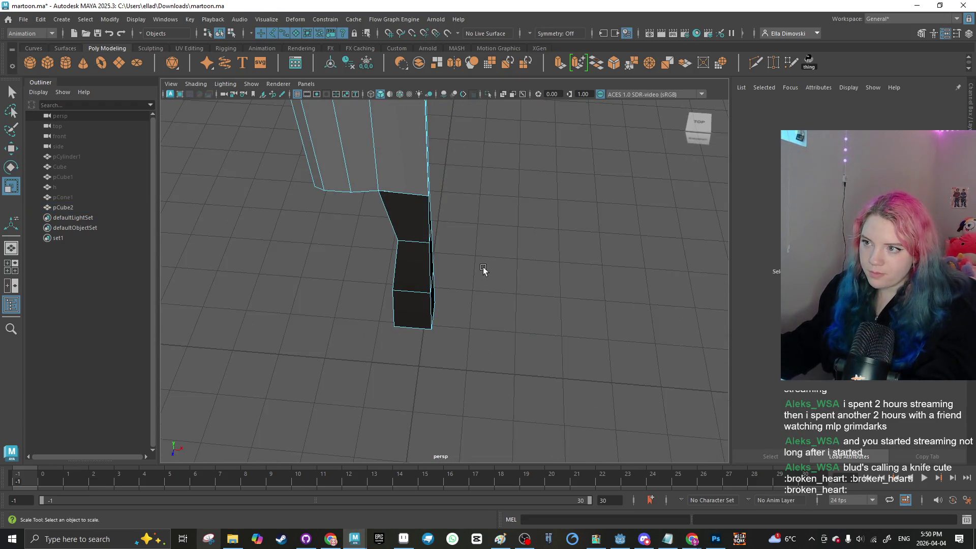
Step: Select the knife and switch it to face editing mode
{"action": "right_click", "coordinate": [483, 259]}
{"action": "right_click", "coordinate": [522, 251]}
{"action": "mouse_move", "coordinate": [590, 223]}
{"action": "left_mouse_down", "text": "alt"}
{"action": "mouse_move", "coordinate": [455, 233]}
{"action": "mouse_move", "coordinate": [436, 337]}
{"action": "mouse_move", "coordinate": [493, 329]}
{"action": "mouse_move", "coordinate": [418, 331]}
{"action": "mouse_move", "coordinate": [449, 251]}
{"action": "left_mouse_up", "text": "alt"}
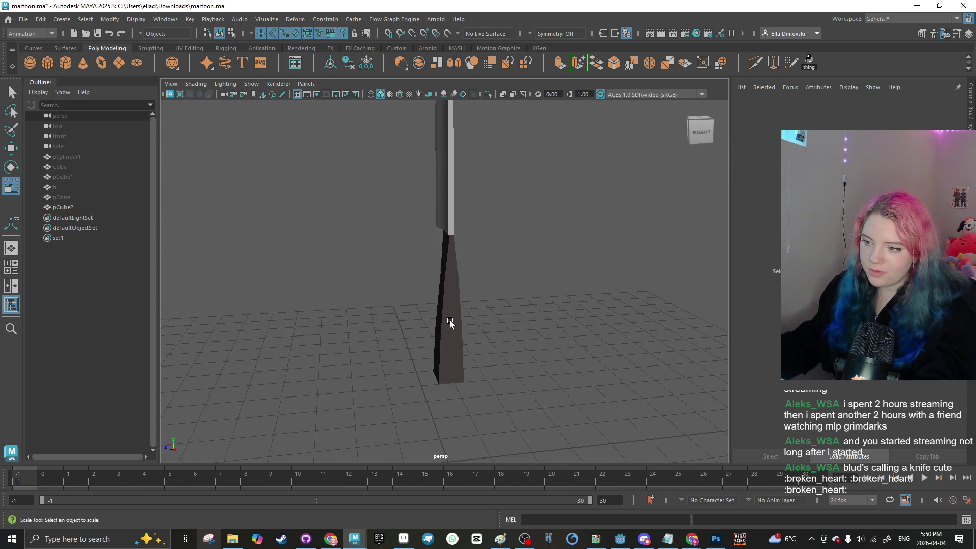
{"action": "left_click", "coordinate": [448, 251]}
{"action": "right_click", "coordinate": [450, 252]}
{"action": "left_click", "coordinate": [405, 249]}
{"action": "right_click", "coordinate": [442, 284]}
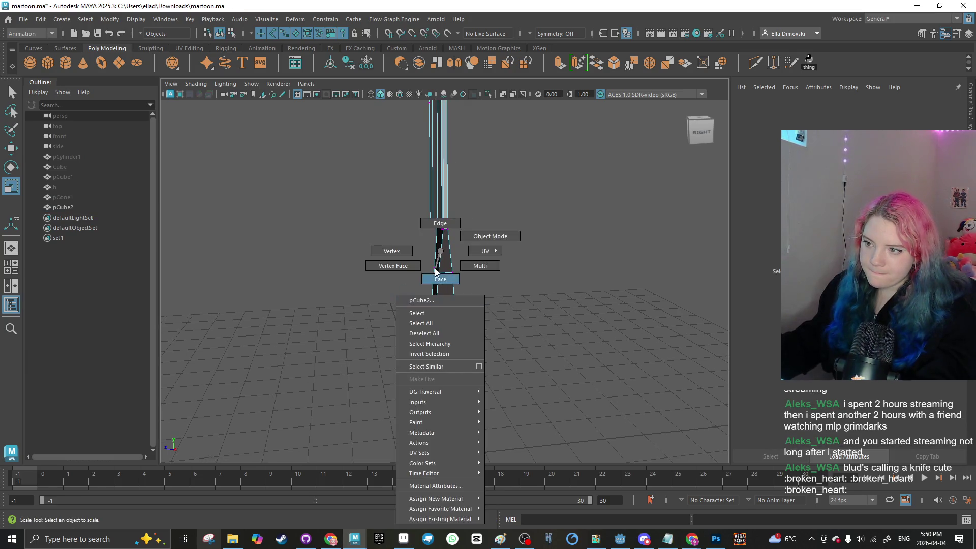
{"action": "left_click", "coordinate": [450, 279]}
{"action": "right_click", "coordinate": [443, 295]}
{"action": "left_click", "coordinate": [500, 237]}
{"action": "left_click_drag", "start_coordinate": [446, 304], "coordinate": [406, 319], "text": "alt"}
Step: Select two neighbouring faces in the middle of the handle and scale them
{"action": "left_click", "coordinate": [410, 318]}
{"action": "key", "text": "q"}
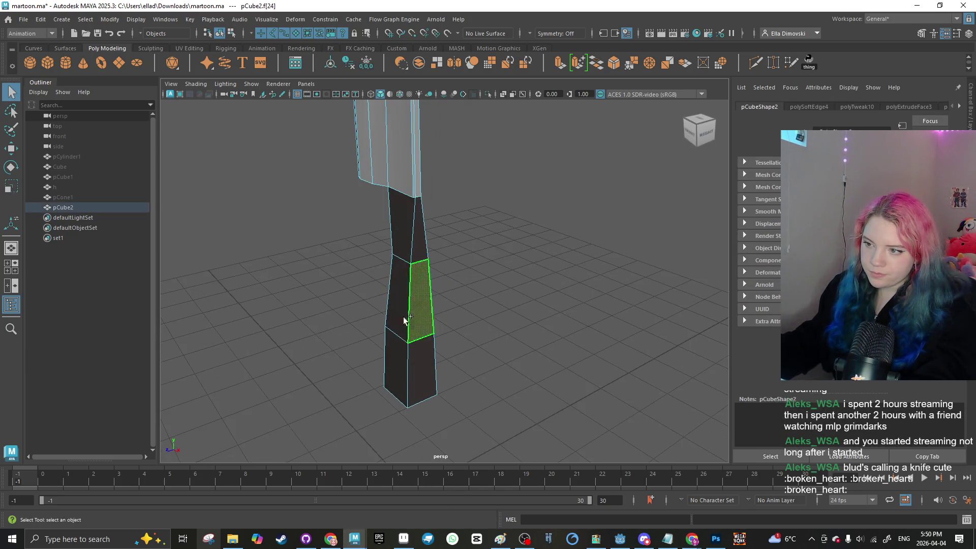
{"action": "left_click", "coordinate": [379, 319], "text": "shift"}
{"action": "key", "text": "r"}
{"action": "left_click_drag", "start_coordinate": [518, 326], "coordinate": [415, 330], "text": "alt"}
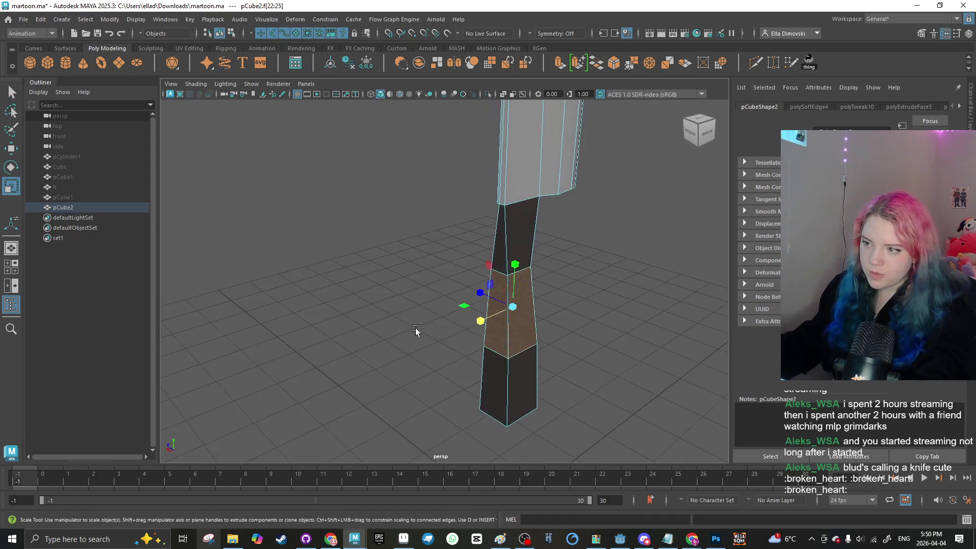
{"action": "left_click", "coordinate": [410, 306]}
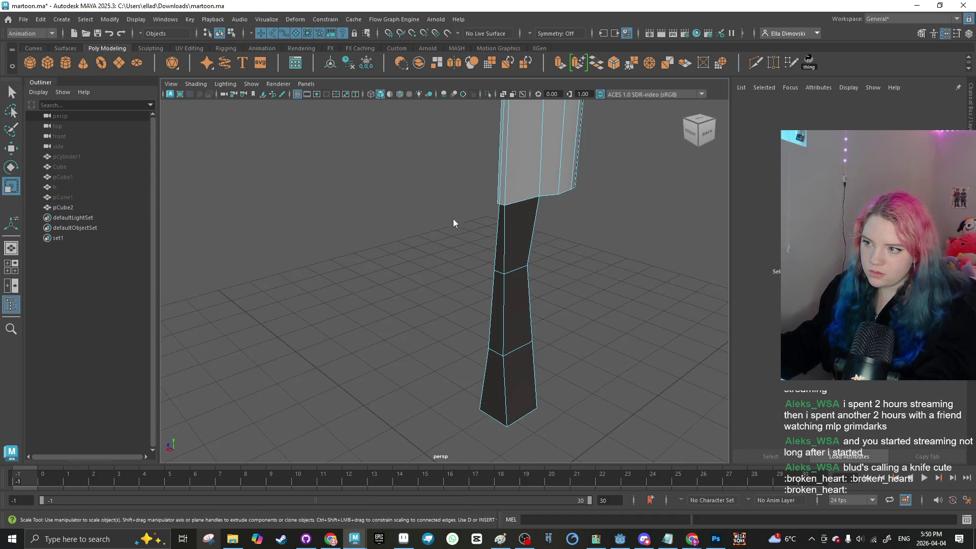
Step: Orbit to a level back view of the knife and open the Modeling Toolkit panel
{"action": "mouse_move", "coordinate": [453, 218]}
{"action": "left_mouse_down", "text": "alt"}
{"action": "mouse_move", "coordinate": [392, 329]}
{"action": "mouse_move", "coordinate": [520, 303]}
{"action": "mouse_move", "coordinate": [427, 342]}
{"action": "mouse_move", "coordinate": [390, 309]}
{"action": "mouse_move", "coordinate": [496, 337]}
{"action": "mouse_move", "coordinate": [600, 347]}
{"action": "left_mouse_up", "text": "alt"}
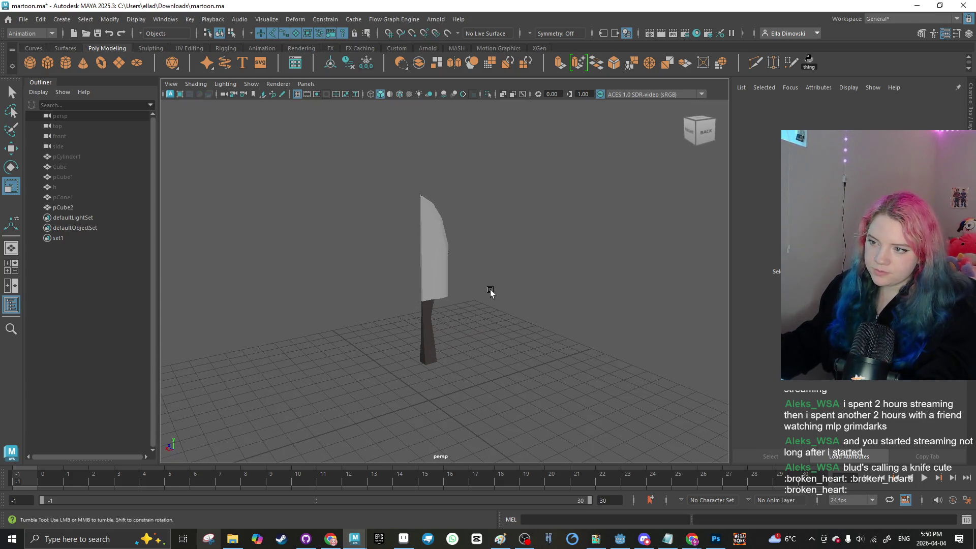
{"action": "mouse_move", "coordinate": [491, 292]}
{"action": "left_mouse_down", "text": "alt"}
{"action": "mouse_move", "coordinate": [437, 300]}
{"action": "mouse_move", "coordinate": [386, 285]}
{"action": "mouse_move", "coordinate": [482, 323]}
{"action": "mouse_move", "coordinate": [484, 359]}
{"action": "mouse_move", "coordinate": [447, 355]}
{"action": "mouse_move", "coordinate": [439, 341]}
{"action": "left_mouse_up", "text": "alt"}
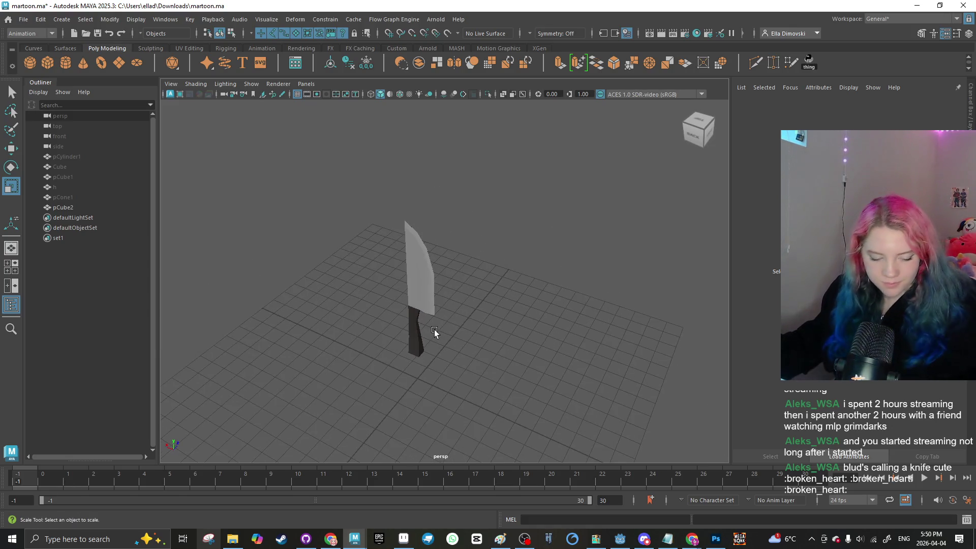
{"action": "mouse_move", "coordinate": [477, 225]}
{"action": "left_mouse_down", "text": "alt"}
{"action": "mouse_move", "coordinate": [431, 313]}
{"action": "mouse_move", "coordinate": [513, 298]}
{"action": "left_mouse_up", "text": "alt"}
{"action": "scroll", "coordinate": [434, 334], "scroll_direction": "up", "scroll_amount": 3}
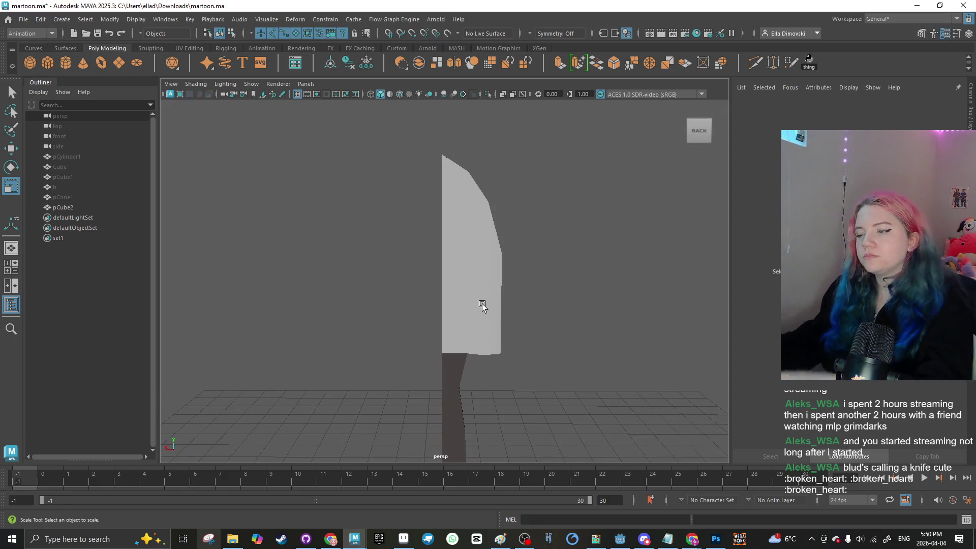
{"action": "left_click", "coordinate": [455, 282]}
{"action": "left_click", "coordinate": [370, 303]}
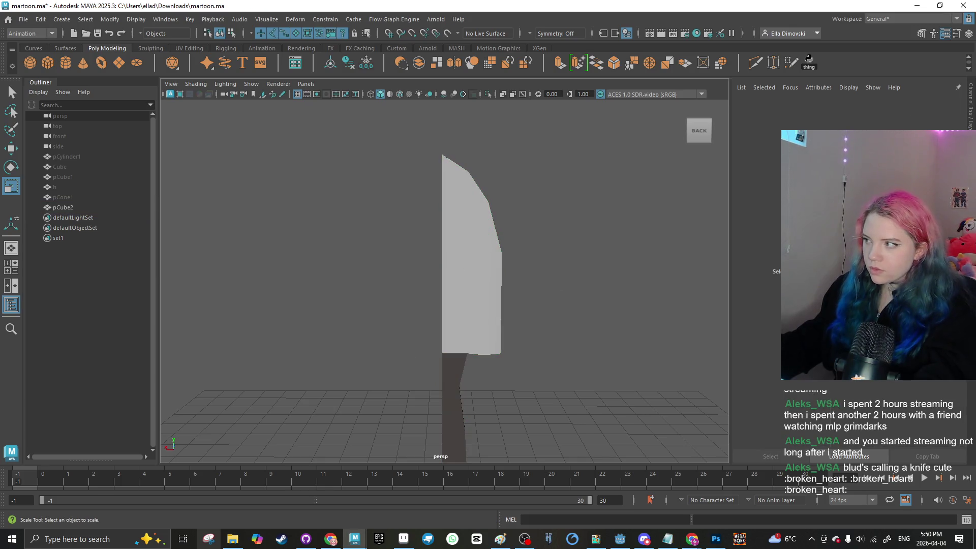
{"action": "left_click", "coordinate": [971, 163]}
Step: Create a new polygon cylinder and rotate it onto its side
{"action": "left_click_drag", "start_coordinate": [322, 230], "coordinate": [192, 187], "text": "alt"}
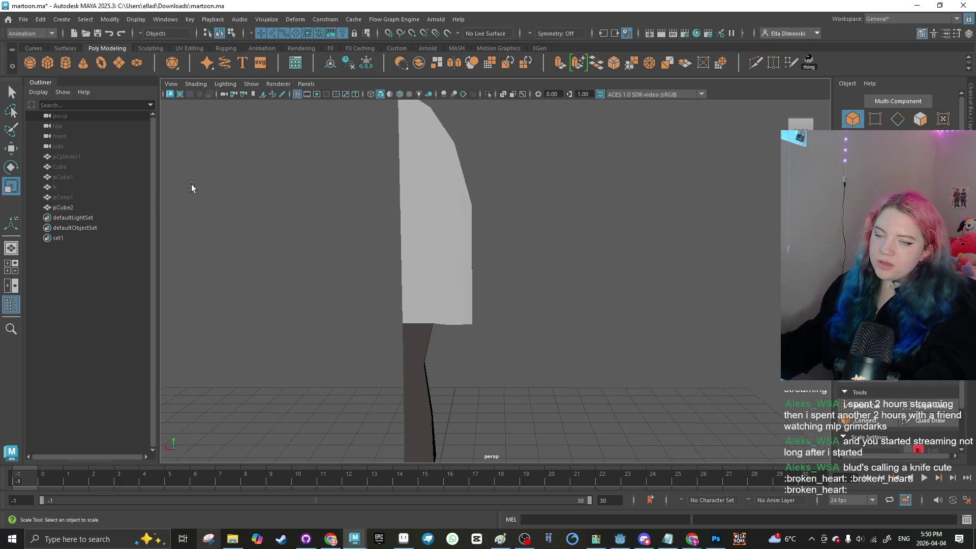
{"action": "key", "text": "g"}
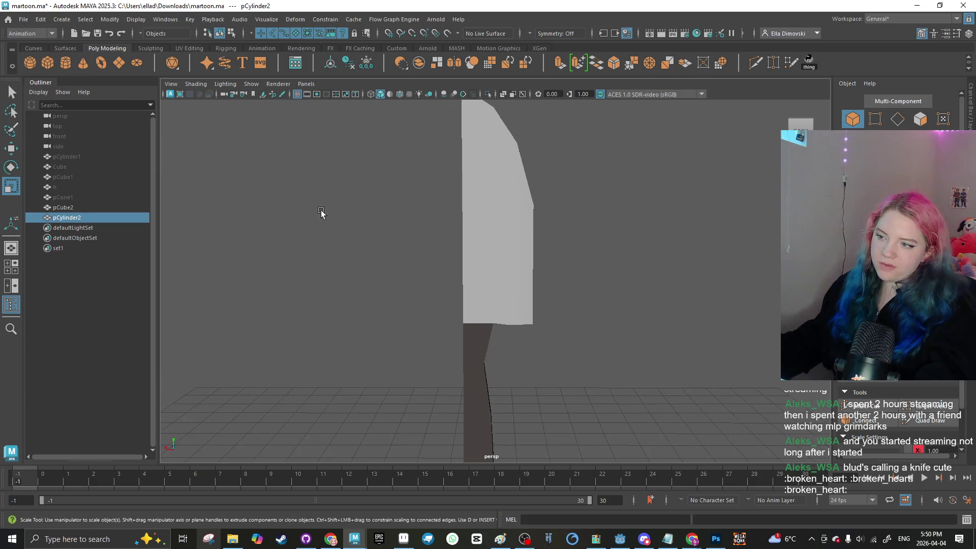
{"action": "key", "text": "e"}
{"action": "left_click_drag", "start_coordinate": [488, 293], "coordinate": [486, 358]}
{"action": "key", "text": "ctrl+a"}
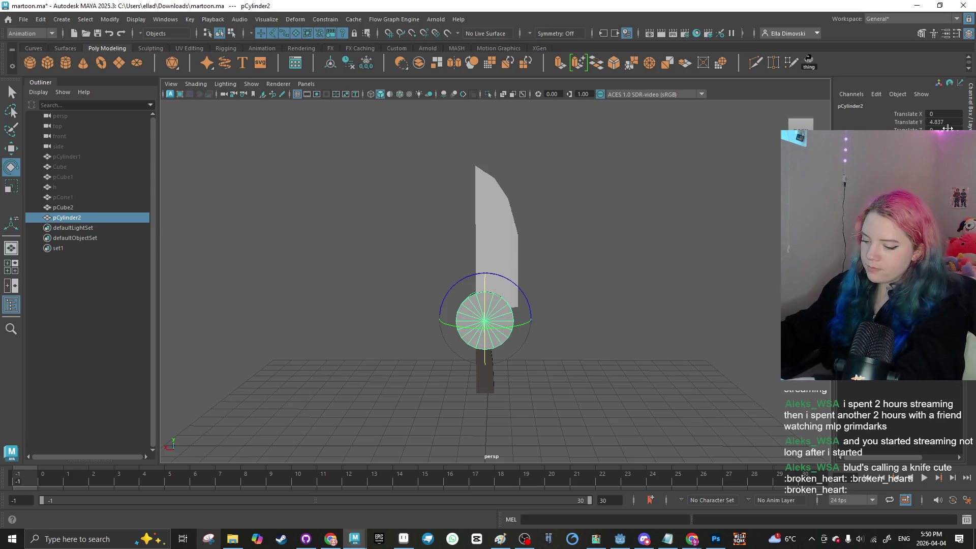
Step: Raise the cylinder to Translate Y 7.097 on the blade and scale it down
{"action": "key", "text": "w"}
{"action": "left_click_drag", "start_coordinate": [490, 244], "coordinate": [492, 209]}
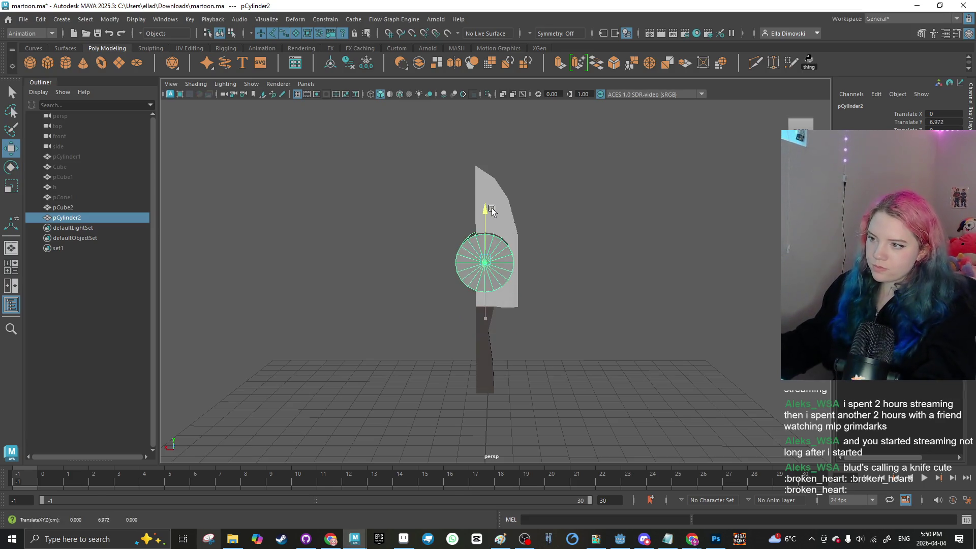
{"action": "key", "text": "r"}
{"action": "left_click_drag", "start_coordinate": [512, 258], "coordinate": [478, 252]}
{"action": "key", "text": "w"}
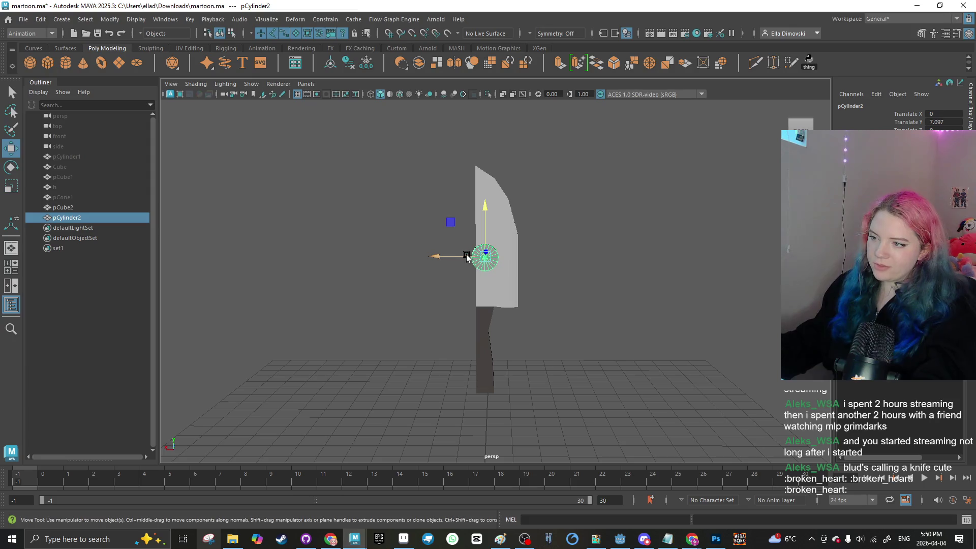
{"action": "key", "text": "r"}
{"action": "mouse_move", "coordinate": [479, 230]}
{"action": "left_mouse_down"}
{"action": "mouse_move", "coordinate": [473, 207]}
{"action": "mouse_move", "coordinate": [467, 236]}
{"action": "mouse_move", "coordinate": [505, 257]}
{"action": "left_mouse_up"}
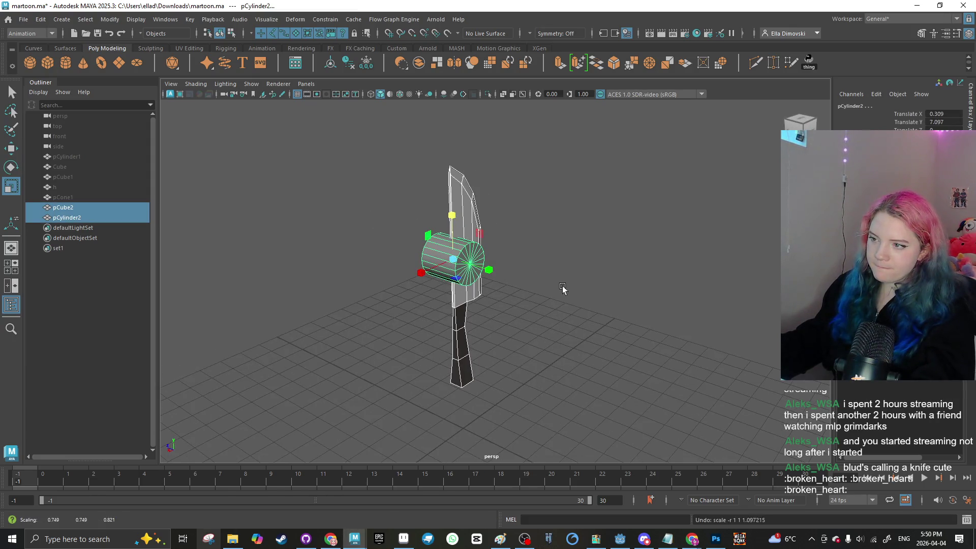
{"action": "left_click", "coordinate": [454, 237]}
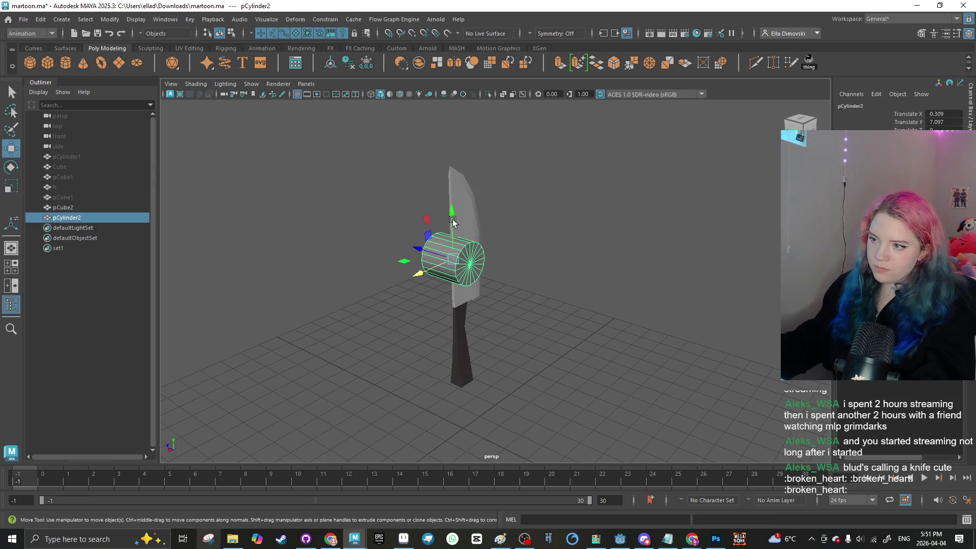
{"action": "key", "text": "ctrl+z"}
{"action": "key", "text": "ctrl+z"}
{"action": "key", "text": "w"}
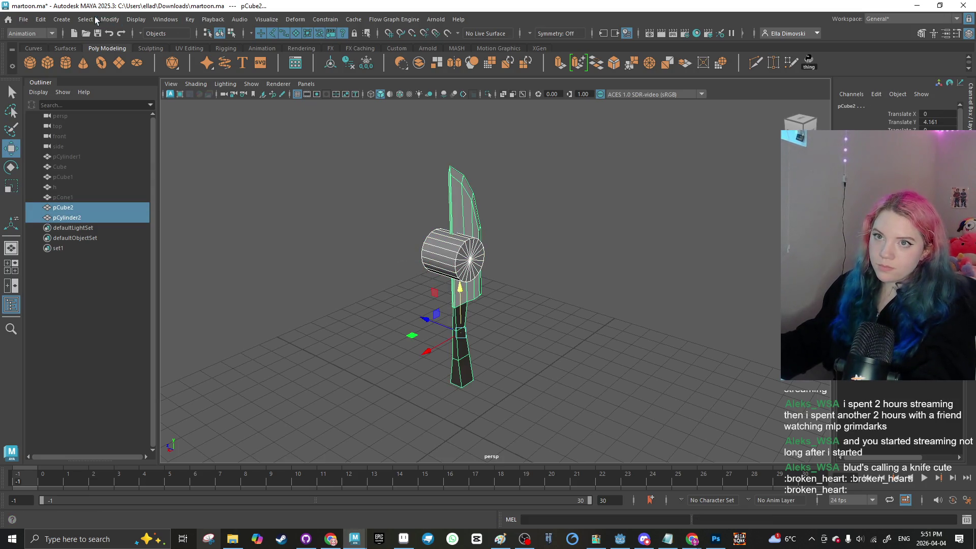
Step: In the Modeling menu set, apply Mesh > Booleans > Difference (A-B), redoing it once after an undo
{"action": "left_click", "coordinate": [110, 19]}
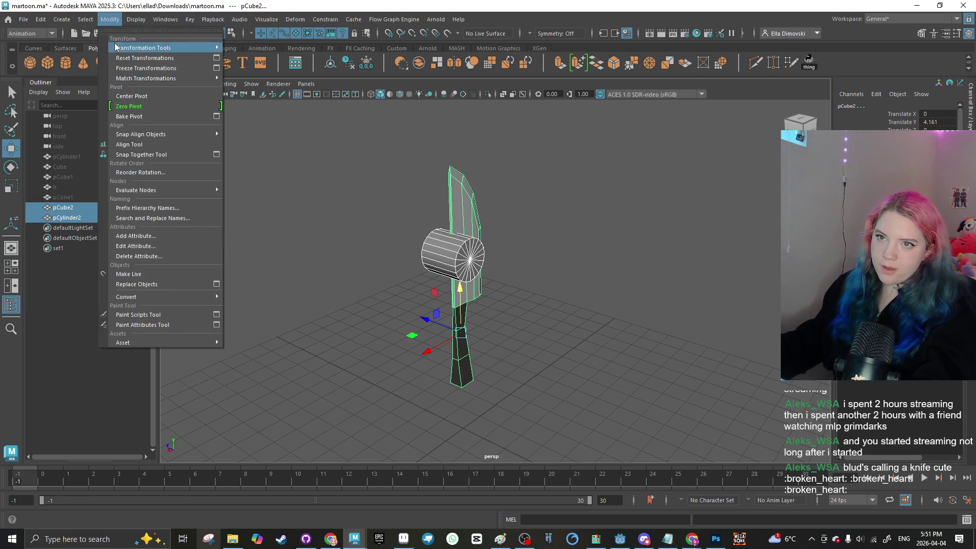
{"action": "key", "text": "Escape"}
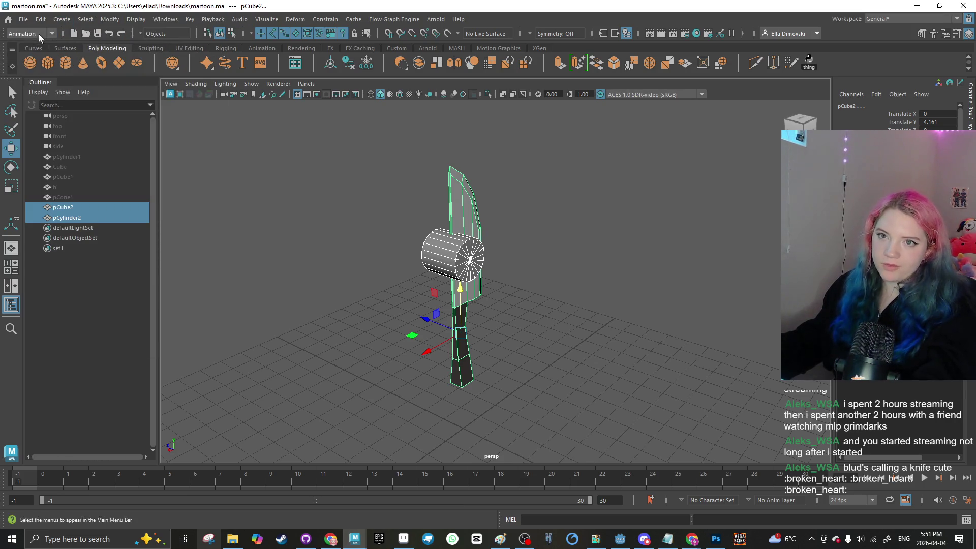
{"action": "left_click", "coordinate": [38, 45]}
{"action": "left_click", "coordinate": [192, 20]}
{"action": "mouse_move", "coordinate": [203, 48]}
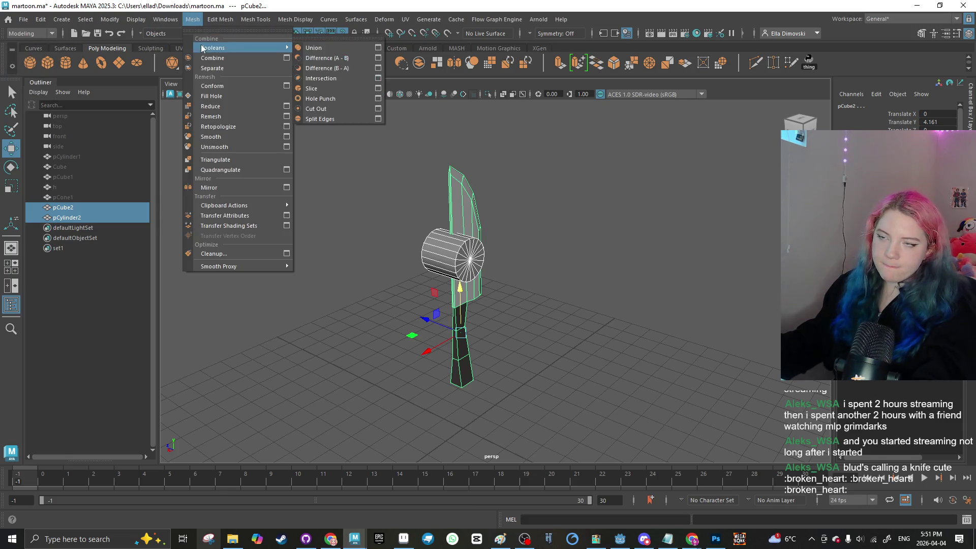
{"action": "left_click", "coordinate": [323, 60]}
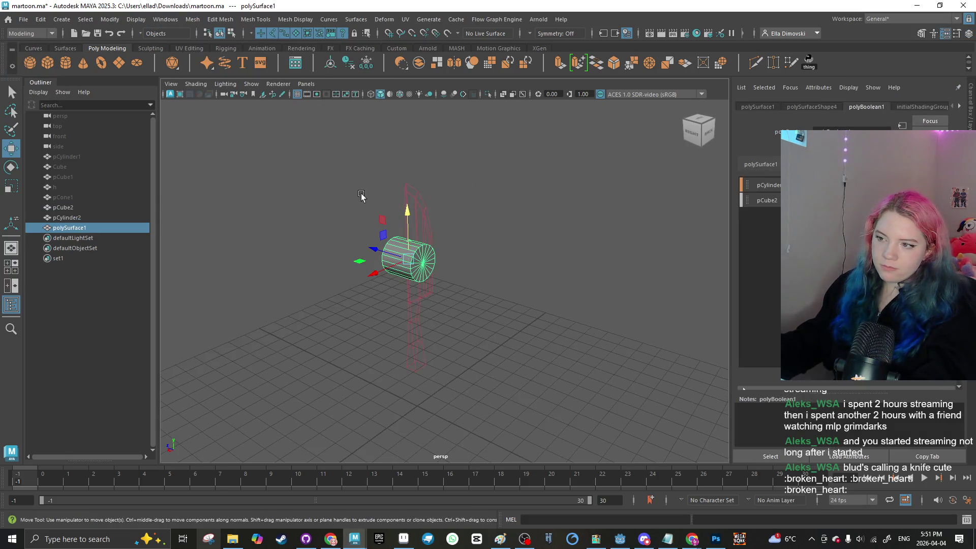
{"action": "key", "text": "ctrl+z"}
{"action": "left_click", "coordinate": [187, 21]}
{"action": "mouse_move", "coordinate": [218, 49]}
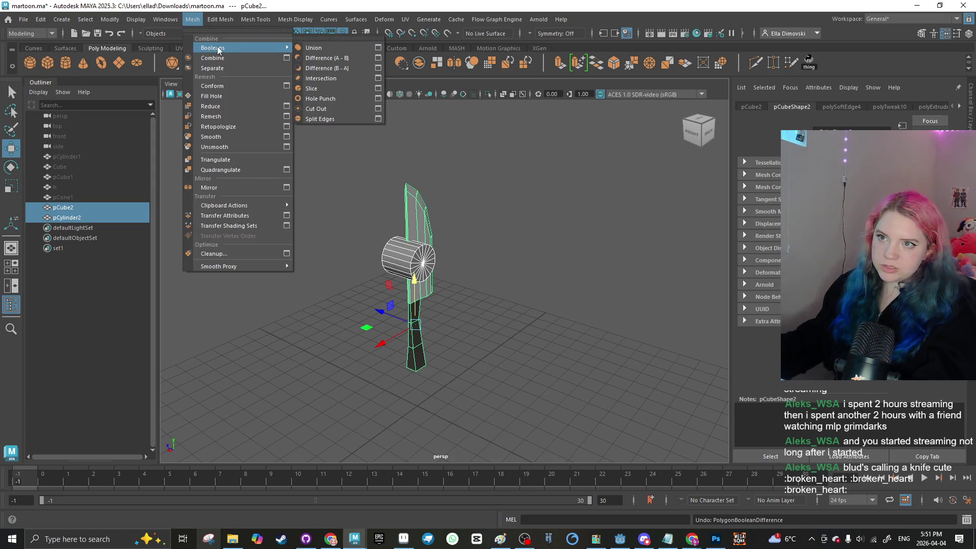
{"action": "left_click", "coordinate": [309, 62]}
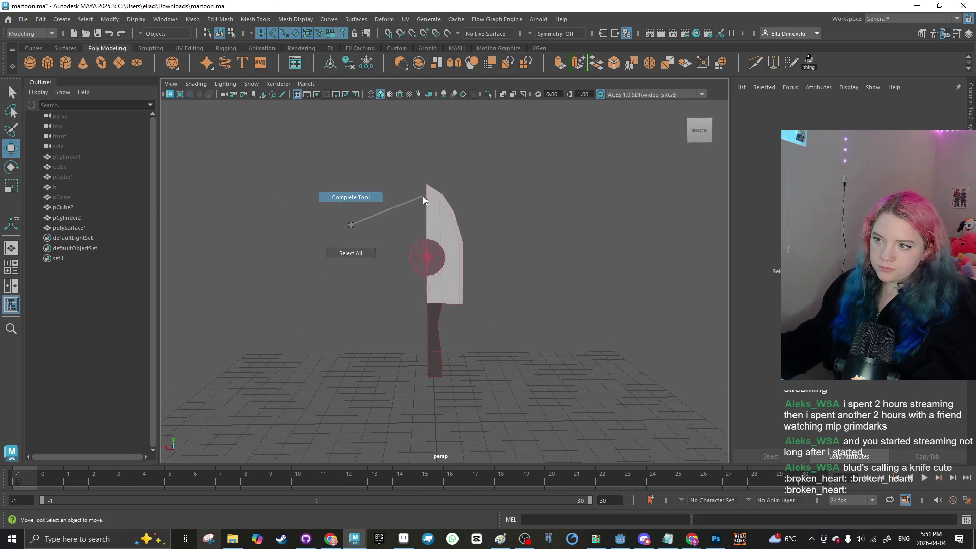
Step: Stretch the round cutter pCylinder2 along X and move it lower on the blade
{"action": "left_click", "coordinate": [370, 210]}
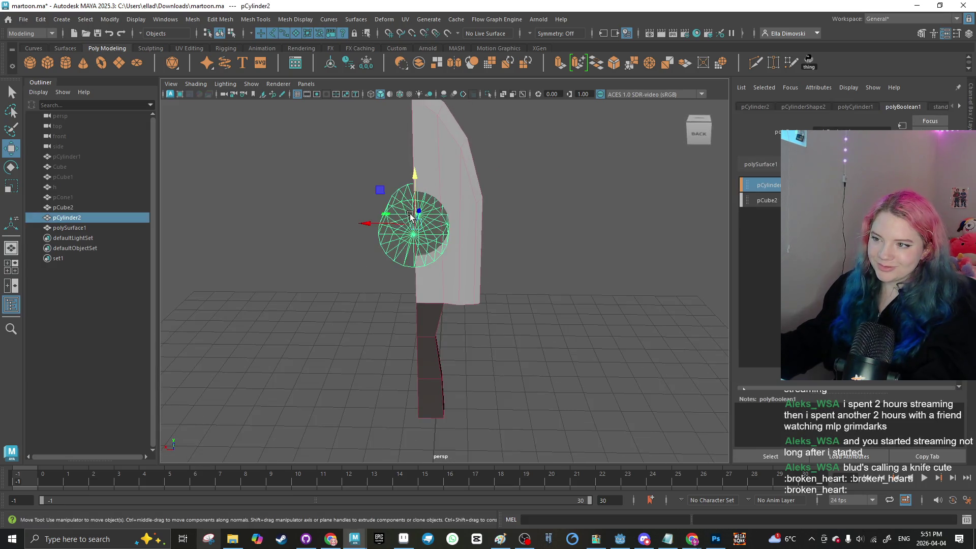
{"action": "left_click_drag", "start_coordinate": [370, 210], "coordinate": [364, 194], "text": "alt"}
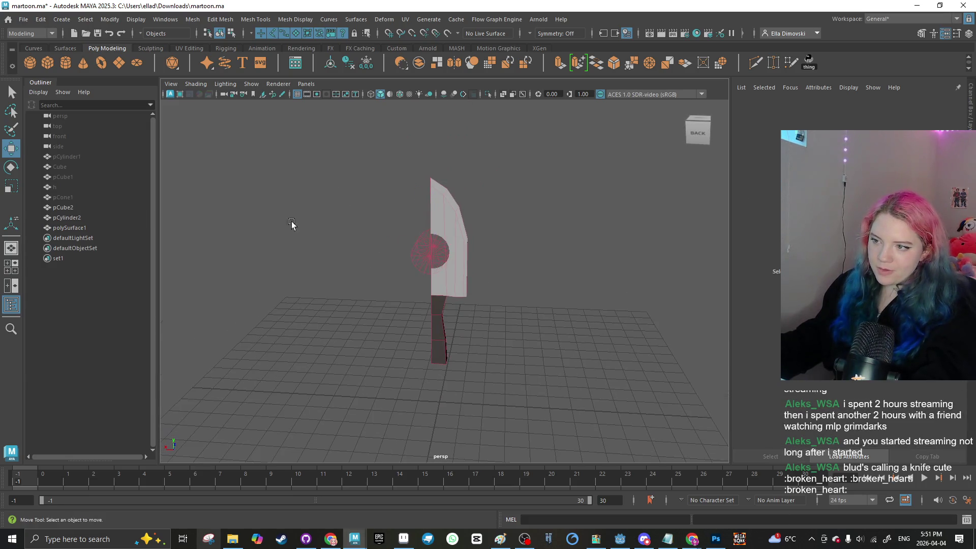
{"action": "mouse_move", "coordinate": [292, 223]}
{"action": "left_mouse_down", "text": "alt"}
{"action": "mouse_move", "coordinate": [542, 213]}
{"action": "mouse_move", "coordinate": [253, 219]}
{"action": "left_mouse_up", "text": "alt"}
{"action": "scroll", "coordinate": [447, 239], "scroll_direction": "up", "scroll_amount": 5}
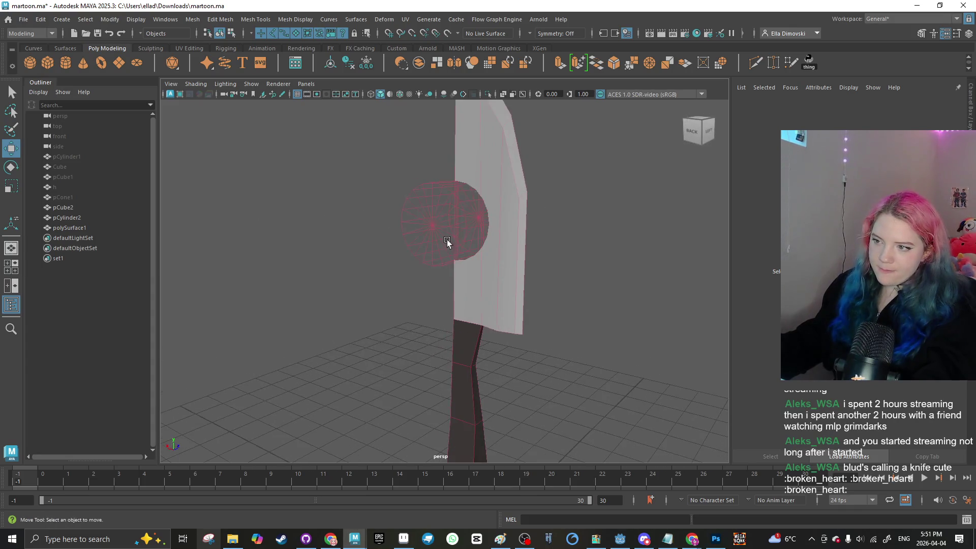
{"action": "left_click", "coordinate": [400, 213]}
{"action": "key", "text": "e"}
{"action": "key", "text": "r"}
{"action": "mouse_move", "coordinate": [399, 212]}
{"action": "left_mouse_down"}
{"action": "mouse_move", "coordinate": [337, 206]}
{"action": "mouse_move", "coordinate": [388, 206]}
{"action": "left_mouse_up"}
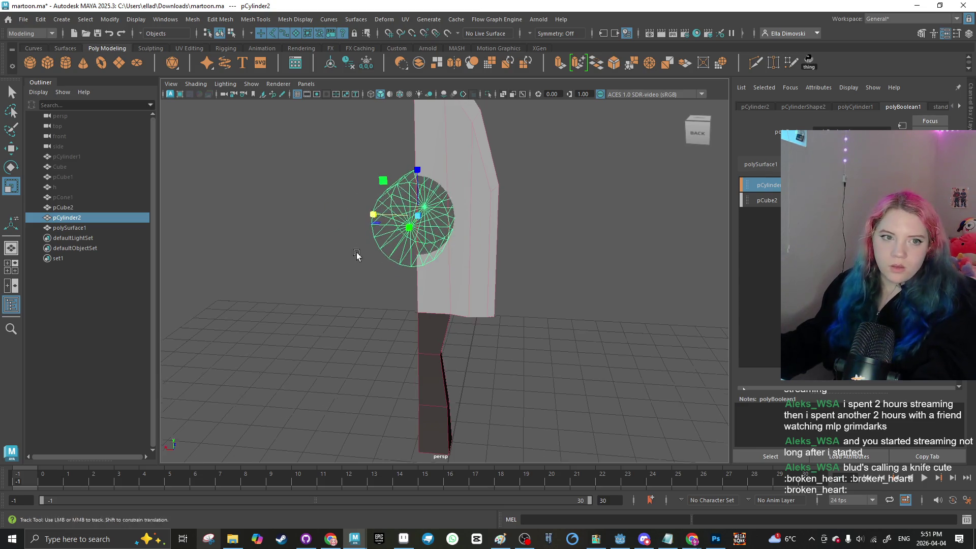
{"action": "key", "text": "w"}
{"action": "mouse_move", "coordinate": [360, 255]}
{"action": "left_mouse_down", "text": "alt"}
{"action": "mouse_move", "coordinate": [332, 276]}
{"action": "mouse_move", "coordinate": [342, 256]}
{"action": "mouse_move", "coordinate": [404, 286]}
{"action": "left_mouse_up", "text": "alt"}
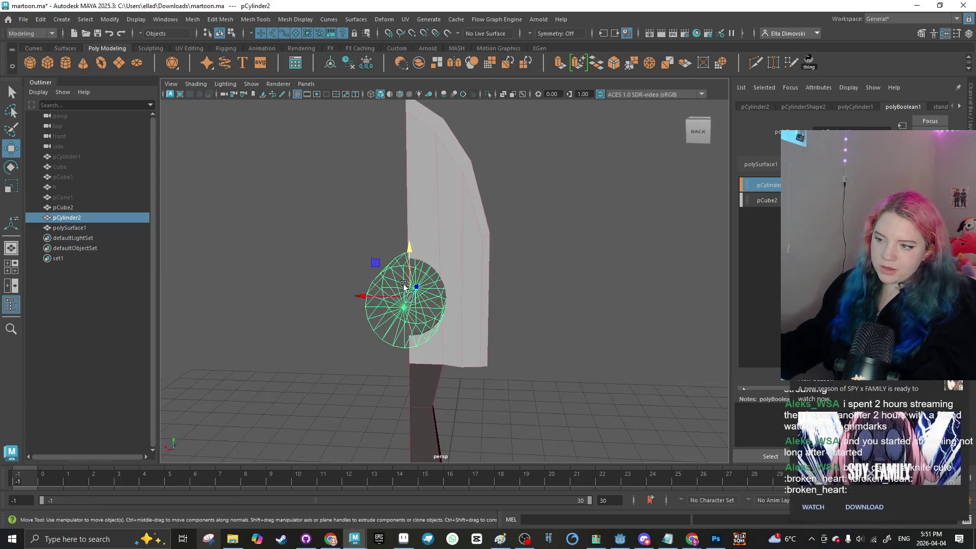
Step: Duplicate the cutter as pCylinder3, slide it sideways along X, and select it with the knife
{"action": "key", "text": "ctrl+d"}
{"action": "key", "text": "w"}
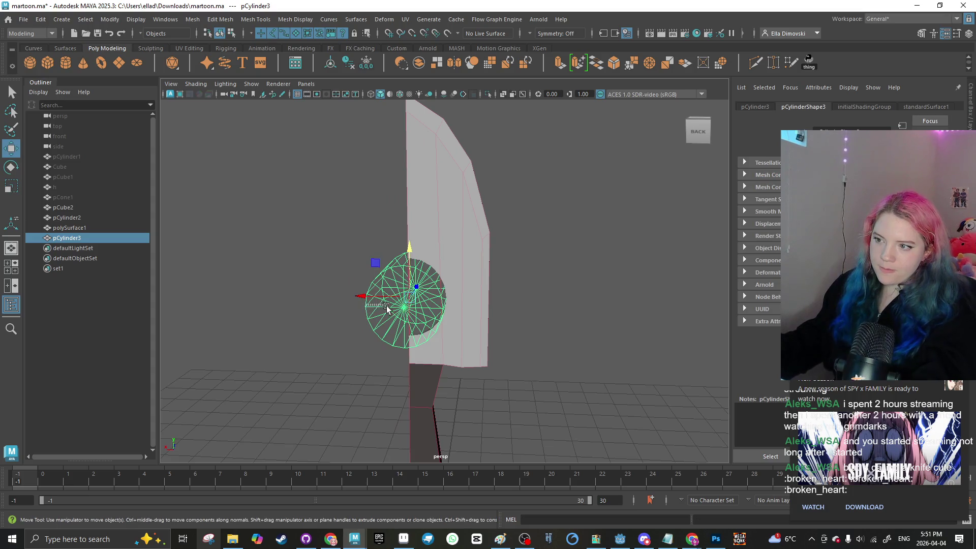
{"action": "mouse_move", "coordinate": [370, 295]}
{"action": "left_mouse_down"}
{"action": "mouse_move", "coordinate": [399, 292]}
{"action": "mouse_move", "coordinate": [359, 294]}
{"action": "left_mouse_up"}
{"action": "left_click", "coordinate": [326, 286]}
{"action": "right_click", "coordinate": [326, 286]}
{"action": "scroll", "coordinate": [334, 283], "scroll_direction": "down", "scroll_amount": 3}
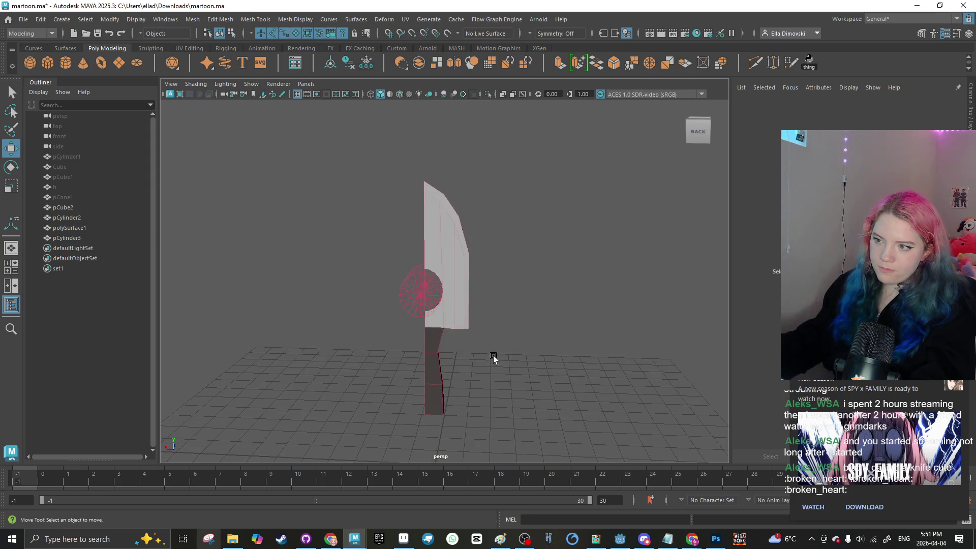
{"action": "left_click_drag", "start_coordinate": [493, 356], "coordinate": [366, 172]}
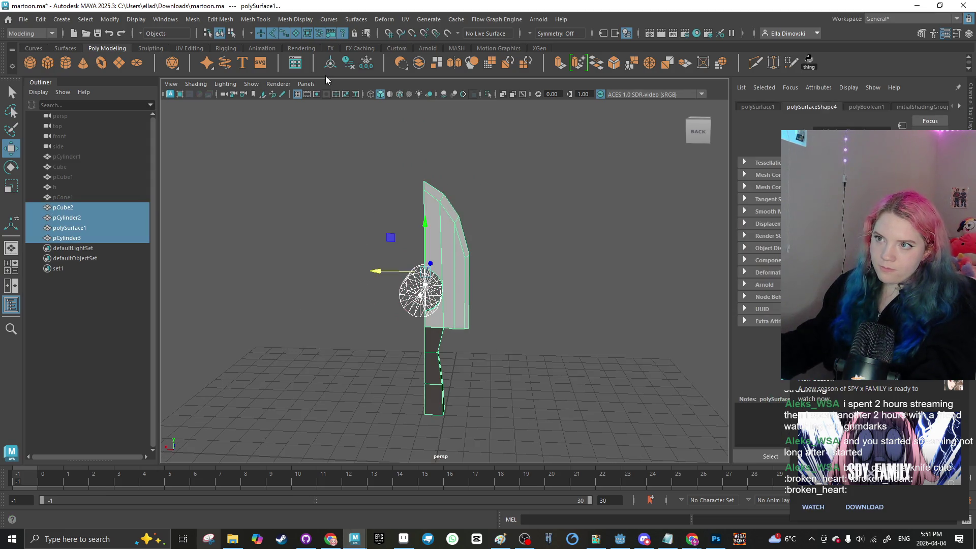
{"action": "left_click", "coordinate": [329, 240]}
{"action": "left_click", "coordinate": [384, 309]}
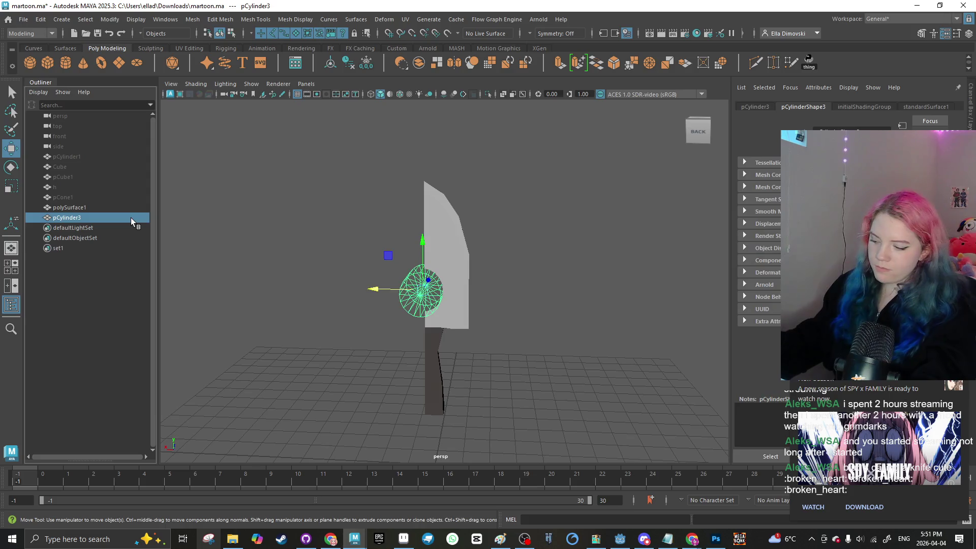
{"action": "key", "text": "Delete"}
{"action": "mouse_move", "coordinate": [335, 248]}
{"action": "left_mouse_down"}
{"action": "mouse_move", "coordinate": [429, 248]}
{"action": "mouse_move", "coordinate": [310, 265]}
{"action": "left_mouse_up"}
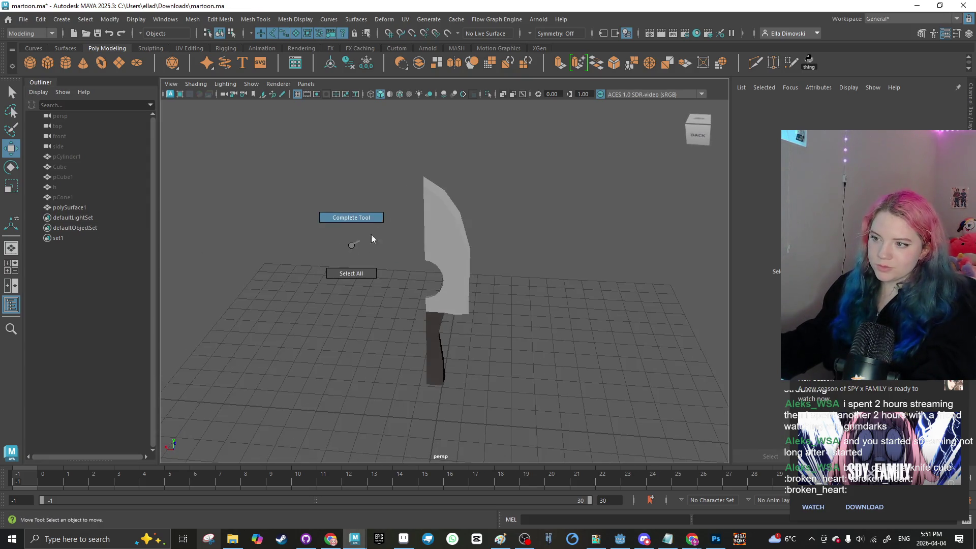
{"action": "mouse_move", "coordinate": [372, 239]}
{"action": "left_mouse_down"}
{"action": "mouse_move", "coordinate": [396, 249]}
{"action": "mouse_move", "coordinate": [356, 254]}
{"action": "mouse_move", "coordinate": [436, 276]}
{"action": "left_mouse_up"}
{"action": "key", "text": "ctrl+z"}
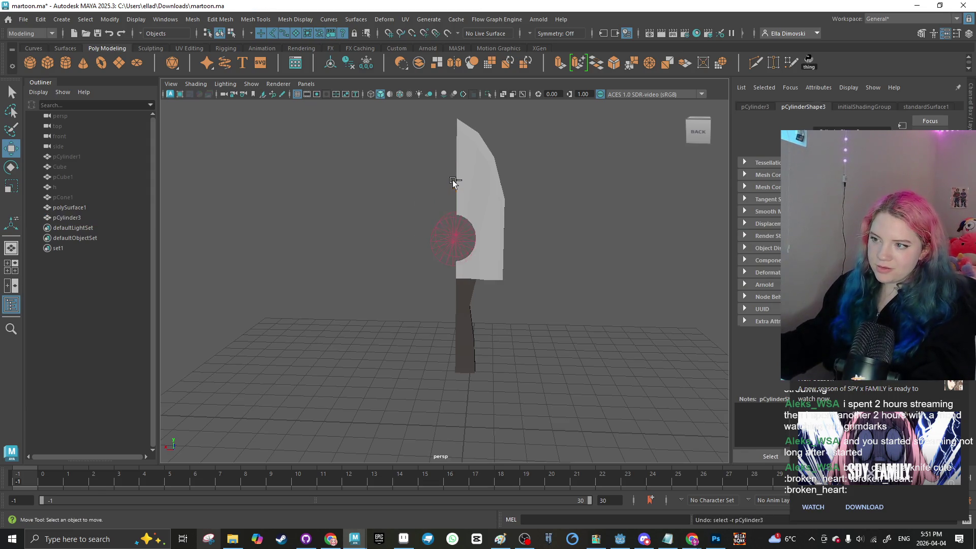
Step: Undo recent changes so only the cylinder cutter remains selected
{"action": "left_click", "coordinate": [458, 208], "text": "shift"}
{"action": "left_click", "coordinate": [459, 182], "text": "shift"}
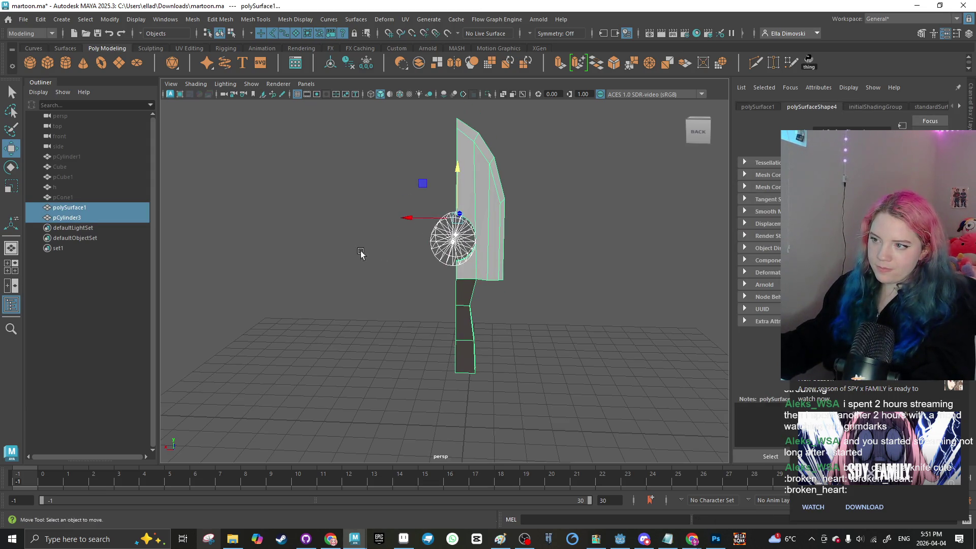
{"action": "key", "text": "ctrl+z"}
{"action": "key", "text": "ctrl+z"}
{"action": "key", "text": "ctrl+z"}
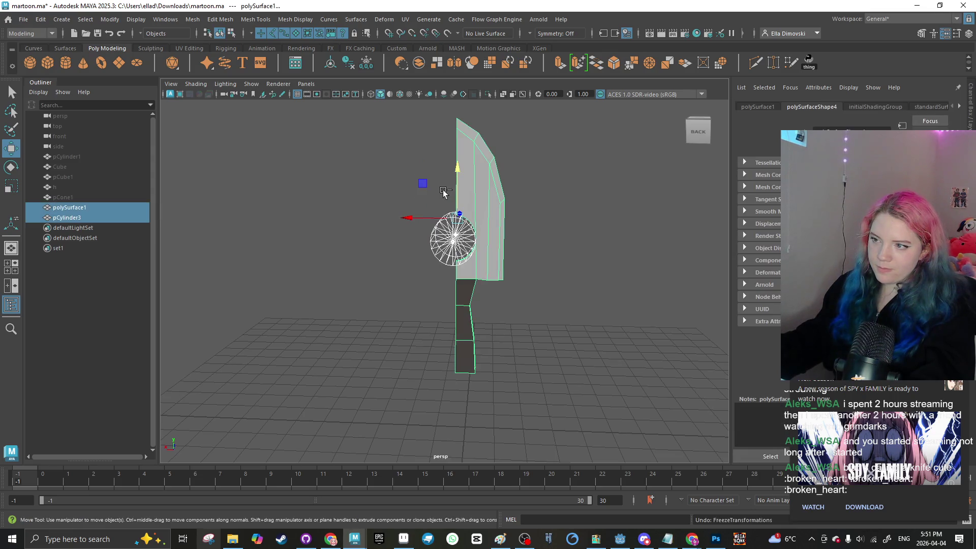
{"action": "key", "text": "ctrl+z"}
{"action": "key", "text": "ctrl+z"}
{"action": "key", "text": "ctrl+z"}
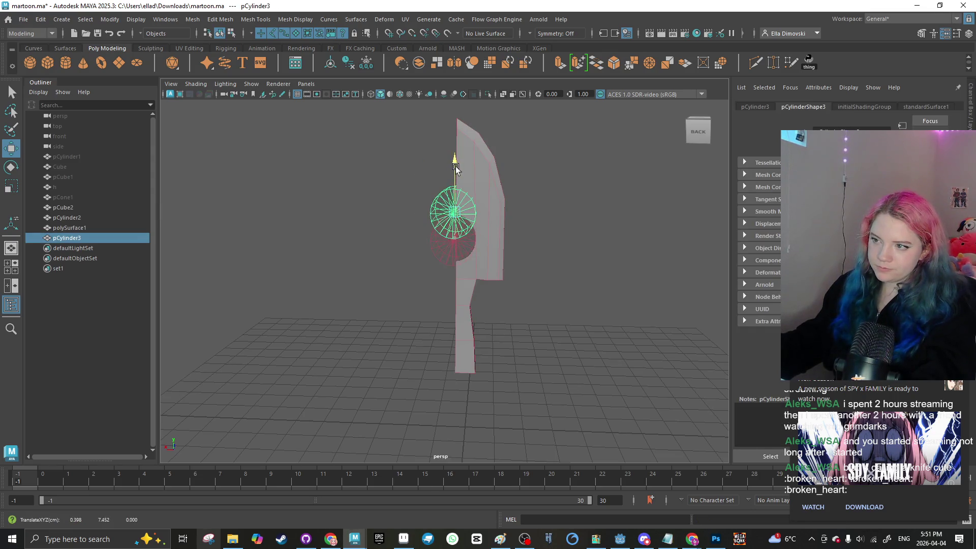
{"action": "key", "text": "ctrl+z"}
{"action": "key", "text": "ctrl+z"}
{"action": "key", "text": "ctrl+z"}
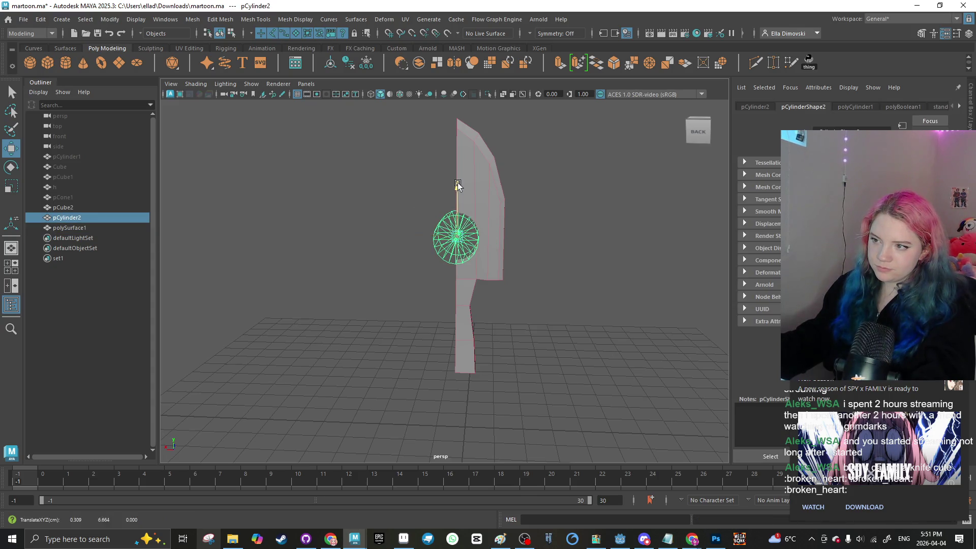
{"action": "scroll", "coordinate": [362, 279], "scroll_direction": "up", "scroll_amount": 5}
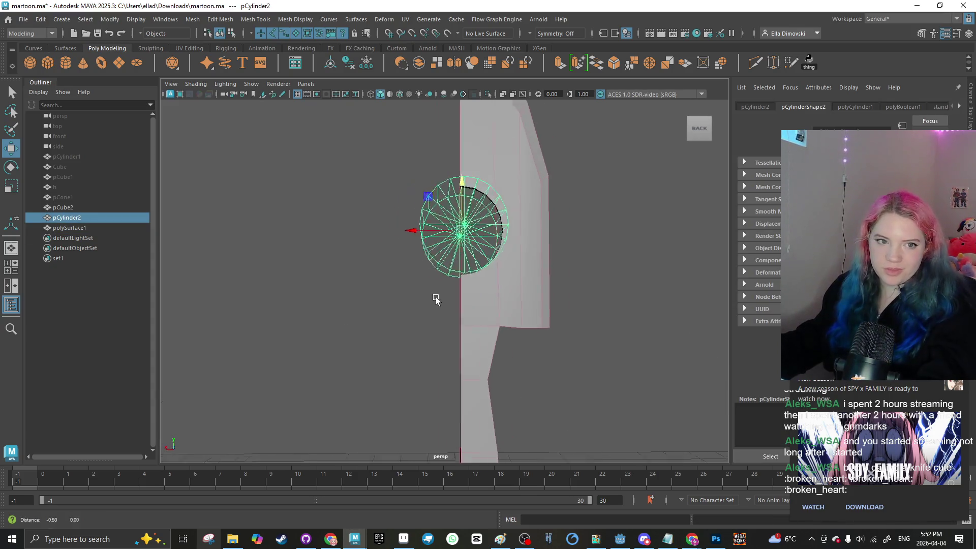
Step: Widen the cylinder along X and raise it slightly along Y over the blade
{"action": "key", "text": "r"}
{"action": "mouse_move", "coordinate": [426, 248]}
{"action": "left_mouse_down"}
{"action": "mouse_move", "coordinate": [419, 235]}
{"action": "mouse_move", "coordinate": [376, 239]}
{"action": "left_mouse_up"}
{"action": "key", "text": "w"}
{"action": "scroll", "coordinate": [376, 239], "scroll_direction": "down", "scroll_amount": 3}
{"action": "left_click_drag", "start_coordinate": [392, 348], "coordinate": [403, 316]}
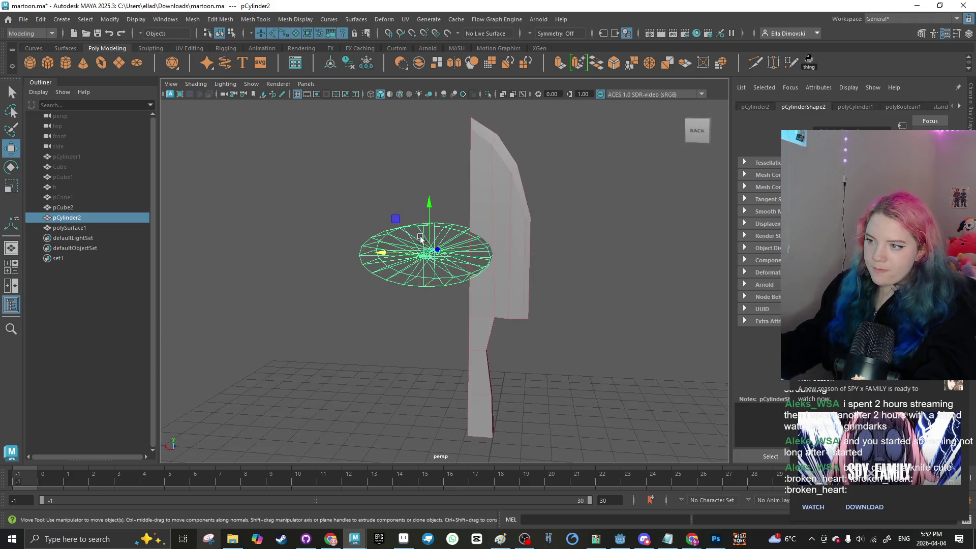
{"action": "mouse_move", "coordinate": [428, 203]}
{"action": "left_mouse_down"}
{"action": "mouse_move", "coordinate": [431, 152]}
{"action": "mouse_move", "coordinate": [453, 120]}
{"action": "left_mouse_up"}
{"action": "key", "text": "r"}
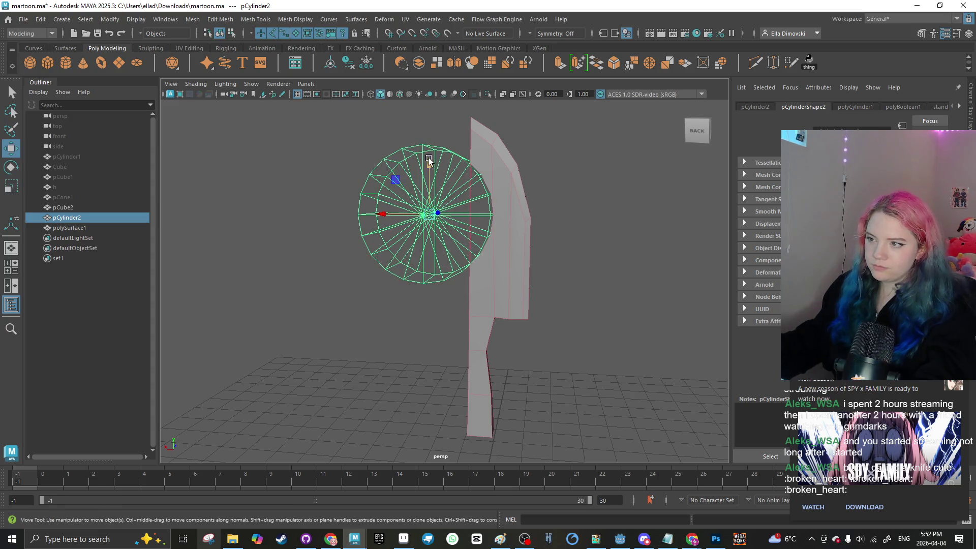
{"action": "scroll", "coordinate": [349, 326], "scroll_direction": "down", "scroll_amount": 3}
{"action": "left_click", "coordinate": [362, 301]}
{"action": "mouse_move", "coordinate": [361, 300]}
{"action": "left_mouse_down"}
{"action": "mouse_move", "coordinate": [435, 313]}
{"action": "mouse_move", "coordinate": [327, 302]}
{"action": "mouse_move", "coordinate": [375, 302]}
{"action": "mouse_move", "coordinate": [373, 313]}
{"action": "mouse_move", "coordinate": [355, 307]}
{"action": "left_mouse_up"}
Step: Select the cylinder and the knife and apply Boolean Difference to cut the notch
{"action": "left_click", "coordinate": [403, 250]}
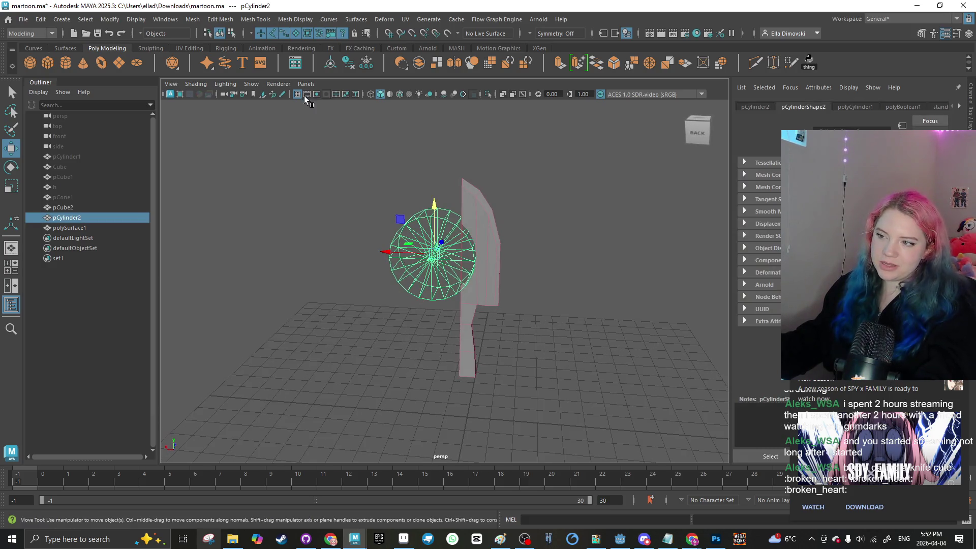
{"action": "left_click", "coordinate": [483, 245], "text": "shift"}
{"action": "left_click", "coordinate": [360, 48]}
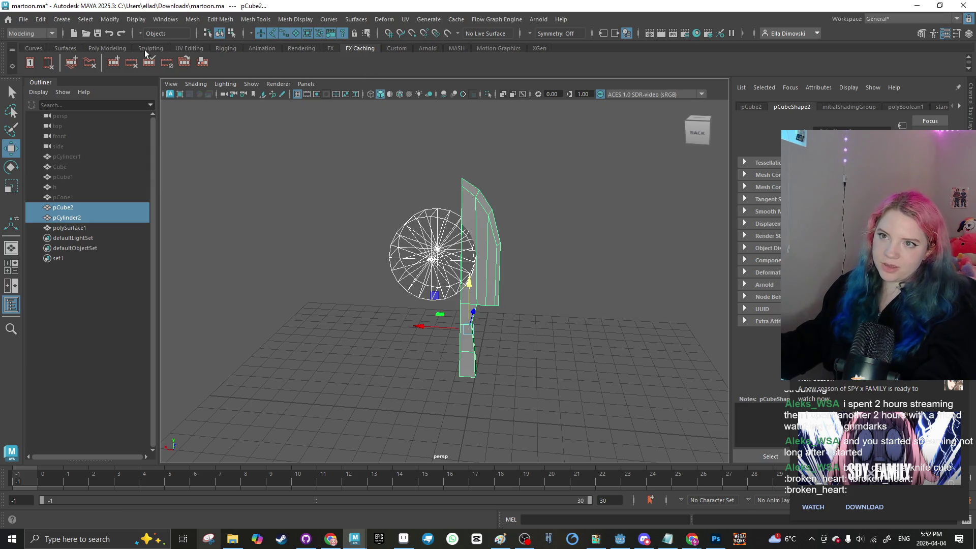
{"action": "left_click", "coordinate": [108, 48]}
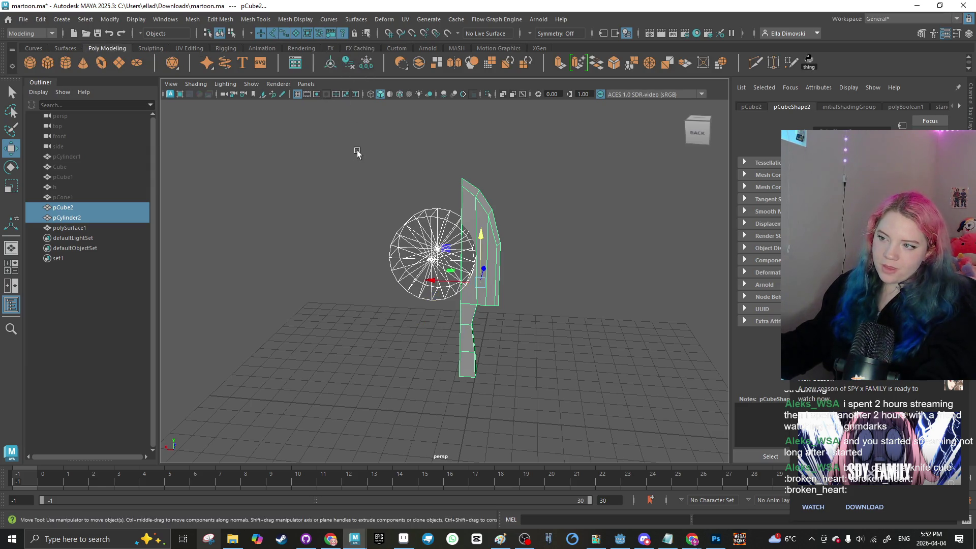
{"action": "left_click", "coordinate": [327, 229]}
{"action": "left_click", "coordinate": [428, 247]}
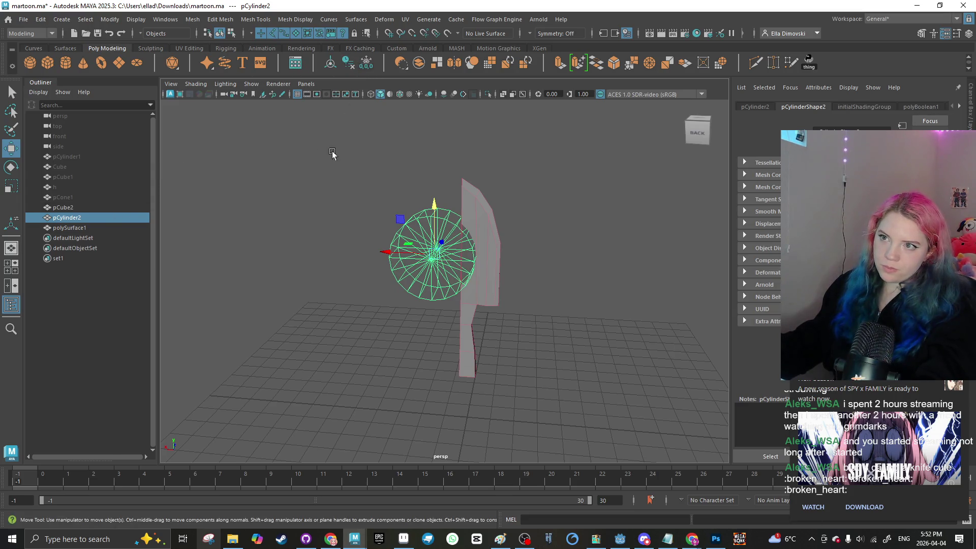
{"action": "left_click", "coordinate": [192, 228]}
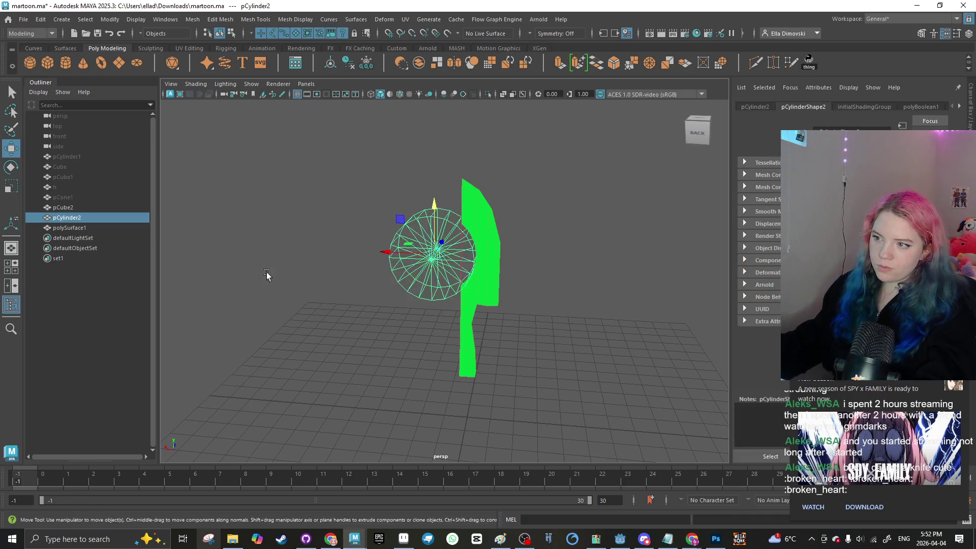
{"action": "left_click", "coordinate": [467, 270]}
{"action": "left_click", "coordinate": [483, 285]}
{"action": "left_click", "coordinate": [419, 267], "text": "shift"}
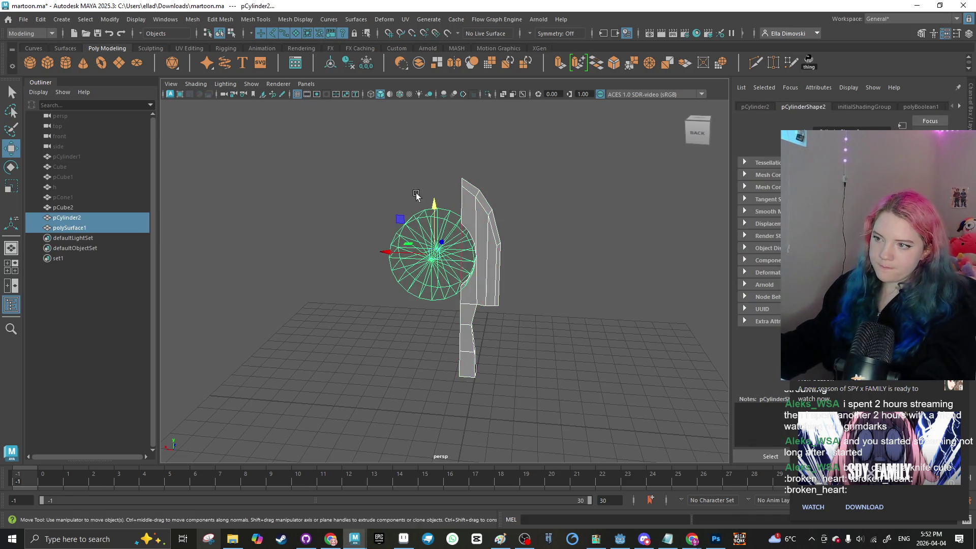
{"action": "left_click", "coordinate": [349, 64]}
{"action": "left_click", "coordinate": [358, 249]}
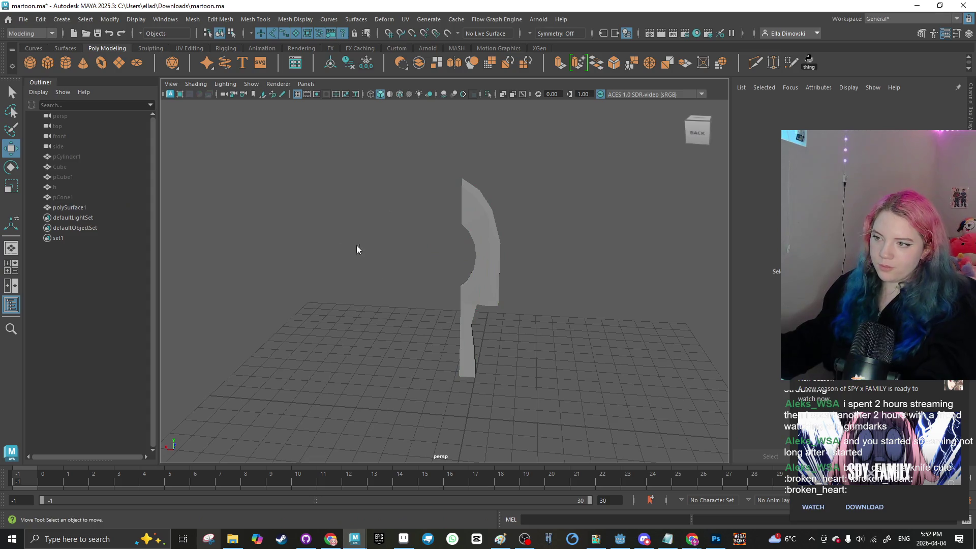
Step: Select the knife's handle faces and assign them the Black material
{"action": "mouse_move", "coordinate": [303, 266]}
{"action": "left_mouse_down"}
{"action": "mouse_move", "coordinate": [477, 249]}
{"action": "mouse_move", "coordinate": [301, 259]}
{"action": "mouse_move", "coordinate": [460, 272]}
{"action": "mouse_move", "coordinate": [448, 249]}
{"action": "left_mouse_up"}
{"action": "left_click", "coordinate": [443, 261]}
{"action": "key", "text": "ctrl+z"}
{"action": "key", "text": "ctrl+z"}
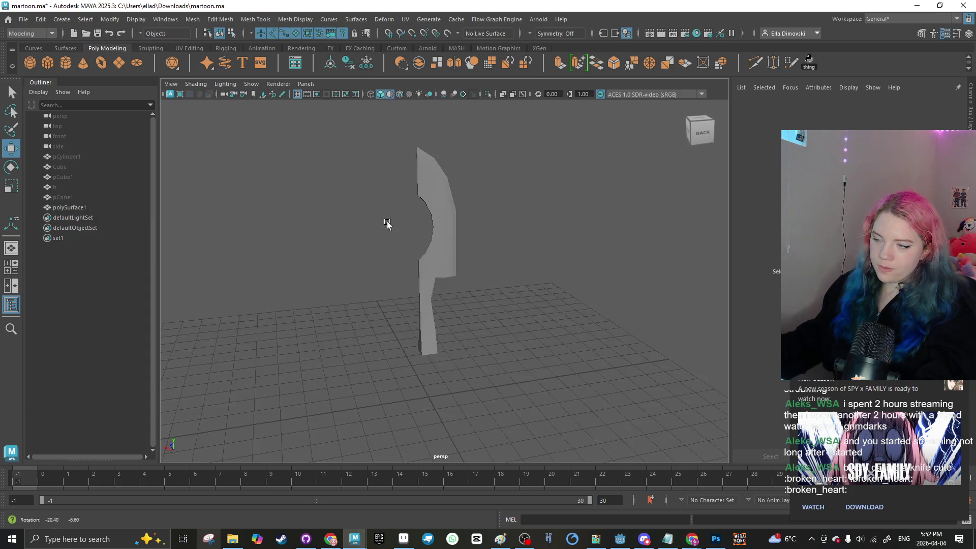
{"action": "left_click", "coordinate": [453, 284]}
{"action": "right_click", "coordinate": [430, 239]}
{"action": "left_click", "coordinate": [429, 267]}
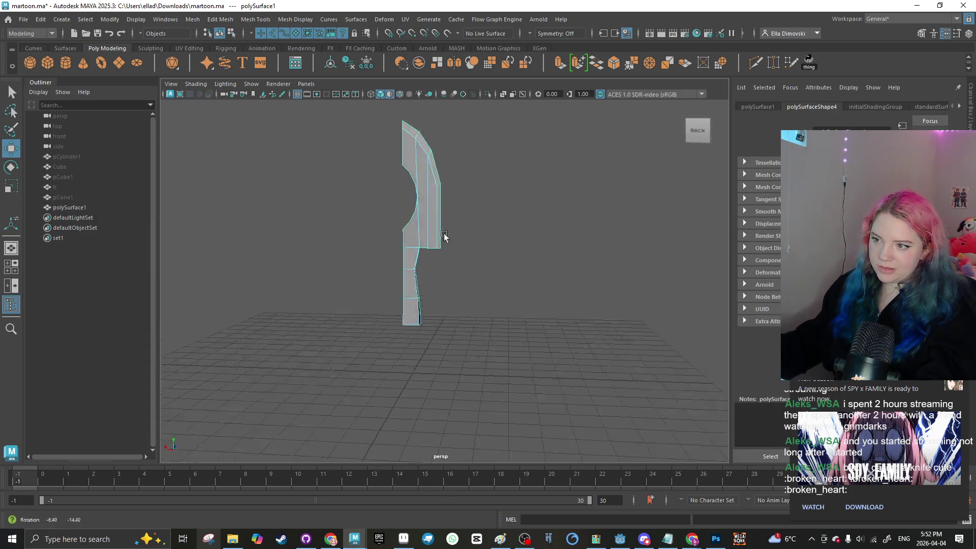
{"action": "left_click_drag", "start_coordinate": [450, 328], "coordinate": [380, 272]}
{"action": "right_click", "coordinate": [446, 269], "text": "shift"}
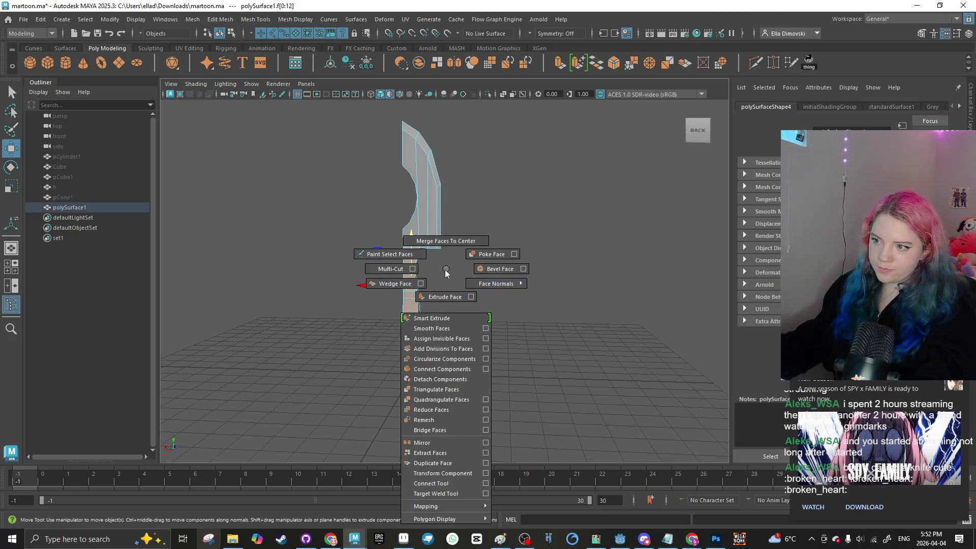
{"action": "right_click", "coordinate": [445, 251]}
{"action": "mouse_move", "coordinate": [445, 509]}
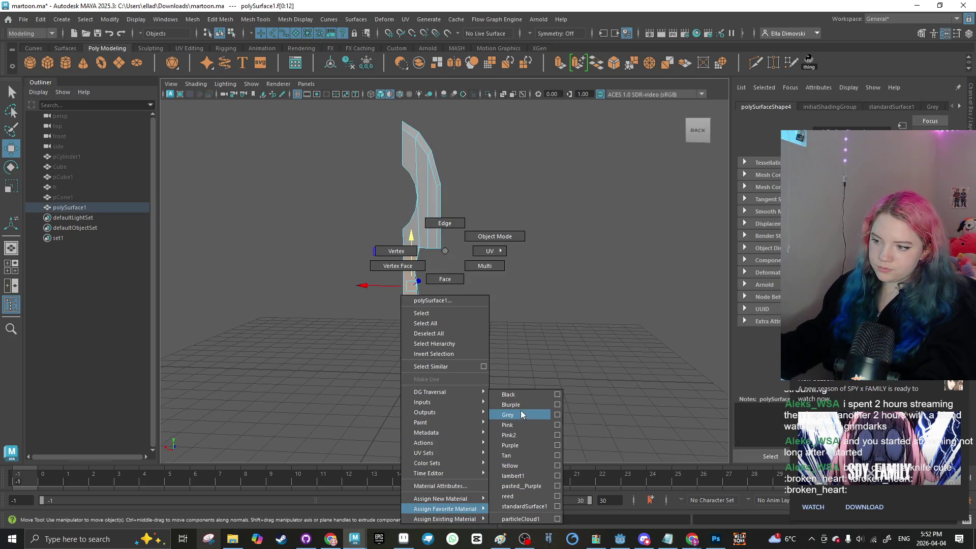
{"action": "left_click", "coordinate": [520, 393]}
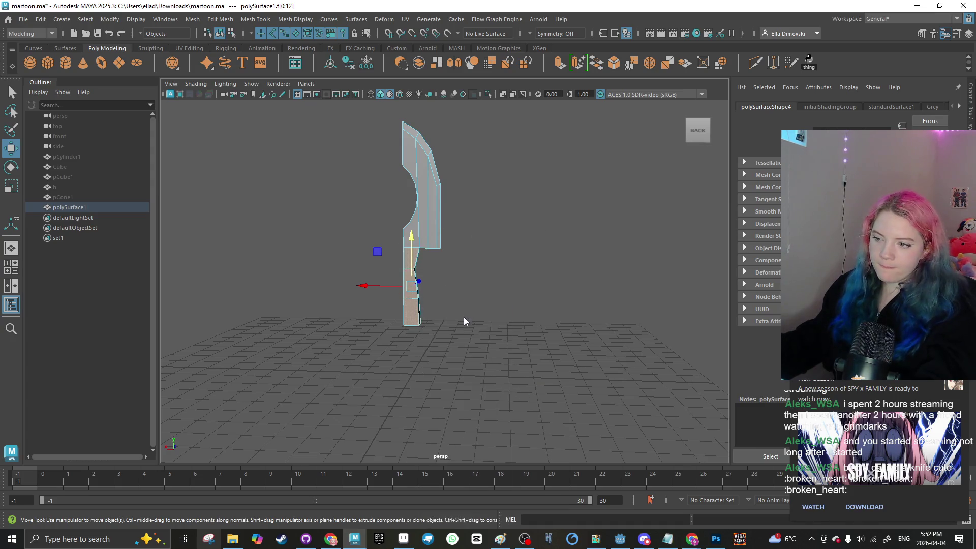
Step: Select the whole knife and show assigned material colours in the viewport
{"action": "key", "text": "F8"}
{"action": "left_click_drag", "start_coordinate": [466, 341], "coordinate": [389, 267]}
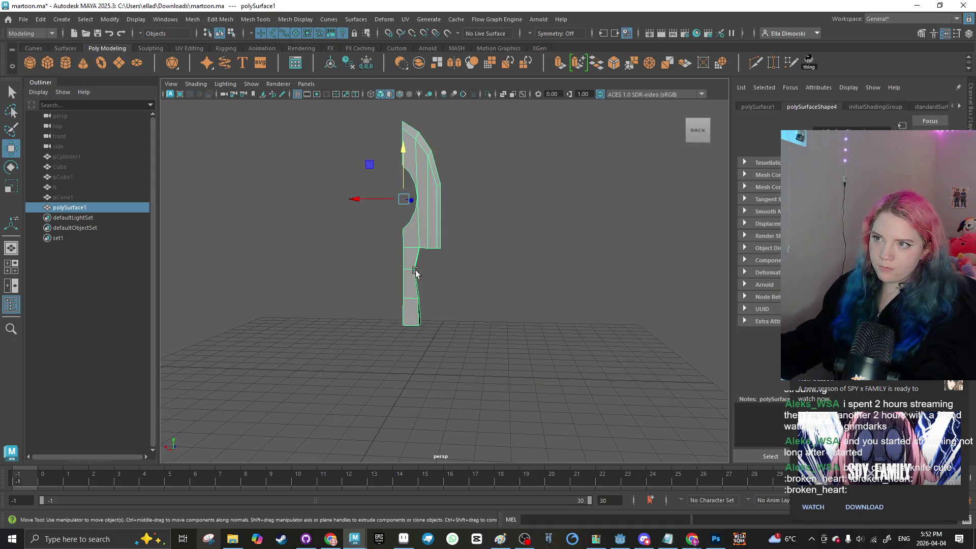
{"action": "left_click", "coordinate": [387, 95]}
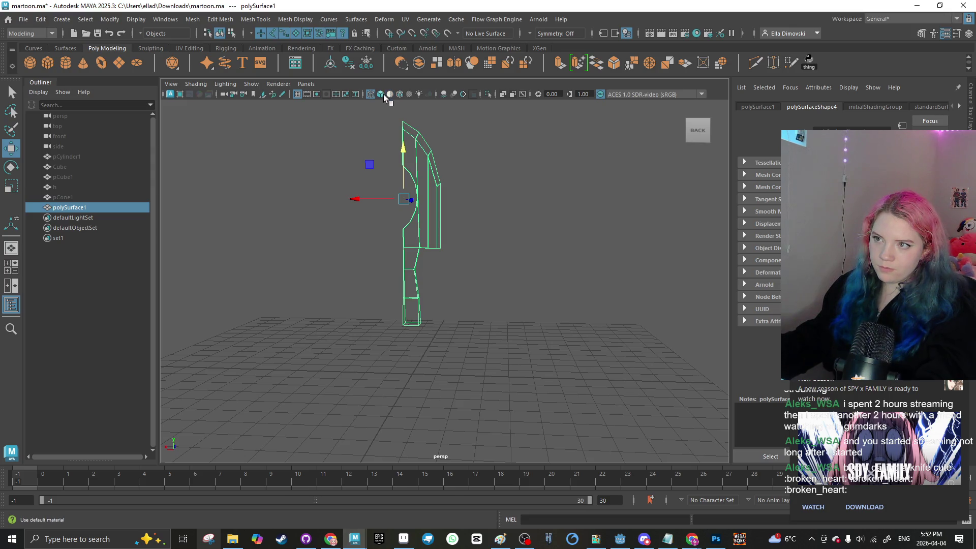
{"action": "left_click", "coordinate": [422, 284]}
Step: Undo an accidental face merge and give the handle faces the Blurple material
{"action": "left_click", "coordinate": [425, 224]}
{"action": "right_click", "coordinate": [425, 225]}
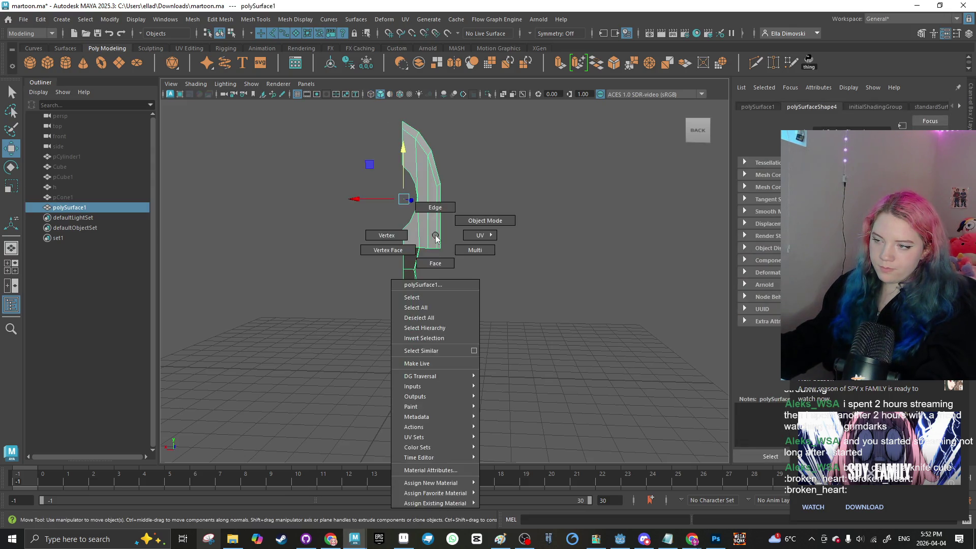
{"action": "left_click", "coordinate": [473, 376]}
{"action": "right_click", "coordinate": [511, 303], "text": "shift"}
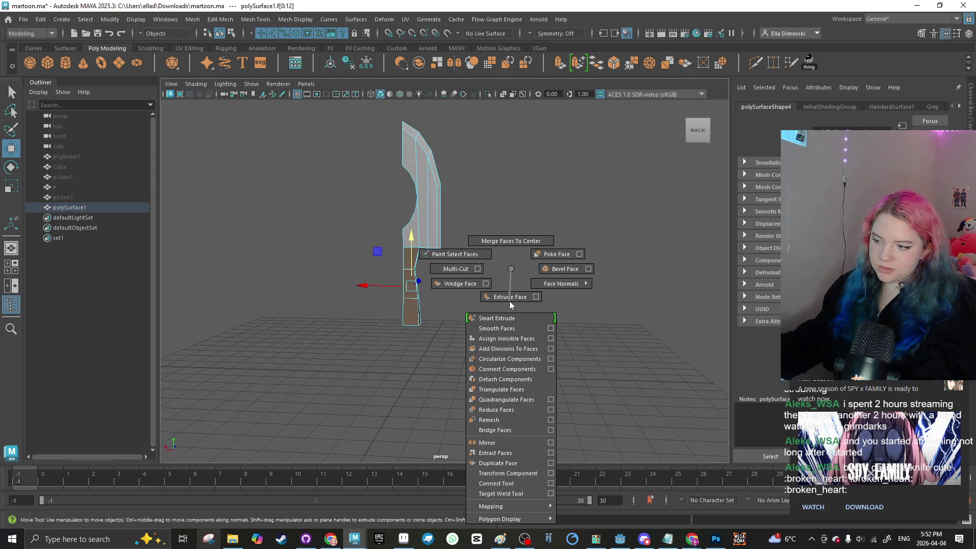
{"action": "right_click", "coordinate": [508, 251]}
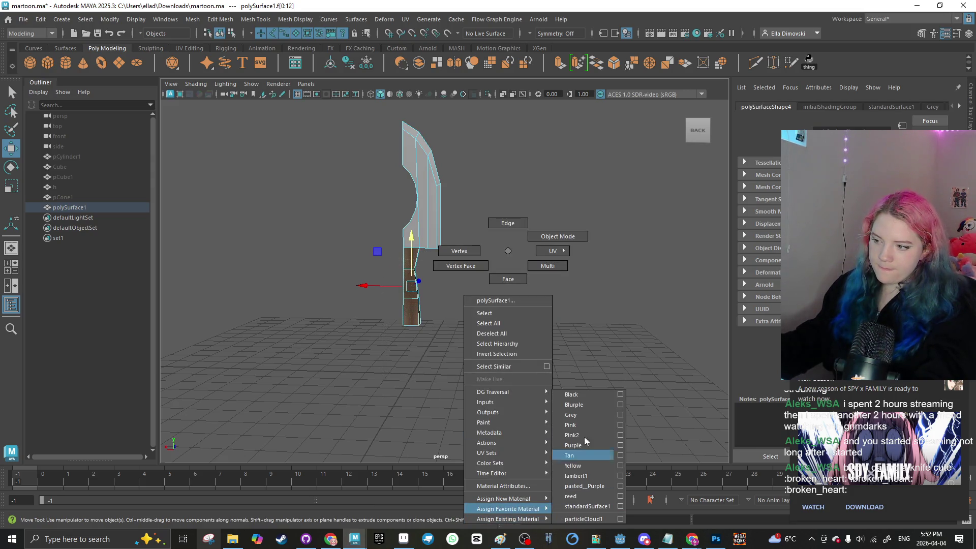
{"action": "left_click", "coordinate": [581, 408]}
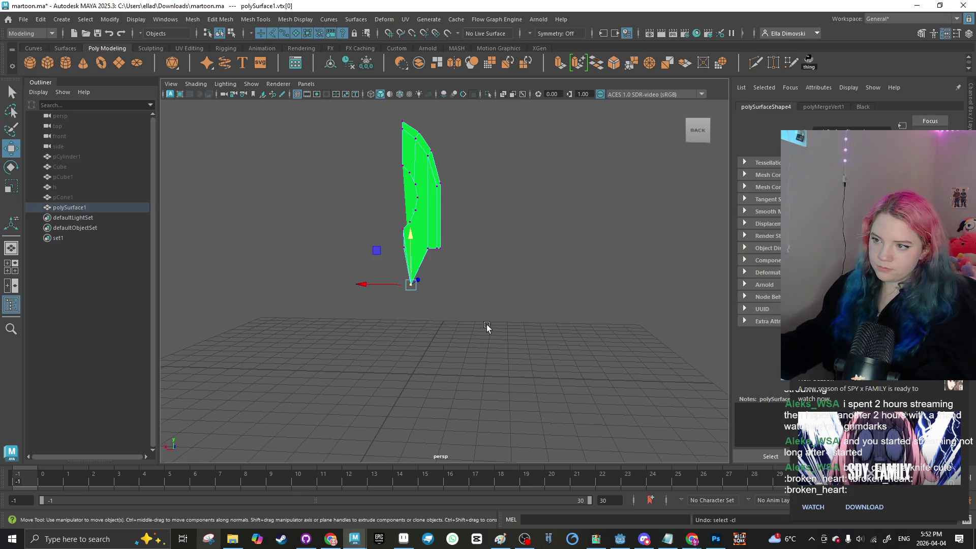
{"action": "key", "text": "ctrl+z"}
{"action": "right_click", "coordinate": [495, 251]}
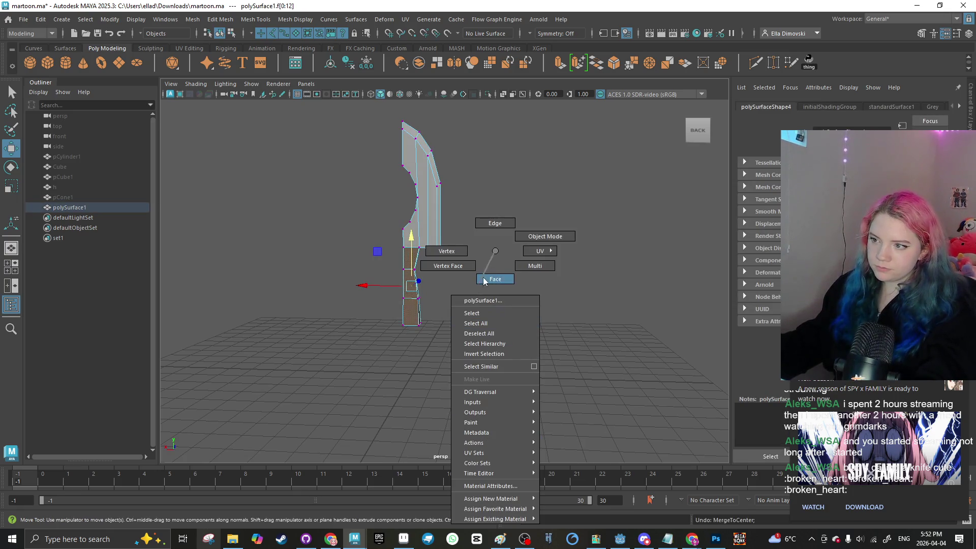
{"action": "mouse_move", "coordinate": [508, 509]}
{"action": "left_click", "coordinate": [592, 406]}
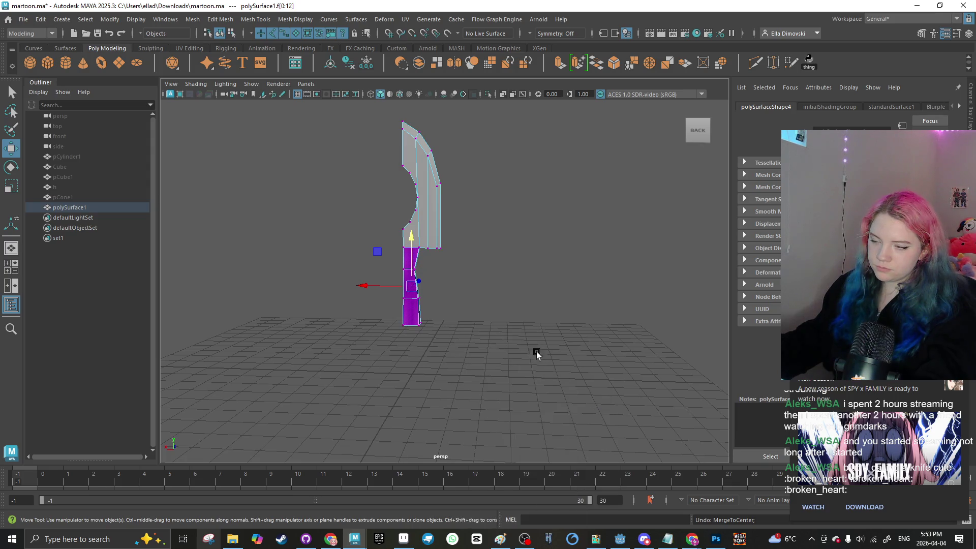
Step: Reselect the handle faces and assign them the Purple material
{"action": "left_click_drag", "start_coordinate": [365, 283], "coordinate": [490, 345]}
{"action": "right_click", "coordinate": [526, 251]}
{"action": "right_click", "coordinate": [515, 250]}
{"action": "left_click", "coordinate": [519, 285]}
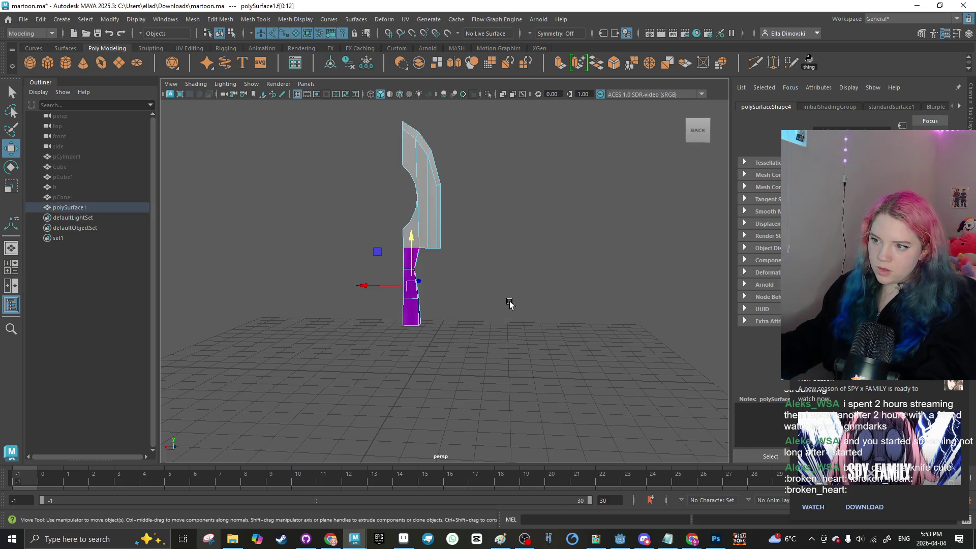
{"action": "right_click", "coordinate": [510, 251]}
{"action": "mouse_move", "coordinate": [528, 509]}
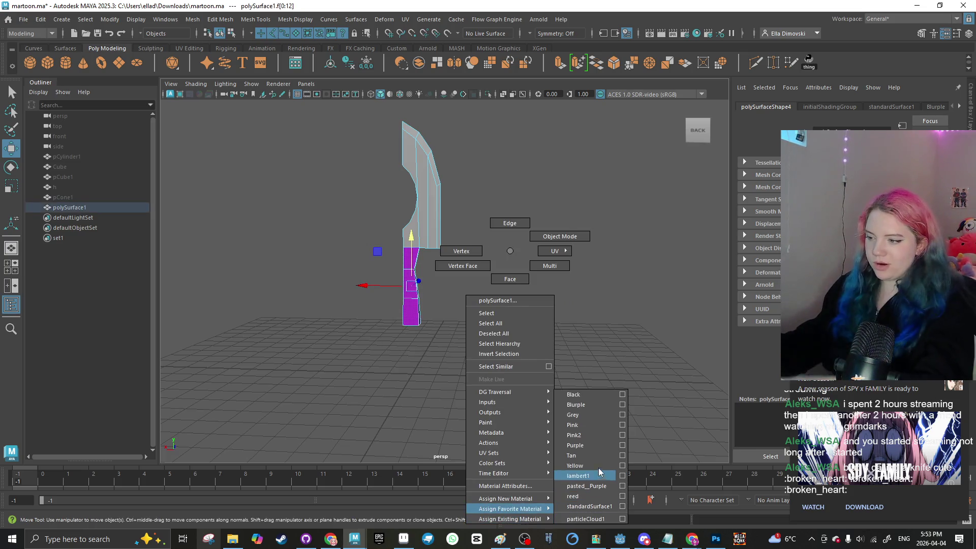
{"action": "left_click", "coordinate": [593, 447]}
{"action": "left_click", "coordinate": [469, 342]}
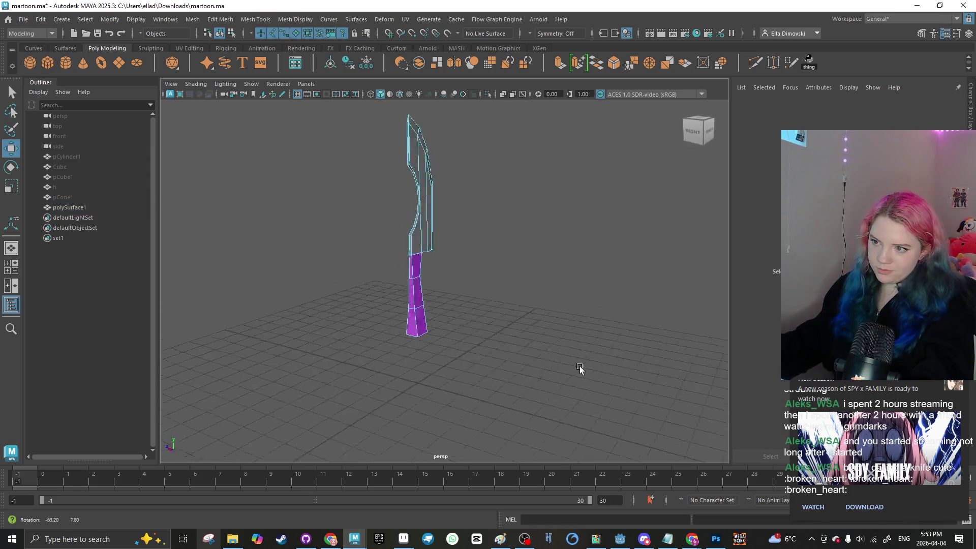
Step: Try pasted_Purple and Pink on the handle faces, finally settling on a dark material
{"action": "mouse_move", "coordinate": [511, 359]}
{"action": "left_mouse_down", "text": "alt"}
{"action": "mouse_move", "coordinate": [519, 394]}
{"action": "mouse_move", "coordinate": [471, 350]}
{"action": "left_mouse_up", "text": "alt"}
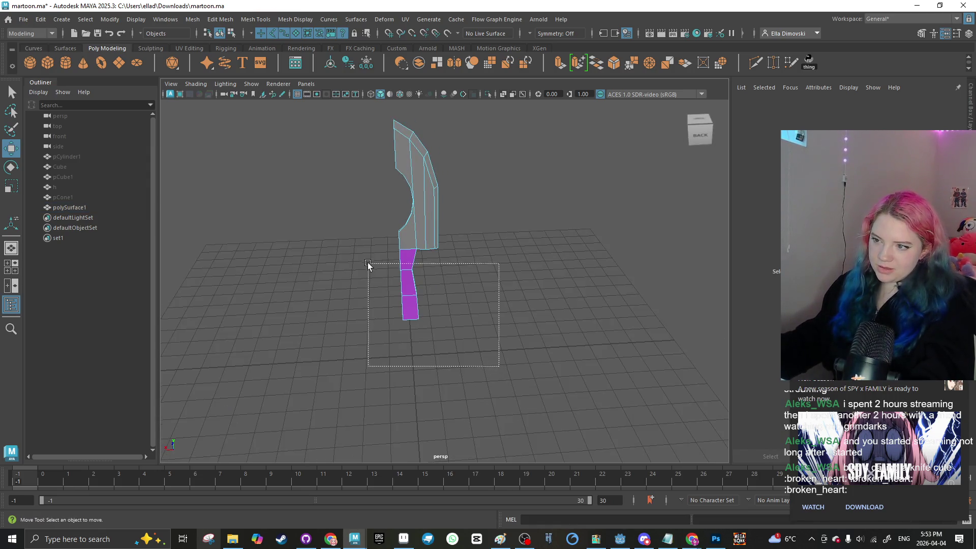
{"action": "left_click_drag", "start_coordinate": [368, 263], "coordinate": [367, 262]}
{"action": "right_click", "coordinate": [487, 251]}
{"action": "mouse_move", "coordinate": [483, 519]}
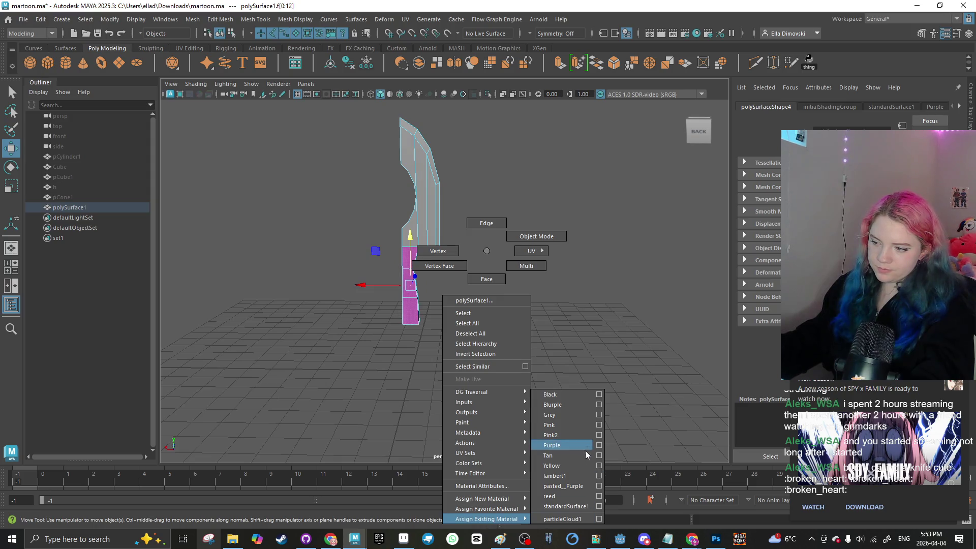
{"action": "left_click", "coordinate": [580, 485]}
{"action": "right_click", "coordinate": [489, 386]}
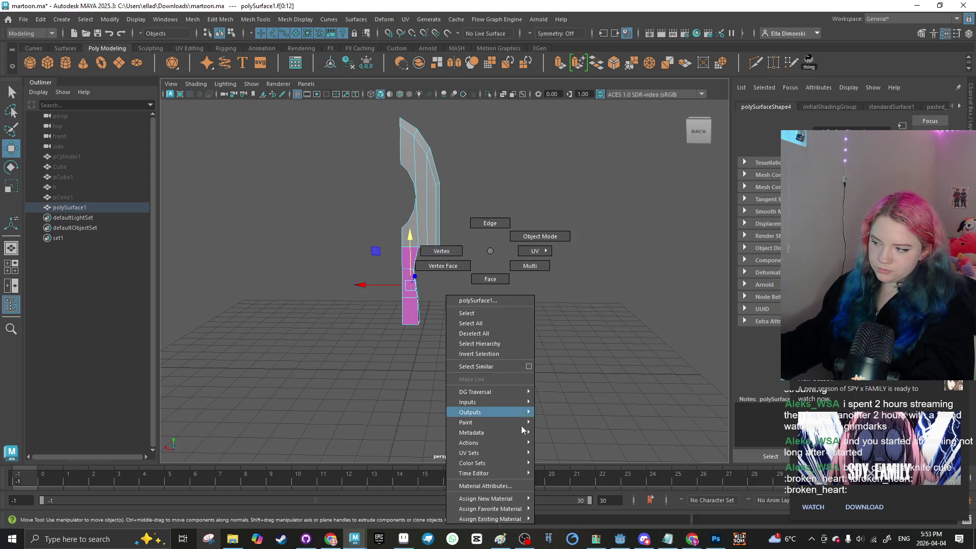
{"action": "mouse_move", "coordinate": [517, 522]}
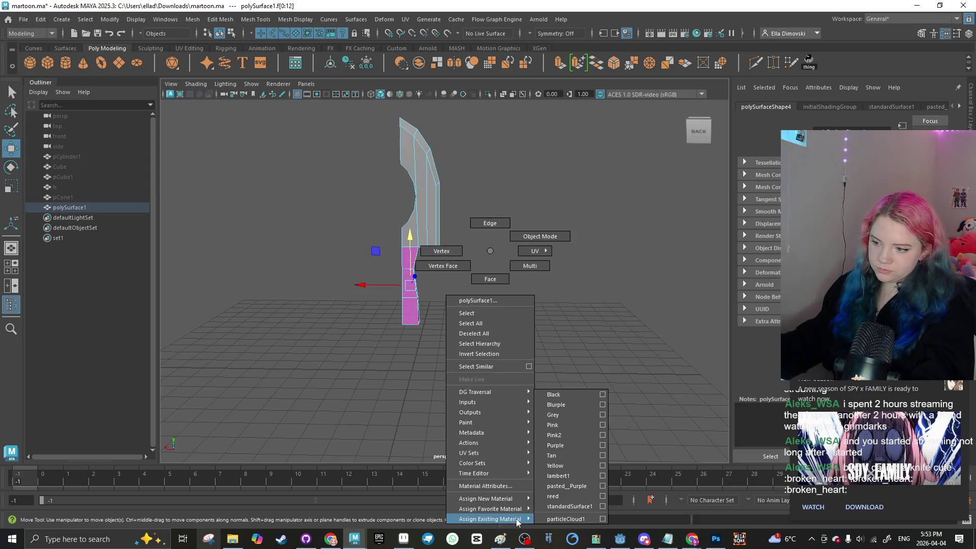
{"action": "left_click", "coordinate": [573, 422]}
{"action": "right_click", "coordinate": [495, 371]}
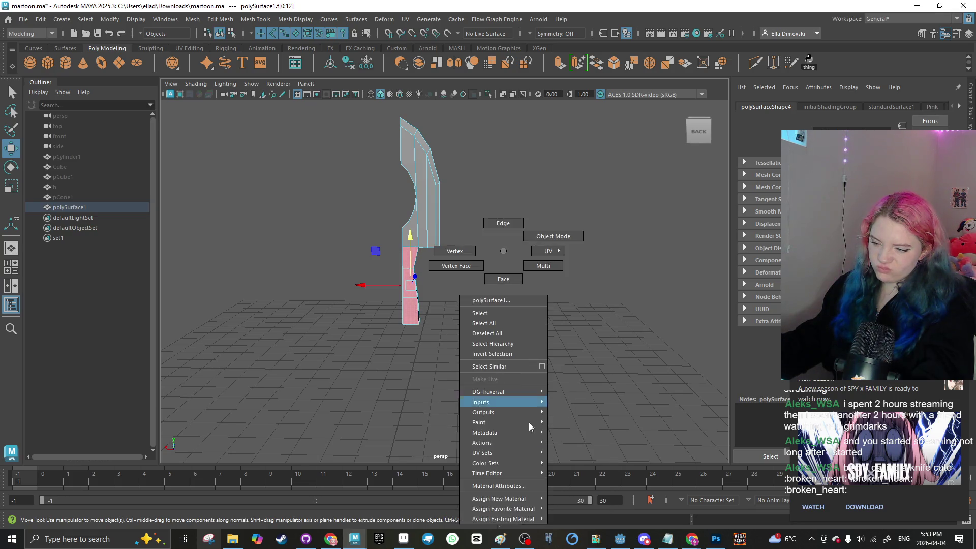
{"action": "mouse_move", "coordinate": [508, 523]}
{"action": "left_click", "coordinate": [590, 396]}
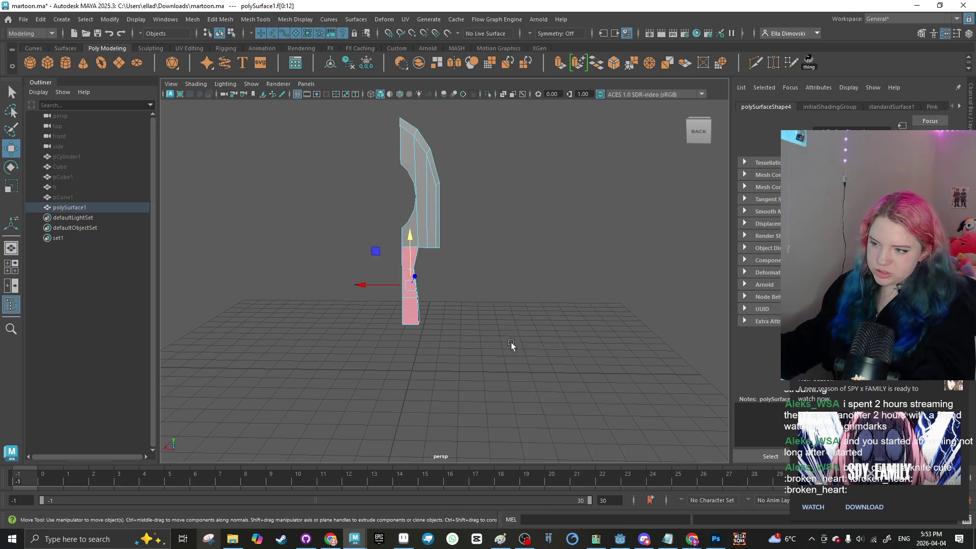
Step: Rotate the knife so it leans diagonally above the grid
{"action": "left_click", "coordinate": [438, 344]}
{"action": "left_click_drag", "start_coordinate": [439, 343], "coordinate": [492, 337]}
{"action": "mouse_move", "coordinate": [523, 242]}
{"action": "left_mouse_down"}
{"action": "mouse_move", "coordinate": [373, 279]}
{"action": "mouse_move", "coordinate": [377, 311]}
{"action": "mouse_move", "coordinate": [275, 318]}
{"action": "mouse_move", "coordinate": [518, 329]}
{"action": "mouse_move", "coordinate": [416, 239]}
{"action": "left_mouse_up"}
{"action": "left_click", "coordinate": [420, 247]}
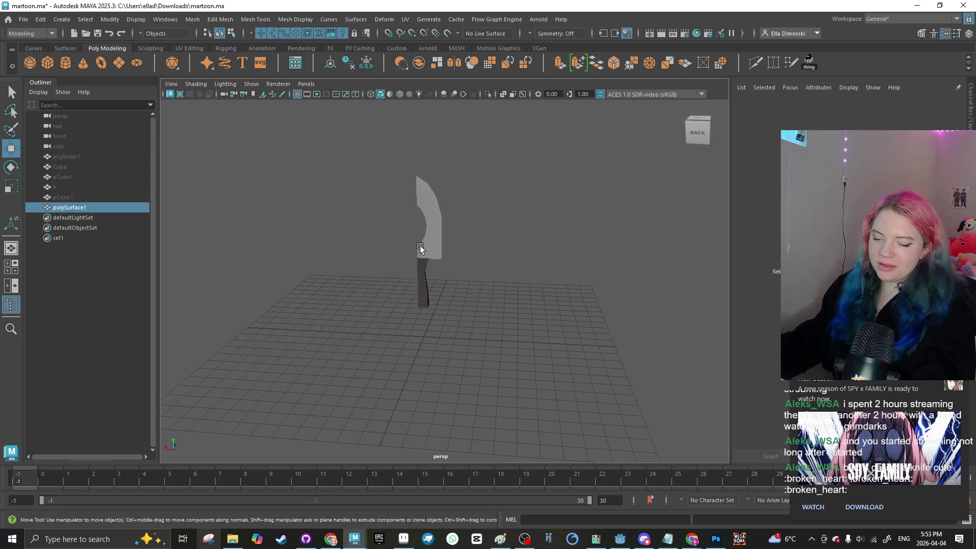
{"action": "key", "text": "e"}
{"action": "mouse_move", "coordinate": [437, 203]}
{"action": "left_mouse_down"}
{"action": "mouse_move", "coordinate": [459, 208]}
{"action": "mouse_move", "coordinate": [447, 193]}
{"action": "mouse_move", "coordinate": [414, 206]}
{"action": "mouse_move", "coordinate": [360, 279]}
{"action": "mouse_move", "coordinate": [550, 349]}
{"action": "mouse_move", "coordinate": [496, 304]}
{"action": "left_mouse_up"}
{"action": "key", "text": "w"}
{"action": "left_click", "coordinate": [370, 283]}
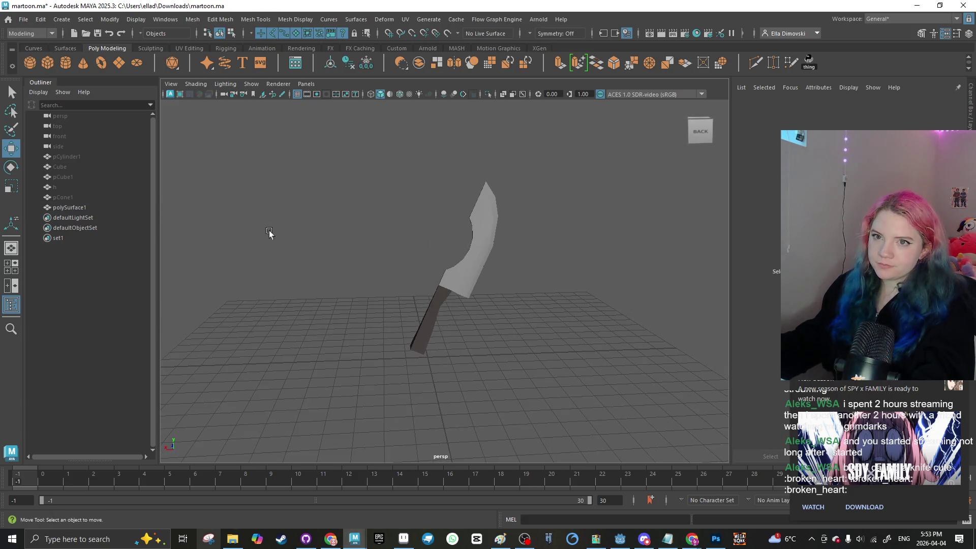
Step: Create a polygon cube, raise it, delete its history and smooth it into a ball
{"action": "left_click", "coordinate": [29, 62]}
{"action": "key", "text": "ctrl+z"}
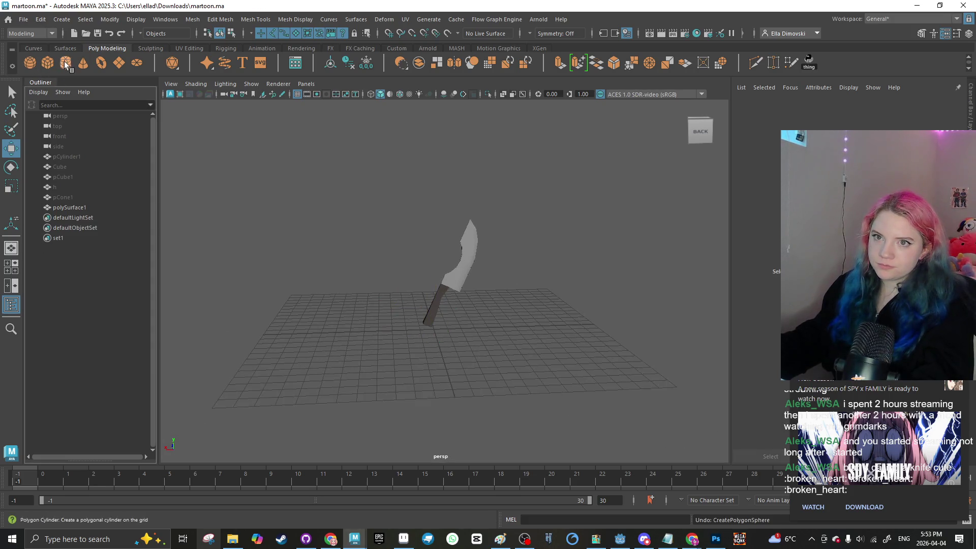
{"action": "left_click", "coordinate": [48, 62]}
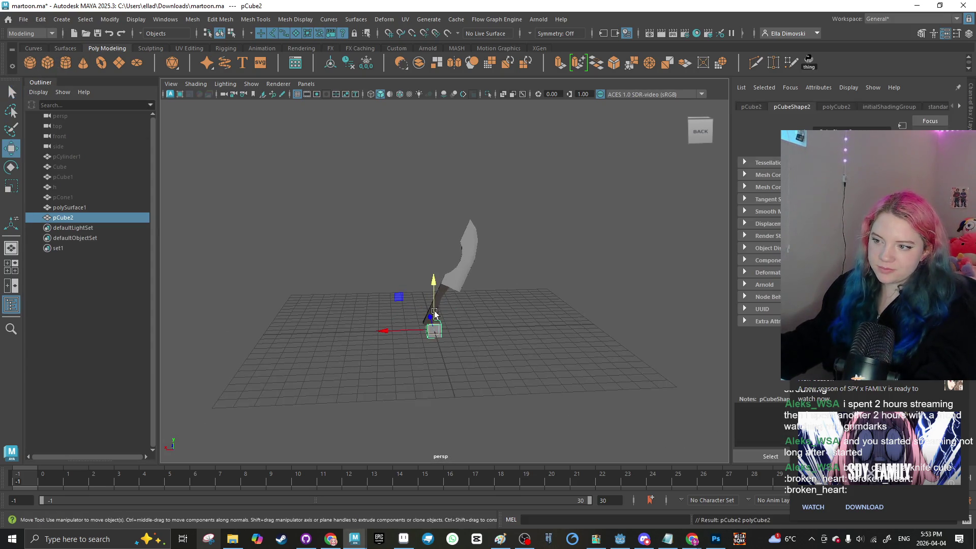
{"action": "left_click_drag", "start_coordinate": [431, 262], "coordinate": [428, 218]}
{"action": "scroll", "coordinate": [428, 217], "scroll_direction": "up", "scroll_amount": 1}
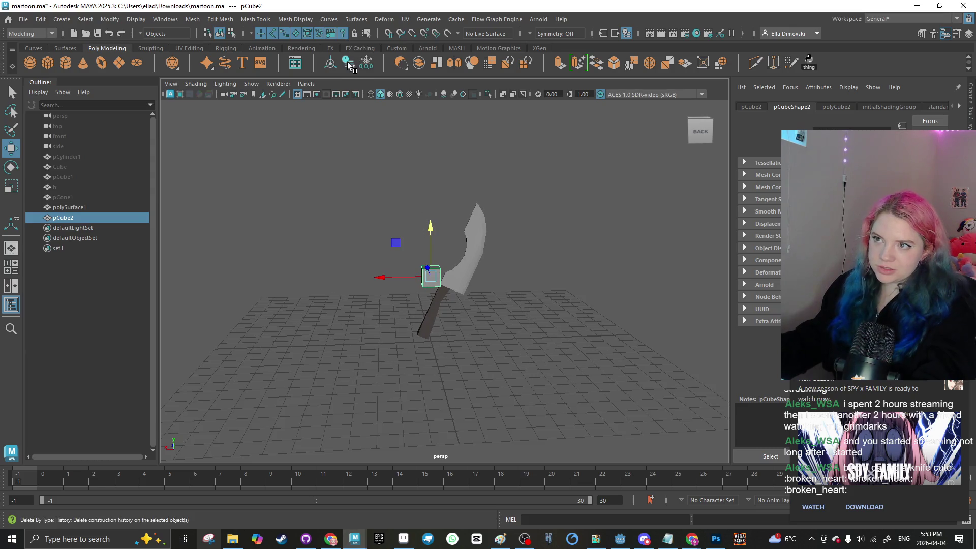
{"action": "left_click", "coordinate": [348, 65]}
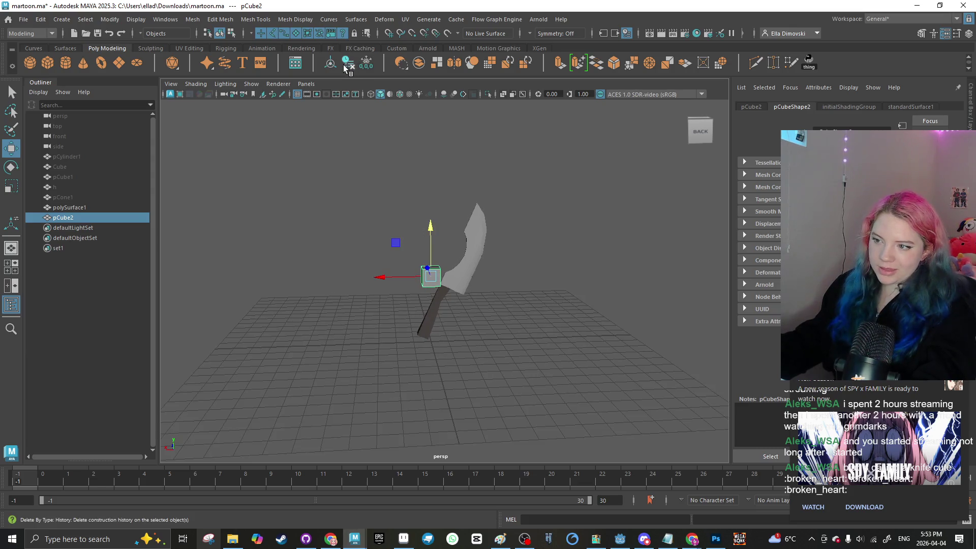
{"action": "left_click", "coordinate": [471, 63]}
Step: Scale the ball up and raise it higher along Y
{"action": "key", "text": "e"}
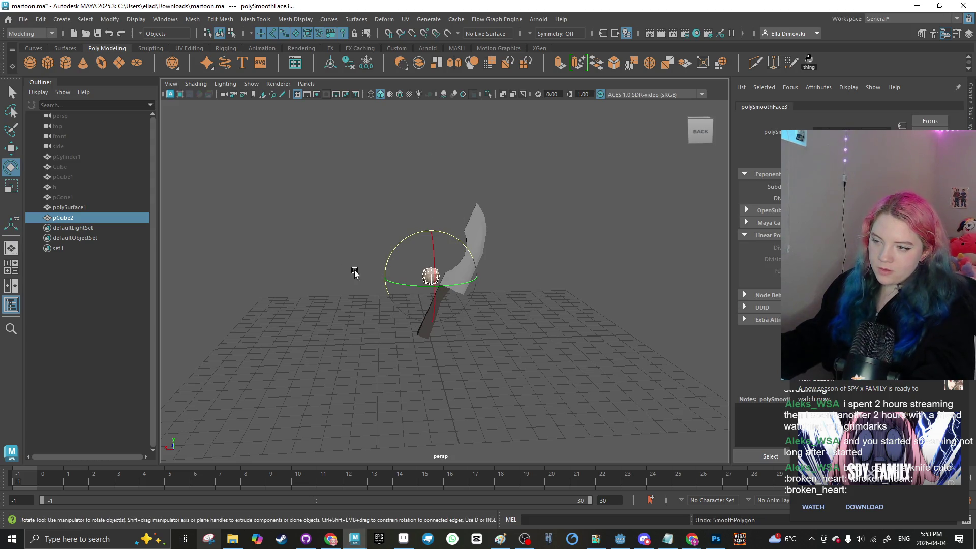
{"action": "key", "text": "r"}
{"action": "mouse_move", "coordinate": [428, 284]}
{"action": "left_mouse_down"}
{"action": "mouse_move", "coordinate": [458, 285]}
{"action": "mouse_move", "coordinate": [440, 285]}
{"action": "left_mouse_up"}
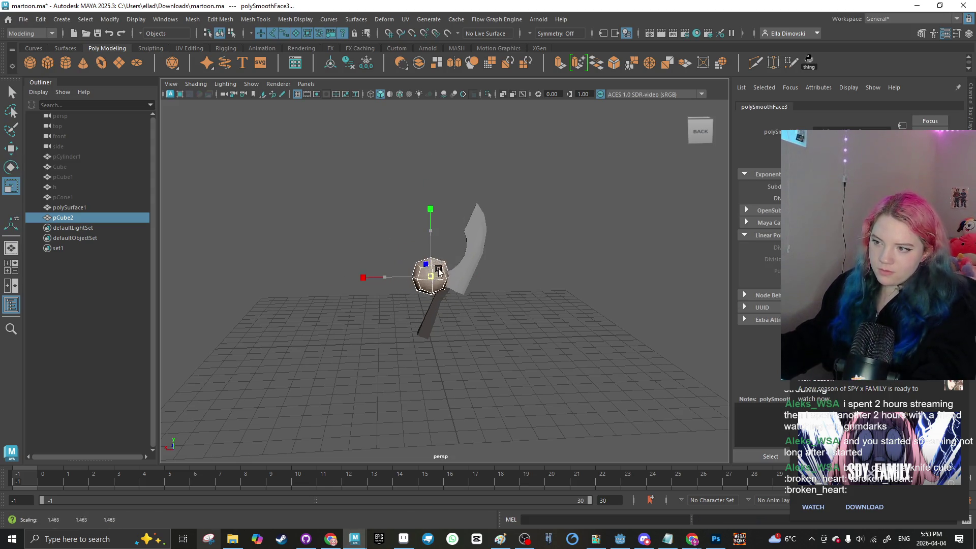
{"action": "key", "text": "w"}
{"action": "left_click", "coordinate": [432, 183]}
{"action": "left_click", "coordinate": [430, 272]}
{"action": "left_click_drag", "start_coordinate": [431, 239], "coordinate": [430, 206]}
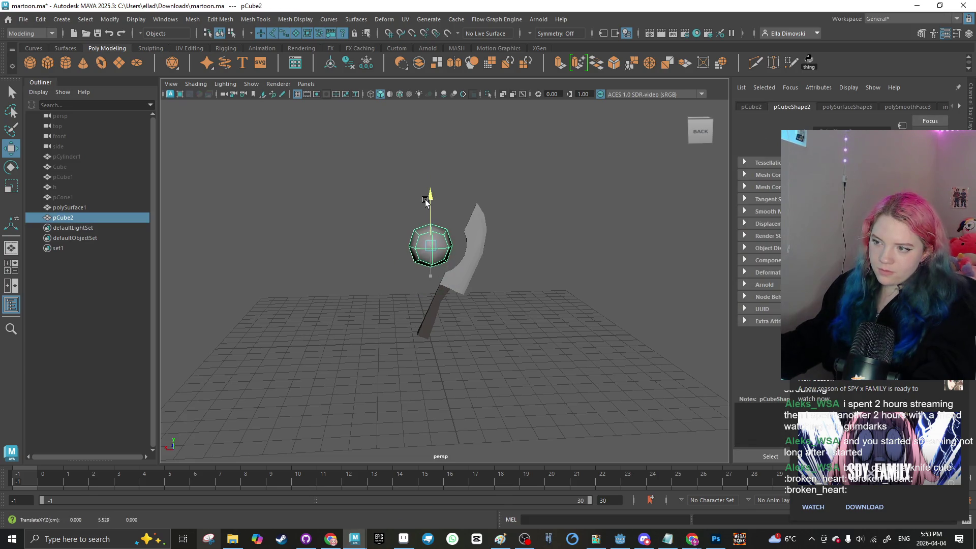
Step: Orbit to view the ball and knife edge-on, then reselect the ball
{"action": "left_click", "coordinate": [401, 288]}
{"action": "mouse_move", "coordinate": [401, 288]}
{"action": "left_mouse_down", "text": "alt"}
{"action": "mouse_move", "coordinate": [368, 307]}
{"action": "mouse_move", "coordinate": [360, 290]}
{"action": "mouse_move", "coordinate": [405, 249]}
{"action": "mouse_move", "coordinate": [446, 259]}
{"action": "mouse_move", "coordinate": [403, 270]}
{"action": "left_mouse_up", "text": "alt"}
{"action": "left_click", "coordinate": [404, 262]}
{"action": "left_click", "coordinate": [377, 304]}
{"action": "mouse_move", "coordinate": [376, 304]}
{"action": "left_mouse_down", "text": "alt"}
{"action": "mouse_move", "coordinate": [559, 295]}
{"action": "mouse_move", "coordinate": [430, 297]}
{"action": "mouse_move", "coordinate": [399, 244]}
{"action": "left_mouse_up", "text": "alt"}
{"action": "left_click", "coordinate": [401, 244]}
{"action": "scroll", "coordinate": [408, 301], "scroll_direction": "up", "scroll_amount": 1}
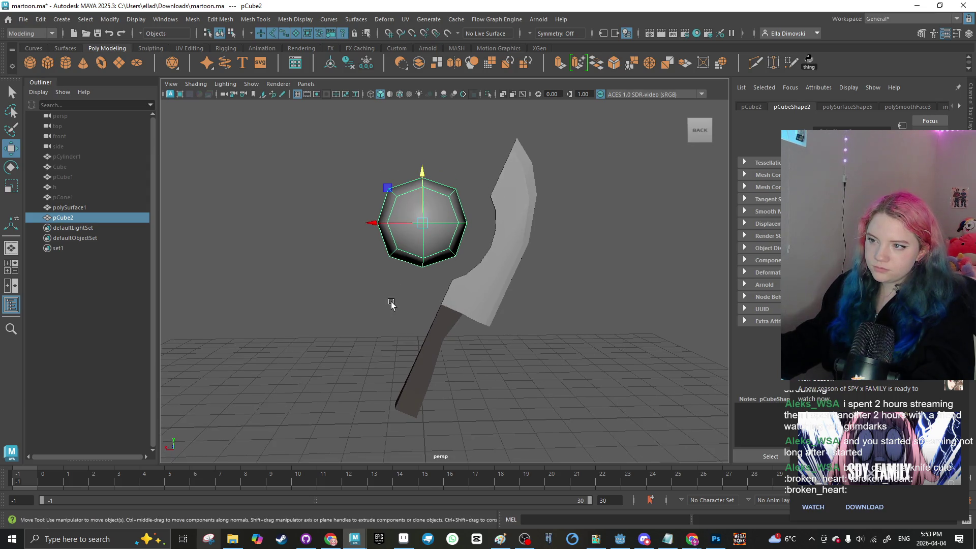
Step: Select a centre face on the ball and extrude it
{"action": "right_click", "coordinate": [414, 229]}
{"action": "left_click", "coordinate": [430, 239]}
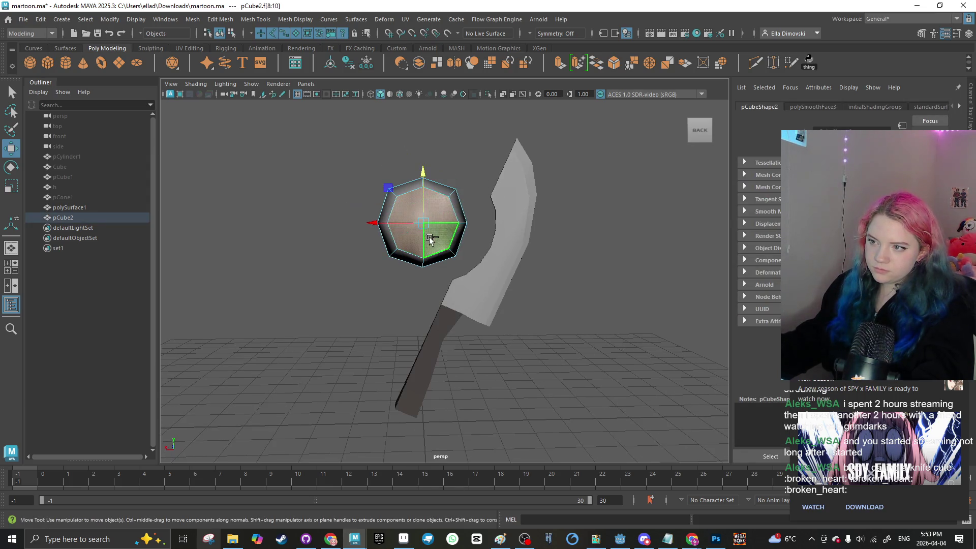
{"action": "key", "text": "ctrl+e"}
{"action": "mouse_move", "coordinate": [430, 239]}
{"action": "left_mouse_down", "text": "alt"}
{"action": "mouse_move", "coordinate": [337, 261]}
{"action": "mouse_move", "coordinate": [464, 241]}
{"action": "left_mouse_up", "text": "alt"}
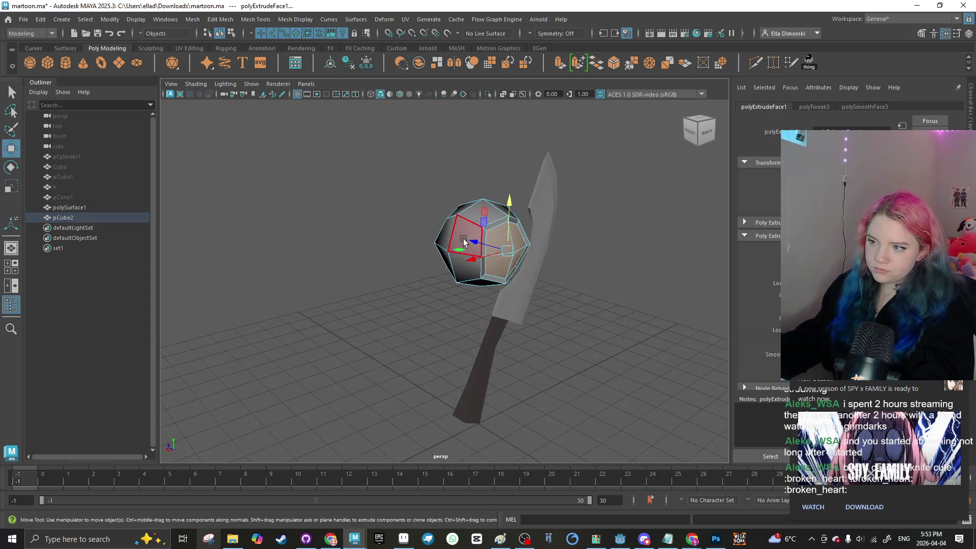
{"action": "left_click", "coordinate": [377, 286]}
{"action": "mouse_move", "coordinate": [377, 285]}
{"action": "left_mouse_down", "text": "alt"}
{"action": "mouse_move", "coordinate": [412, 220]}
{"action": "mouse_move", "coordinate": [363, 249]}
{"action": "mouse_move", "coordinate": [442, 246]}
{"action": "left_mouse_up", "text": "alt"}
Step: Switch between edge and face selection, inspect the ball from several sides, then reselect it
{"action": "right_click", "coordinate": [442, 244]}
{"action": "left_click", "coordinate": [447, 202]}
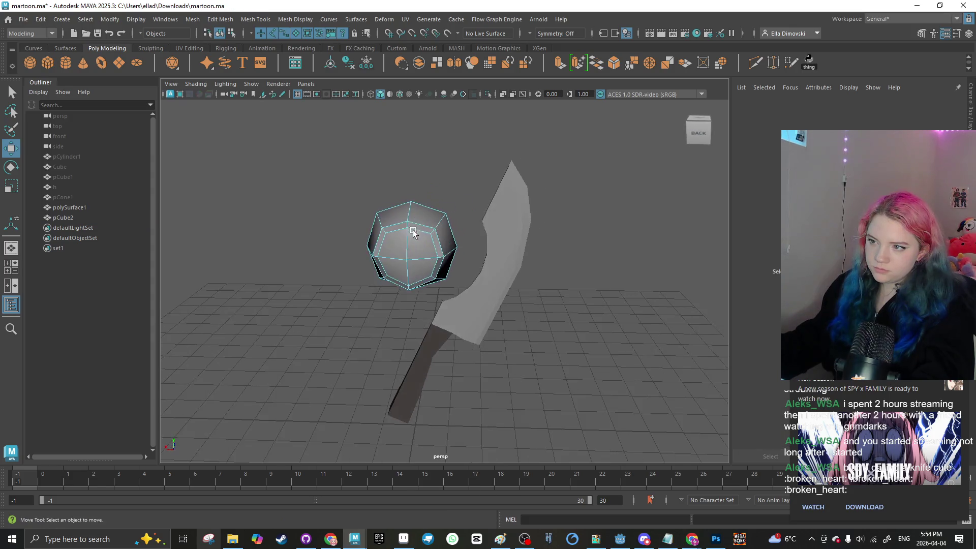
{"action": "left_click_drag", "start_coordinate": [447, 202], "coordinate": [380, 212], "text": "alt"}
{"action": "right_click", "coordinate": [386, 212]}
{"action": "left_click", "coordinate": [382, 236]}
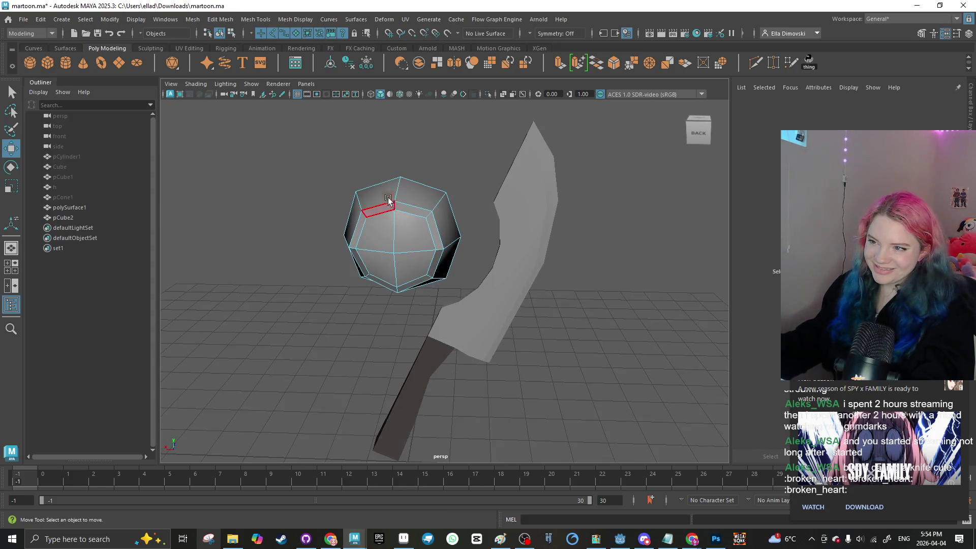
{"action": "left_click", "coordinate": [405, 208]}
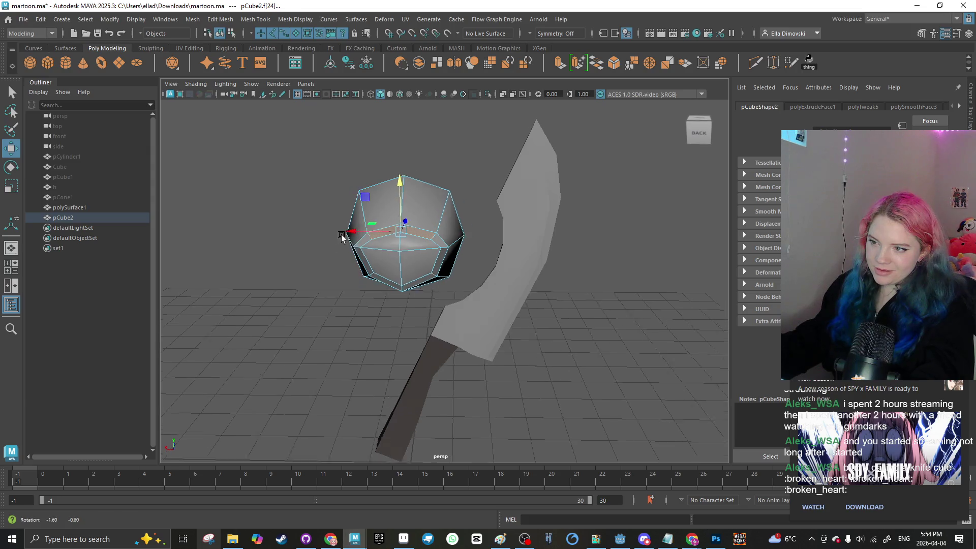
{"action": "left_click_drag", "start_coordinate": [349, 233], "coordinate": [379, 232], "text": "alt"}
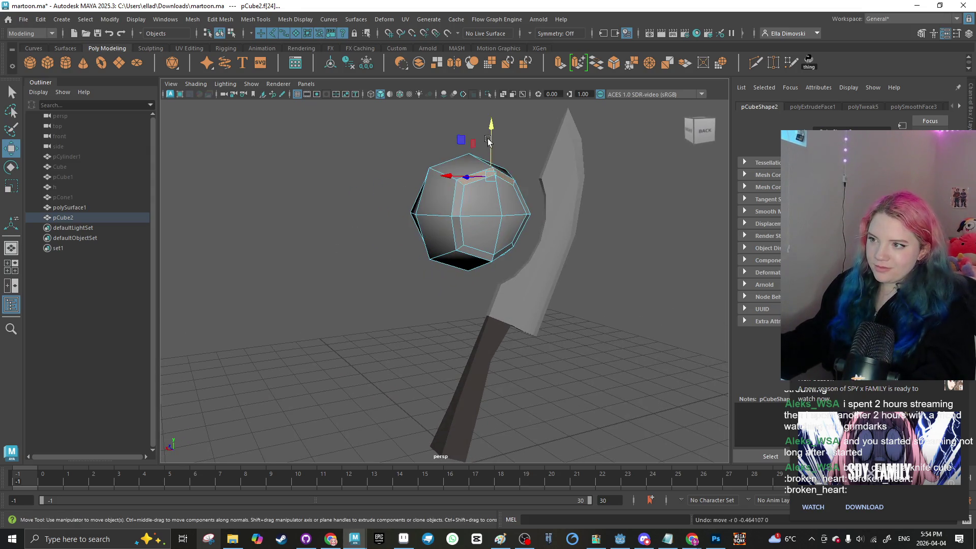
{"action": "mouse_move", "coordinate": [385, 276]}
{"action": "left_mouse_down", "text": "alt"}
{"action": "mouse_move", "coordinate": [418, 283]}
{"action": "mouse_move", "coordinate": [507, 206]}
{"action": "mouse_move", "coordinate": [399, 263]}
{"action": "mouse_move", "coordinate": [359, 268]}
{"action": "mouse_move", "coordinate": [327, 298]}
{"action": "mouse_move", "coordinate": [305, 298]}
{"action": "mouse_move", "coordinate": [366, 264]}
{"action": "mouse_move", "coordinate": [372, 279]}
{"action": "left_mouse_up", "text": "alt"}
{"action": "left_click", "coordinate": [345, 279]}
{"action": "left_click", "coordinate": [327, 298]}
{"action": "left_click", "coordinate": [378, 254]}
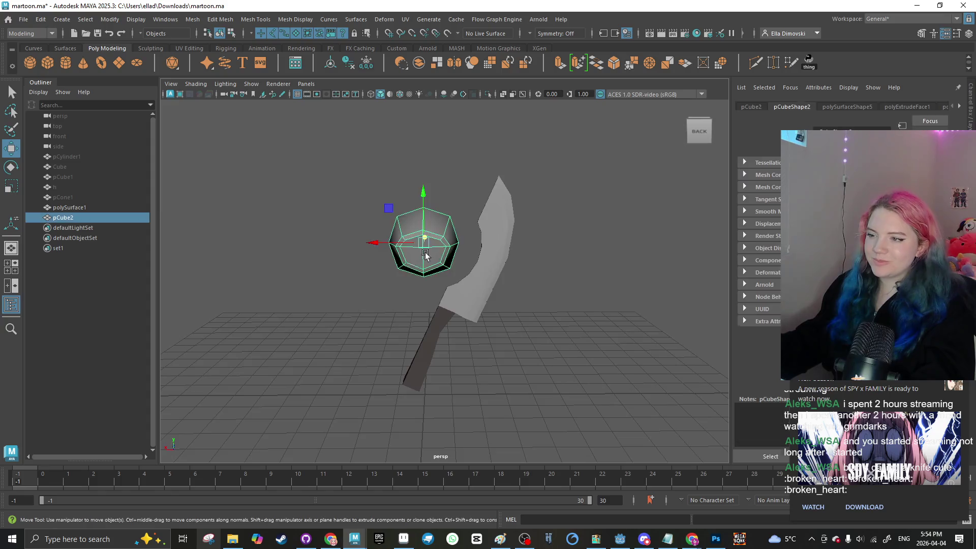
{"action": "scroll", "coordinate": [422, 244], "scroll_direction": "up", "scroll_amount": 3}
Step: Extrude the four centre faces and scale them down to form the iris recess
{"action": "right_click", "coordinate": [447, 251]}
{"action": "scroll", "coordinate": [454, 279], "scroll_direction": "up", "scroll_amount": 3}
{"action": "scroll", "coordinate": [455, 279], "scroll_direction": "up", "scroll_amount": 2}
{"action": "left_click", "coordinate": [438, 212]}
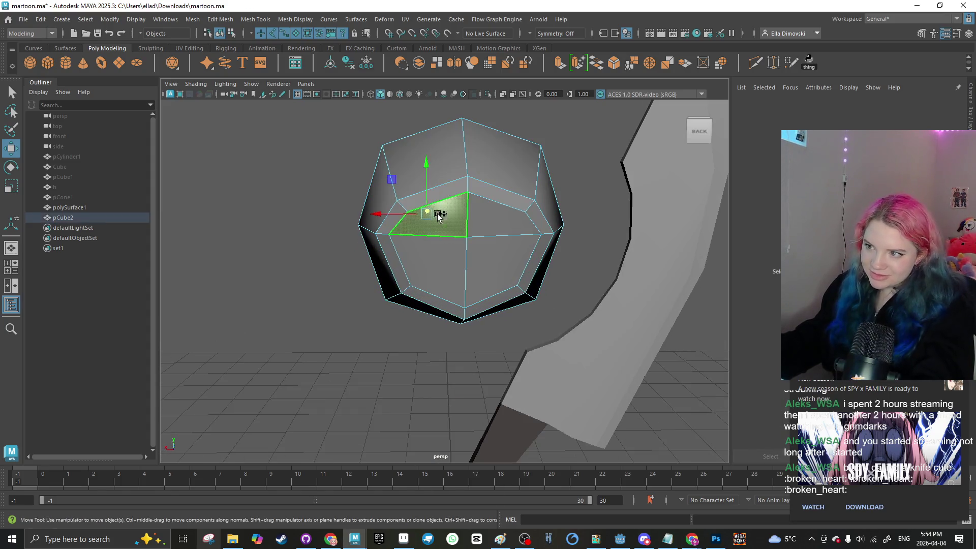
{"action": "left_click", "coordinate": [464, 246], "text": "shift"}
{"action": "left_click", "coordinate": [470, 250], "text": "shift"}
{"action": "key", "text": "e"}
{"action": "key", "text": "r"}
{"action": "mouse_move", "coordinate": [465, 256]}
{"action": "left_mouse_down", "text": "shift"}
{"action": "mouse_move", "coordinate": [438, 252]}
{"action": "mouse_move", "coordinate": [497, 262]}
{"action": "mouse_move", "coordinate": [376, 300]}
{"action": "mouse_move", "coordinate": [610, 246]}
{"action": "mouse_move", "coordinate": [616, 254]}
{"action": "left_mouse_up", "text": "shift"}
{"action": "key", "text": "w"}
{"action": "left_click", "coordinate": [348, 289]}
Step: Reselect the ball and switch it to face selection mode
{"action": "right_click", "coordinate": [337, 251]}
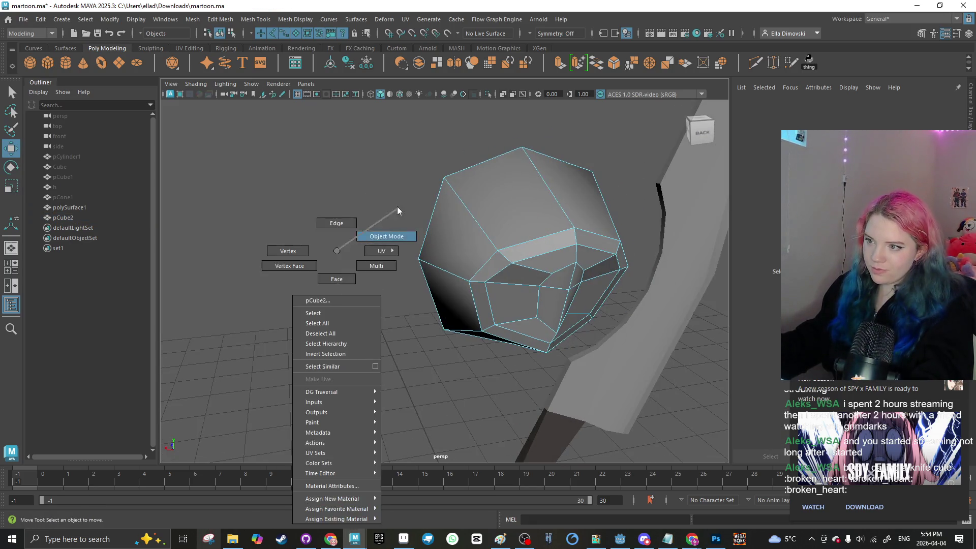
{"action": "left_click", "coordinate": [388, 233]}
{"action": "right_click", "coordinate": [338, 254]}
{"action": "mouse_move", "coordinate": [366, 301]}
{"action": "left_mouse_down", "text": "alt"}
{"action": "mouse_move", "coordinate": [337, 254]}
{"action": "mouse_move", "coordinate": [356, 299]}
{"action": "mouse_move", "coordinate": [405, 270]}
{"action": "mouse_move", "coordinate": [403, 281]}
{"action": "left_mouse_up", "text": "alt"}
{"action": "left_click", "coordinate": [341, 271]}
{"action": "left_click", "coordinate": [405, 270]}
{"action": "right_click", "coordinate": [405, 270]}
{"action": "scroll", "coordinate": [403, 282], "scroll_direction": "up", "scroll_amount": 2}
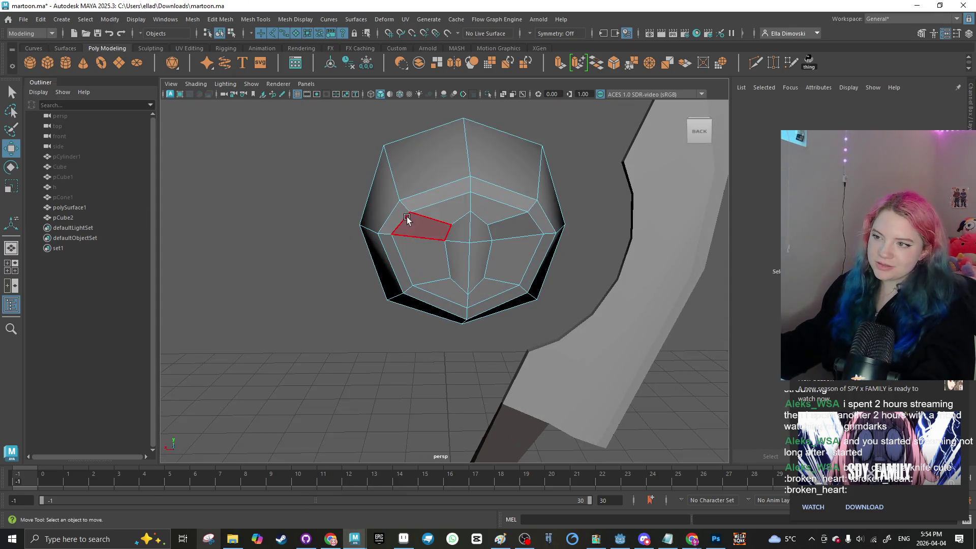
Step: Assign the Grey favorite material to the ball's four centre faces
{"action": "left_click", "coordinate": [464, 235]}
{"action": "left_click", "coordinate": [456, 257]}
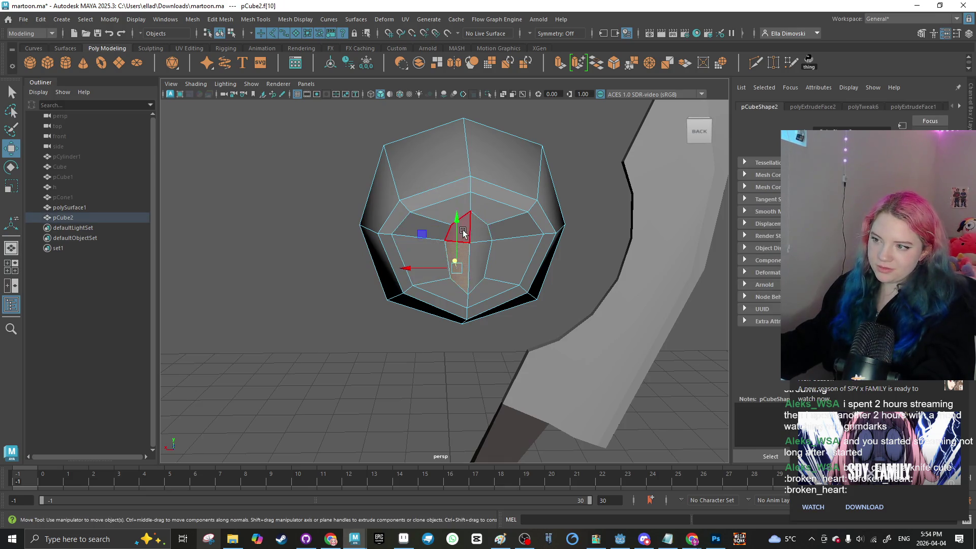
{"action": "left_click", "coordinate": [470, 235], "text": "shift"}
{"action": "left_click", "coordinate": [480, 250], "text": "shift"}
{"action": "right_click", "coordinate": [484, 248]}
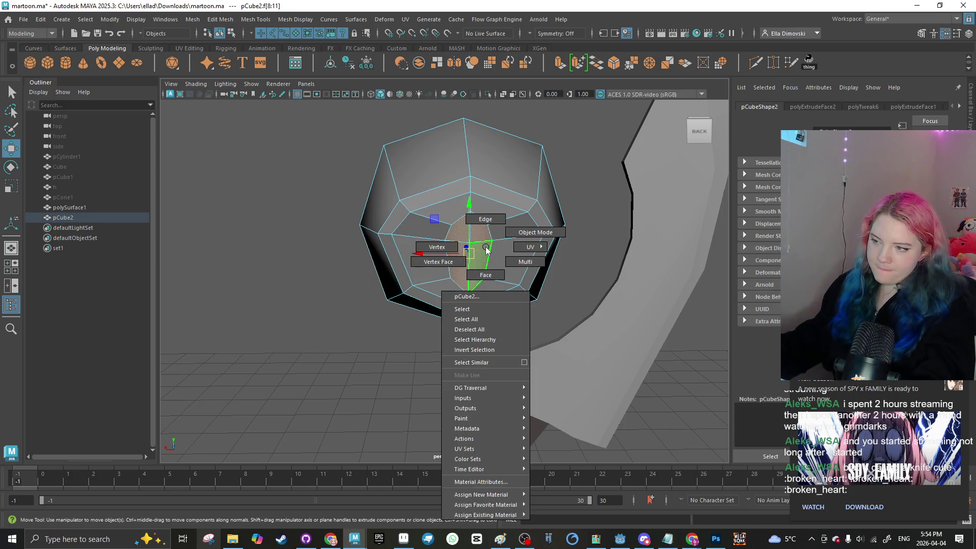
{"action": "mouse_move", "coordinate": [503, 504]}
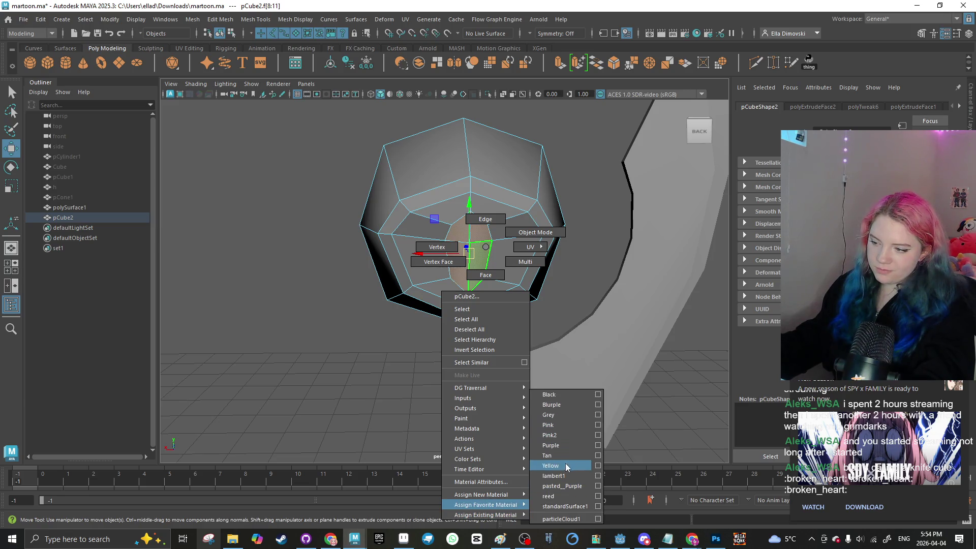
{"action": "left_click", "coordinate": [565, 409]}
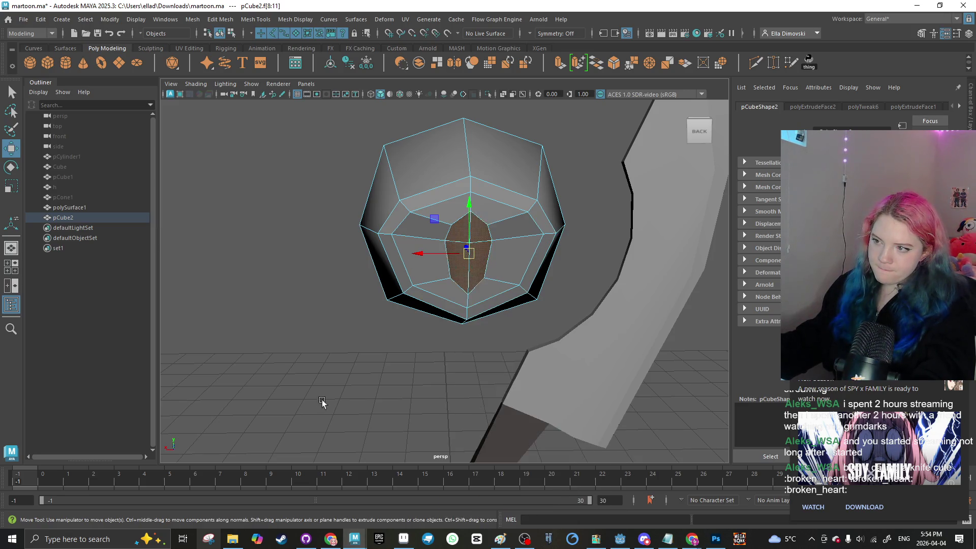
Step: Apply the Black favorite material to the whole ball in object mode
{"action": "left_click", "coordinate": [428, 260]}
{"action": "mouse_move", "coordinate": [505, 269]}
{"action": "left_mouse_down"}
{"action": "mouse_move", "coordinate": [501, 224]}
{"action": "mouse_move", "coordinate": [441, 200]}
{"action": "left_mouse_up"}
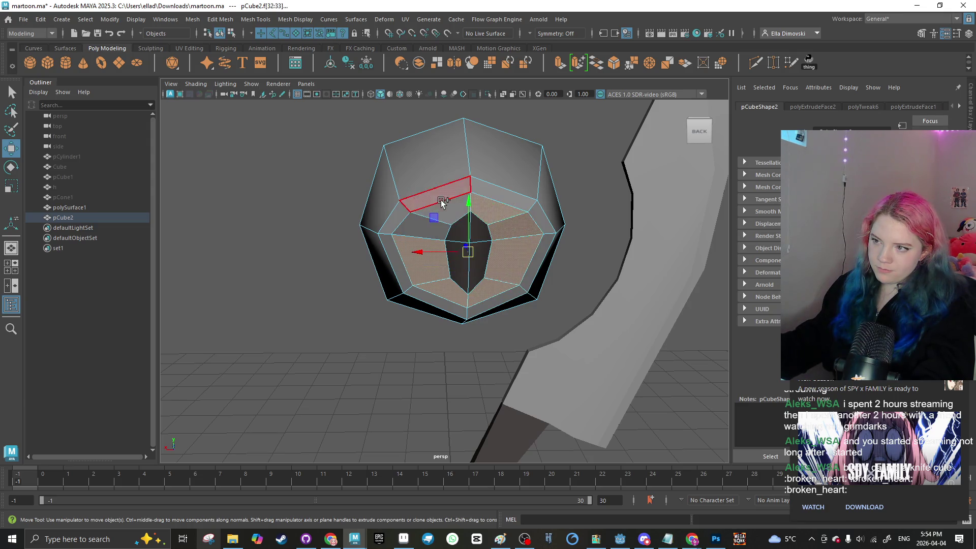
{"action": "scroll", "coordinate": [446, 234], "scroll_direction": "down", "scroll_amount": 3}
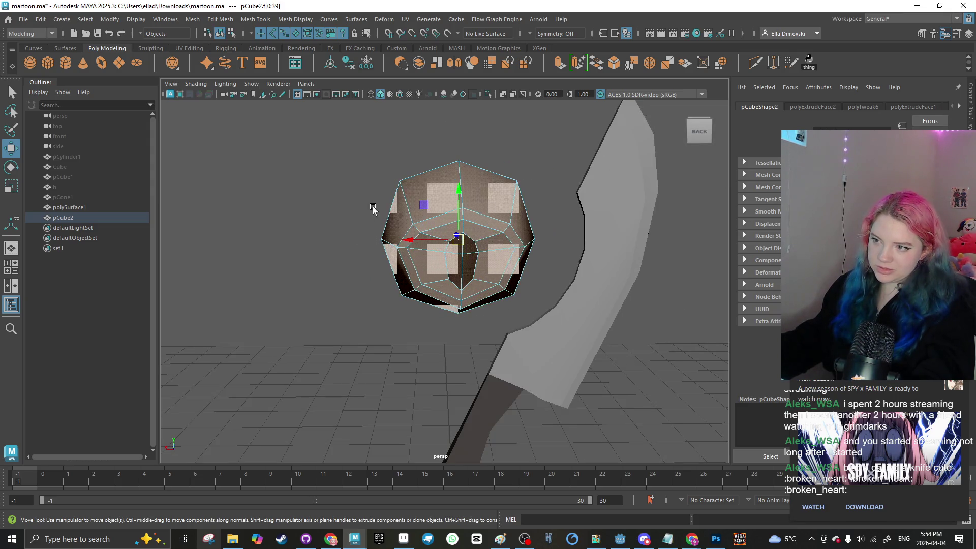
{"action": "right_click", "coordinate": [322, 250]}
{"action": "left_click", "coordinate": [376, 235]}
{"action": "right_click", "coordinate": [426, 251], "text": "shift"}
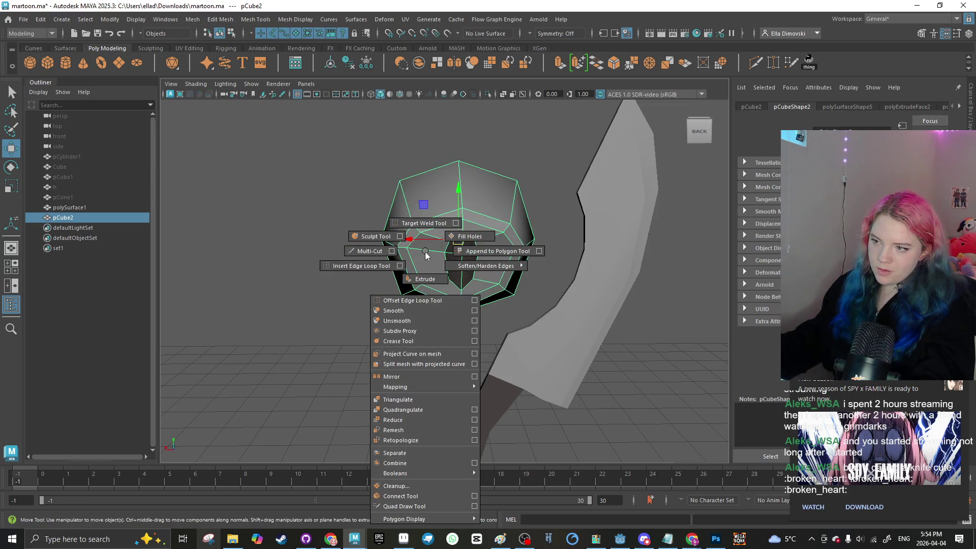
{"action": "right_click", "coordinate": [428, 248]}
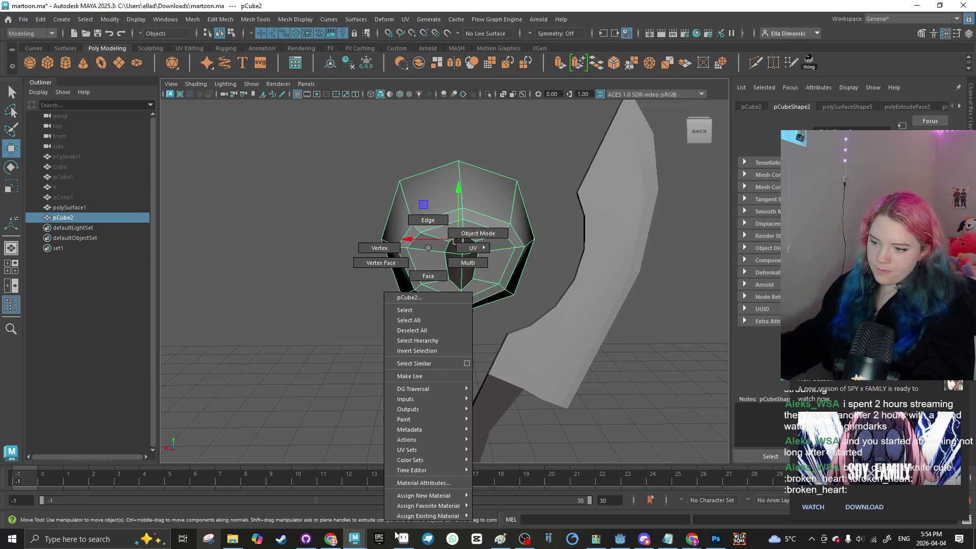
{"action": "mouse_move", "coordinate": [429, 516]}
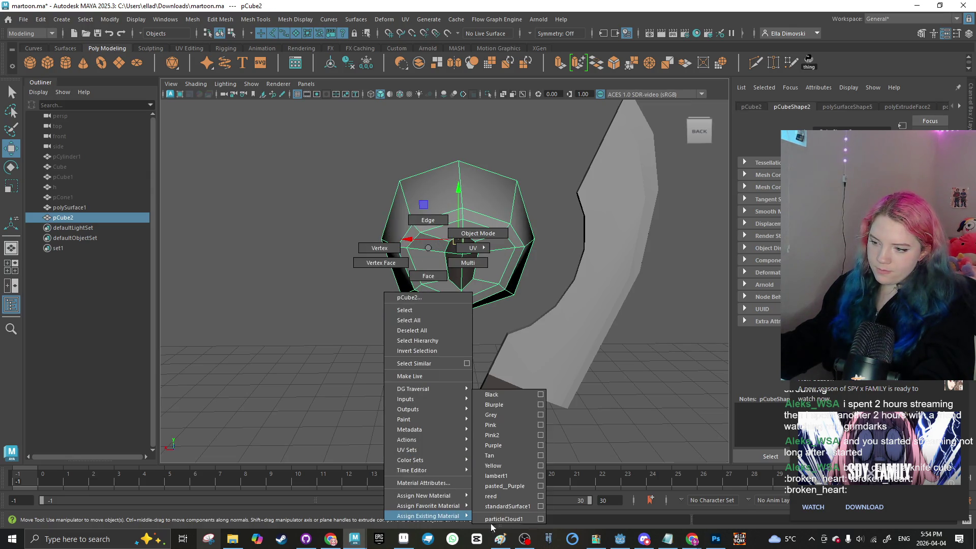
{"action": "left_click", "coordinate": [511, 395]}
{"action": "left_click", "coordinate": [322, 324]}
Step: Select the face loop around the centre and assign it the Tan material
{"action": "right_click", "coordinate": [422, 273]}
{"action": "left_click", "coordinate": [428, 267]}
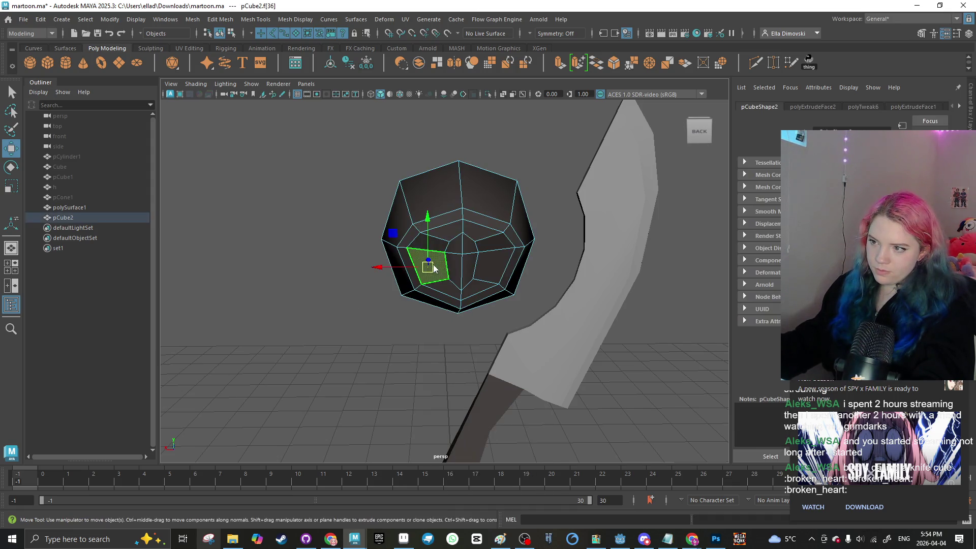
{"action": "right_click", "coordinate": [435, 277]}
{"action": "scroll", "coordinate": [437, 277], "scroll_direction": "up", "scroll_amount": 2}
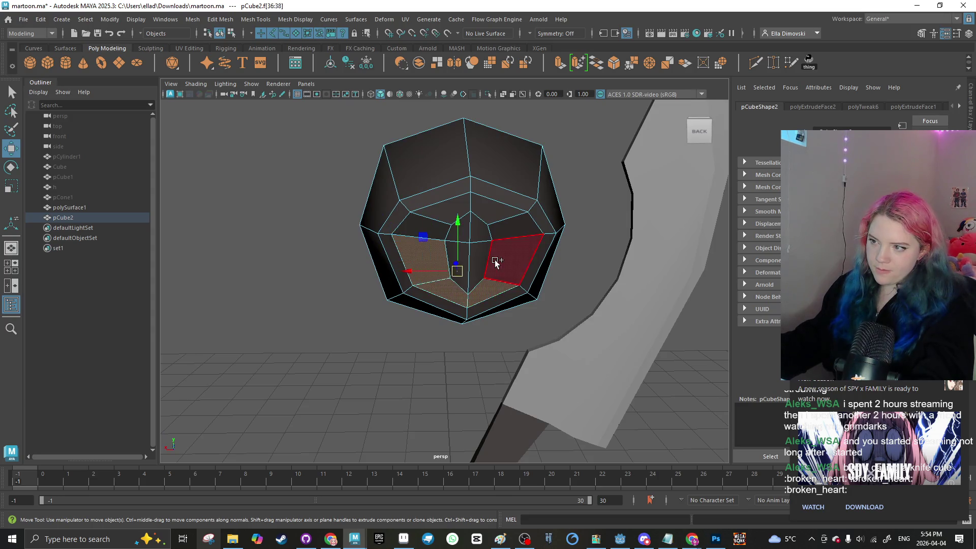
{"action": "double_click", "coordinate": [408, 229]}
{"action": "right_click", "coordinate": [435, 251]}
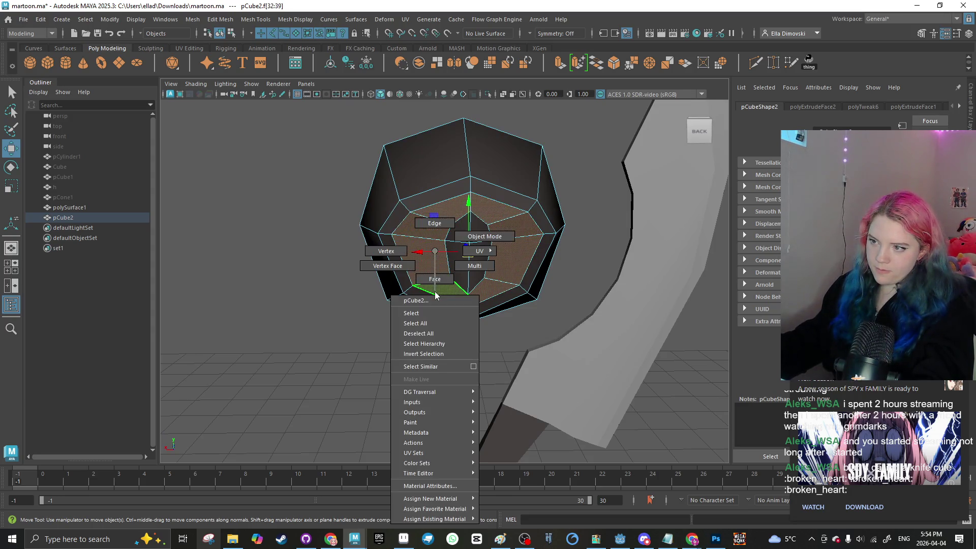
{"action": "mouse_move", "coordinate": [459, 516]}
{"action": "left_click", "coordinate": [509, 465]}
{"action": "left_click", "coordinate": [333, 351]}
Step: Reselect the eyeball in object mode and switch back to face selection
{"action": "scroll", "coordinate": [336, 333], "scroll_direction": "down", "scroll_amount": 2}
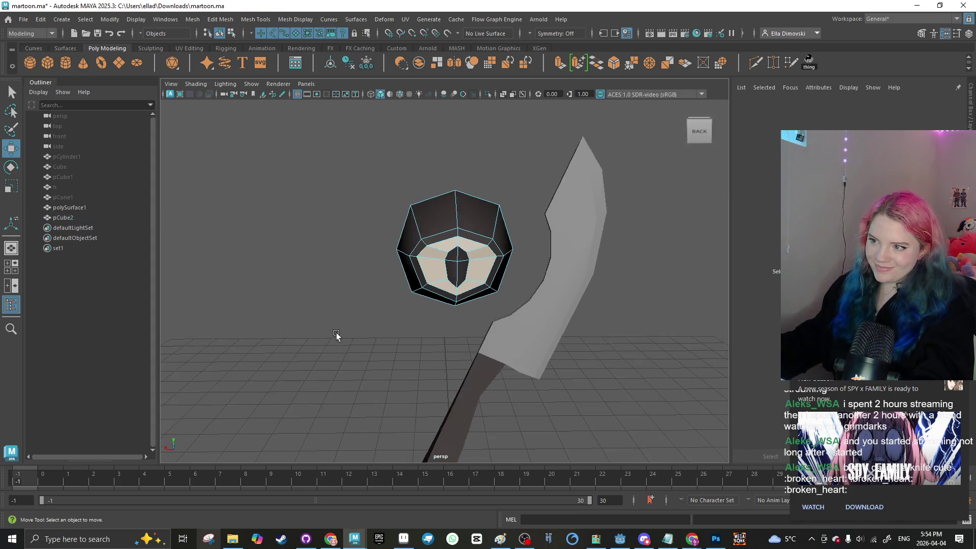
{"action": "mouse_move", "coordinate": [336, 332]}
{"action": "left_mouse_down"}
{"action": "mouse_move", "coordinate": [392, 340]}
{"action": "mouse_move", "coordinate": [376, 264]}
{"action": "left_mouse_up"}
{"action": "right_click", "coordinate": [374, 249]}
{"action": "left_click", "coordinate": [425, 234]}
{"action": "left_click", "coordinate": [367, 316]}
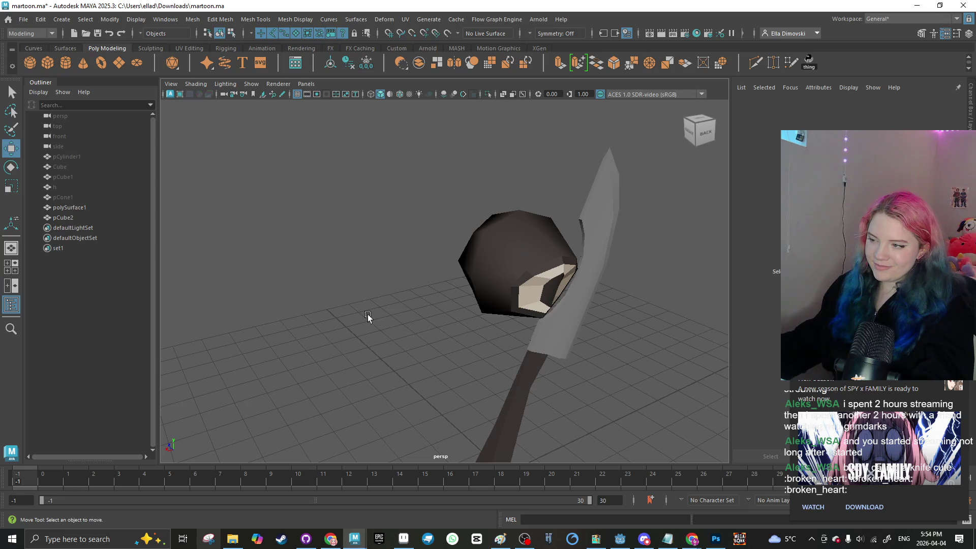
{"action": "mouse_move", "coordinate": [367, 316]}
{"action": "left_mouse_down"}
{"action": "mouse_move", "coordinate": [353, 336]}
{"action": "mouse_move", "coordinate": [362, 305]}
{"action": "mouse_move", "coordinate": [395, 296]}
{"action": "mouse_move", "coordinate": [414, 346]}
{"action": "left_mouse_up"}
{"action": "scroll", "coordinate": [413, 347], "scroll_direction": "up", "scroll_amount": 4}
{"action": "left_click", "coordinate": [437, 239]}
{"action": "right_click", "coordinate": [438, 239]}
{"action": "left_click", "coordinate": [437, 231]}
Step: Assign the Purple favorite material to the eyeball's centre faces
{"action": "scroll", "coordinate": [440, 258], "scroll_direction": "up", "scroll_amount": 2}
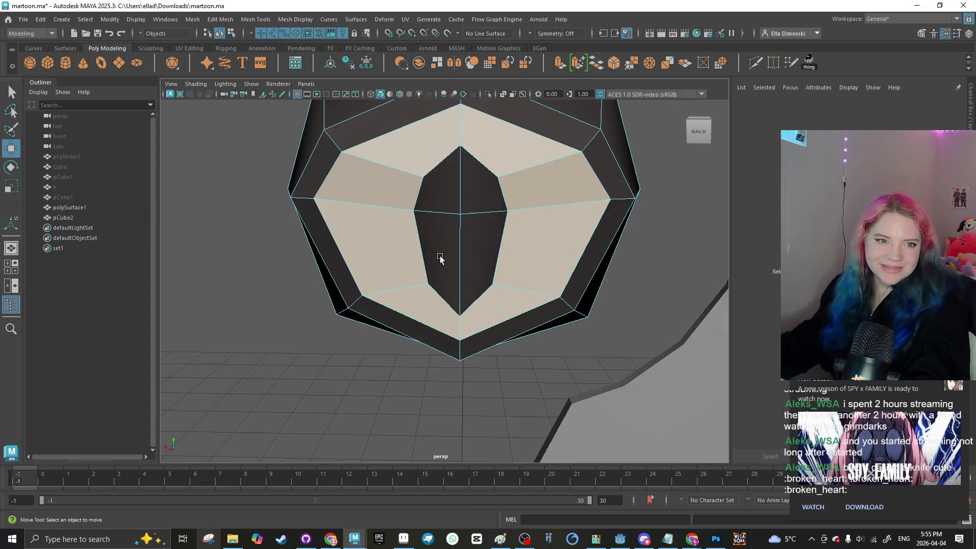
{"action": "left_click", "coordinate": [450, 250]}
{"action": "left_click", "coordinate": [483, 185], "text": "shift"}
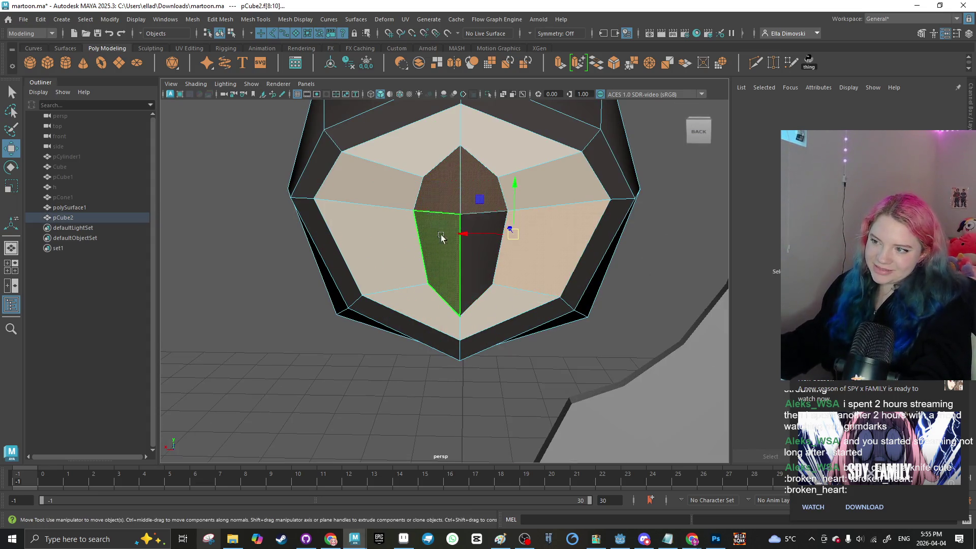
{"action": "key", "text": "ctrl+a"}
{"action": "left_click", "coordinate": [474, 240], "text": "shift"}
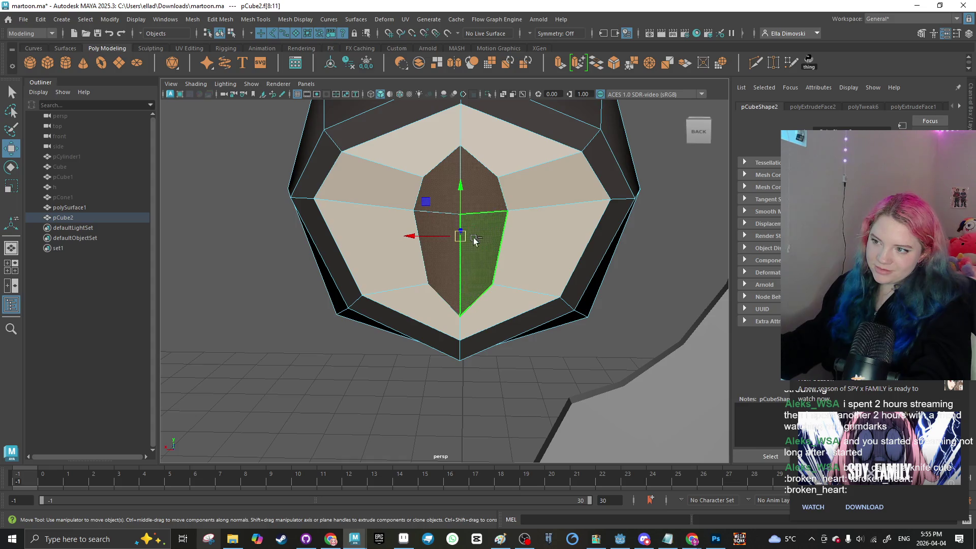
{"action": "right_click", "coordinate": [477, 250]}
{"action": "mouse_move", "coordinate": [503, 508]}
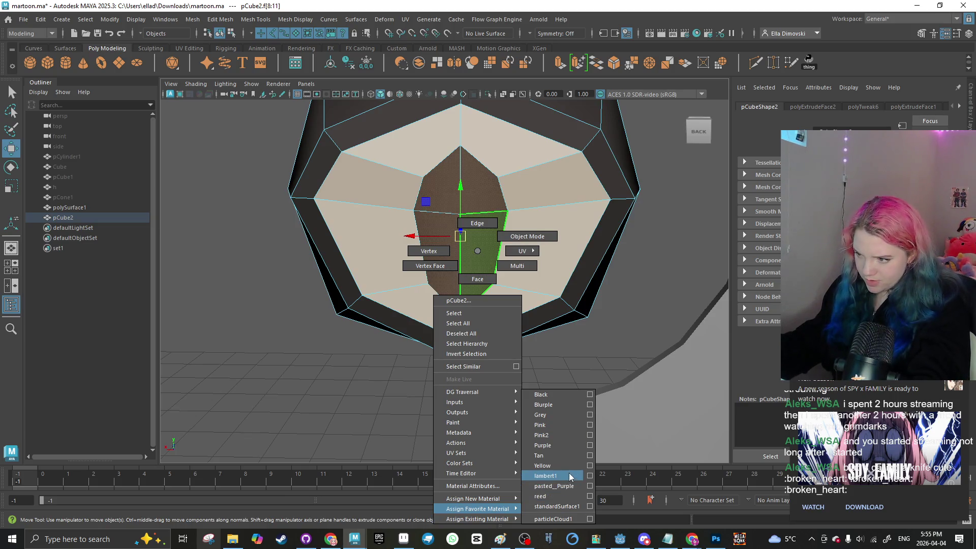
{"action": "left_click", "coordinate": [567, 446]}
Step: Deselect the eyeball and orbit to view it whole
{"action": "scroll", "coordinate": [312, 346], "scroll_direction": "down", "scroll_amount": 5}
{"action": "left_click", "coordinate": [312, 345]}
{"action": "scroll", "coordinate": [344, 337], "scroll_direction": "up", "scroll_amount": 1}
{"action": "scroll", "coordinate": [345, 337], "scroll_direction": "down", "scroll_amount": 4}
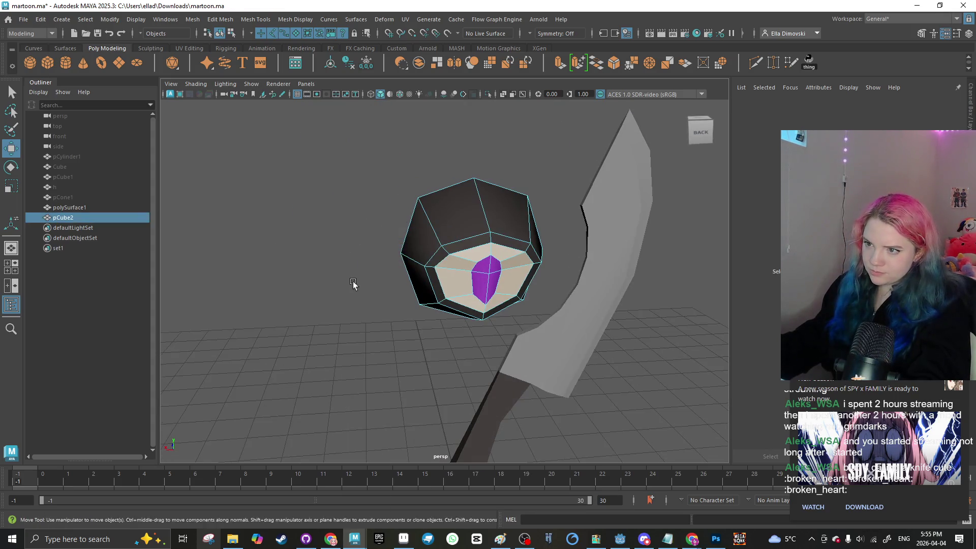
{"action": "mouse_move", "coordinate": [405, 331]}
{"action": "left_mouse_down"}
{"action": "mouse_move", "coordinate": [388, 342]}
{"action": "mouse_move", "coordinate": [452, 330]}
{"action": "mouse_move", "coordinate": [510, 337]}
{"action": "mouse_move", "coordinate": [424, 347]}
{"action": "left_mouse_up"}
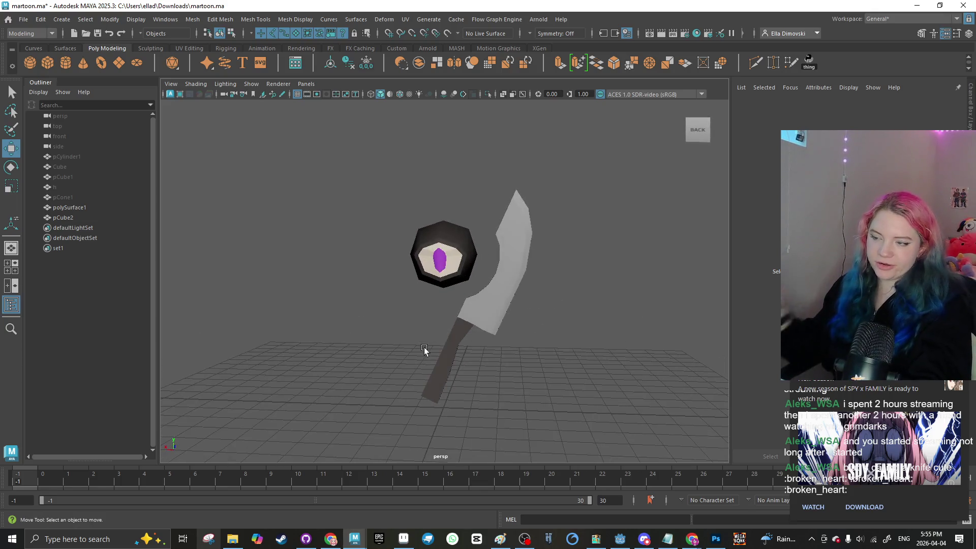
Step: Duplicate the eyeball with Ctrl+D and scale the copy down
{"action": "left_click", "coordinate": [474, 318]}
{"action": "scroll", "coordinate": [394, 309], "scroll_direction": "up", "scroll_amount": 3}
{"action": "scroll", "coordinate": [394, 308], "scroll_direction": "up", "scroll_amount": 3}
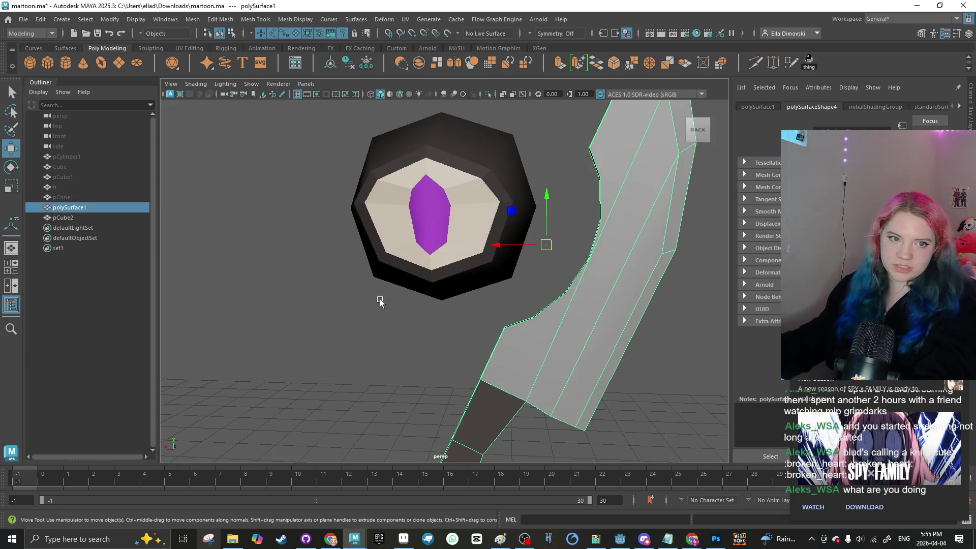
{"action": "mouse_move", "coordinate": [382, 301]}
{"action": "left_mouse_down"}
{"action": "mouse_move", "coordinate": [397, 319]}
{"action": "mouse_move", "coordinate": [375, 312]}
{"action": "mouse_move", "coordinate": [419, 335]}
{"action": "left_mouse_up"}
{"action": "key", "text": "Right"}
{"action": "scroll", "coordinate": [418, 334], "scroll_direction": "down", "scroll_amount": 2}
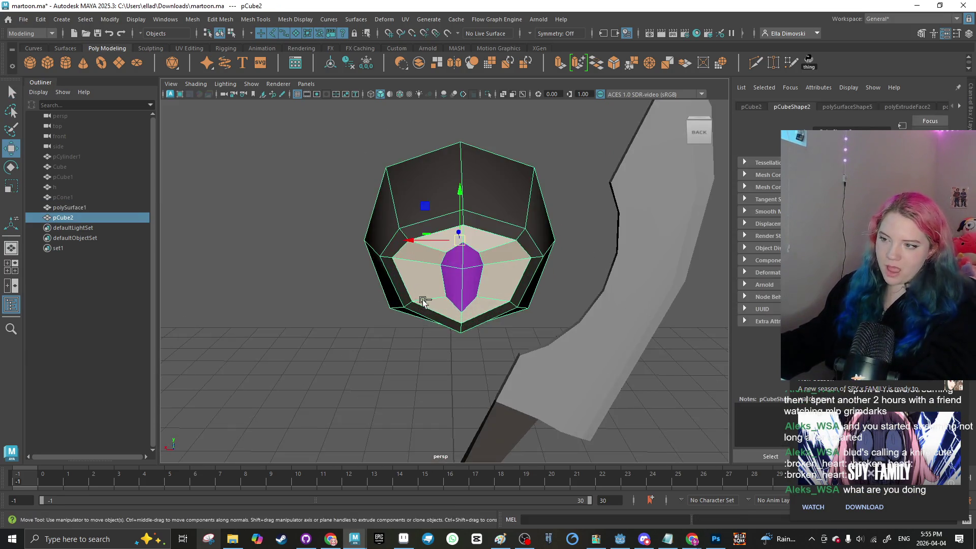
{"action": "key", "text": "ctrl+d"}
{"action": "mouse_move", "coordinate": [447, 265]}
{"action": "left_mouse_down"}
{"action": "mouse_move", "coordinate": [361, 265]}
{"action": "mouse_move", "coordinate": [314, 233]}
{"action": "mouse_move", "coordinate": [433, 246]}
{"action": "left_mouse_up"}
{"action": "key", "text": "r"}
{"action": "key", "text": "w"}
Step: Raise the smaller copy, pCube3, above and right of the first eyeball
{"action": "left_click", "coordinate": [458, 234]}
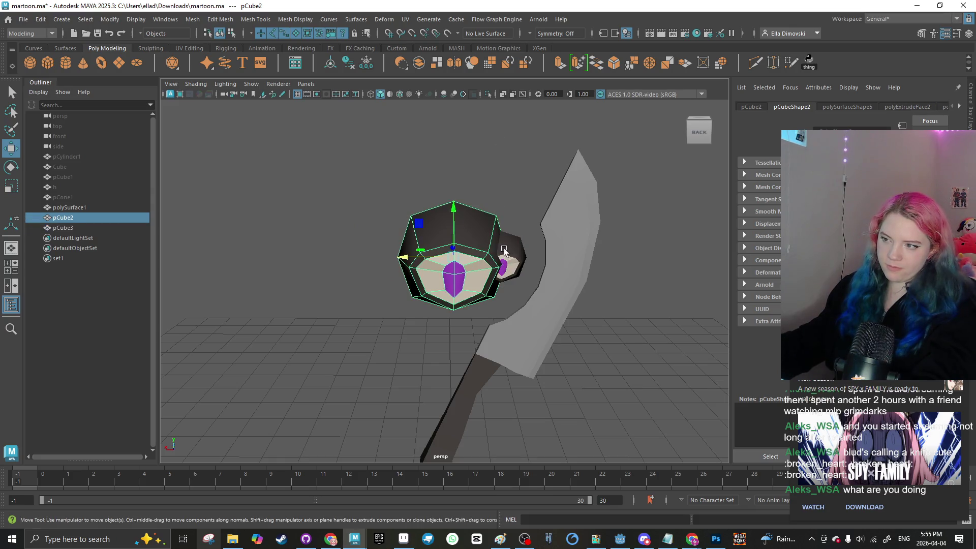
{"action": "left_click", "coordinate": [509, 260]}
{"action": "mouse_move", "coordinate": [497, 211]}
{"action": "left_mouse_down"}
{"action": "mouse_move", "coordinate": [495, 127]}
{"action": "mouse_move", "coordinate": [226, 279]}
{"action": "mouse_move", "coordinate": [434, 273]}
{"action": "left_mouse_up"}
{"action": "left_click", "coordinate": [496, 127]}
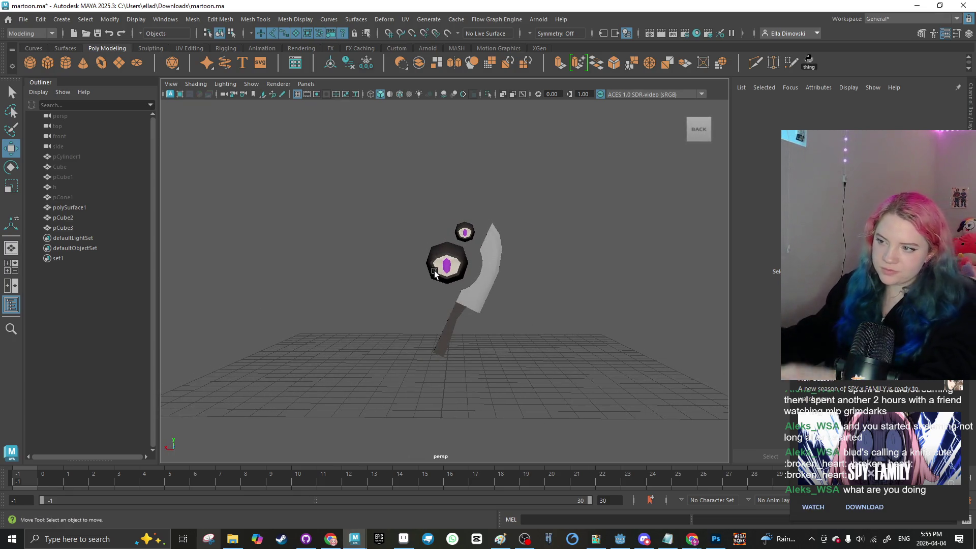
{"action": "scroll", "coordinate": [442, 267], "scroll_direction": "up", "scroll_amount": 5}
{"action": "scroll", "coordinate": [457, 271], "scroll_direction": "down", "scroll_amount": 4}
{"action": "mouse_move", "coordinate": [458, 271]}
{"action": "left_mouse_down"}
{"action": "mouse_move", "coordinate": [567, 298]}
{"action": "mouse_move", "coordinate": [645, 299]}
{"action": "mouse_move", "coordinate": [429, 284]}
{"action": "left_mouse_up"}
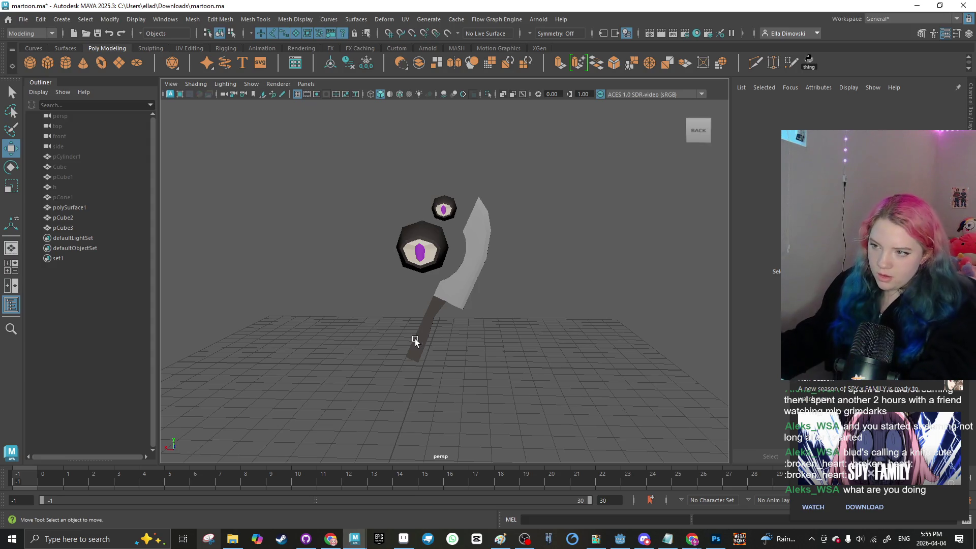
{"action": "scroll", "coordinate": [415, 339], "scroll_direction": "up", "scroll_amount": 5}
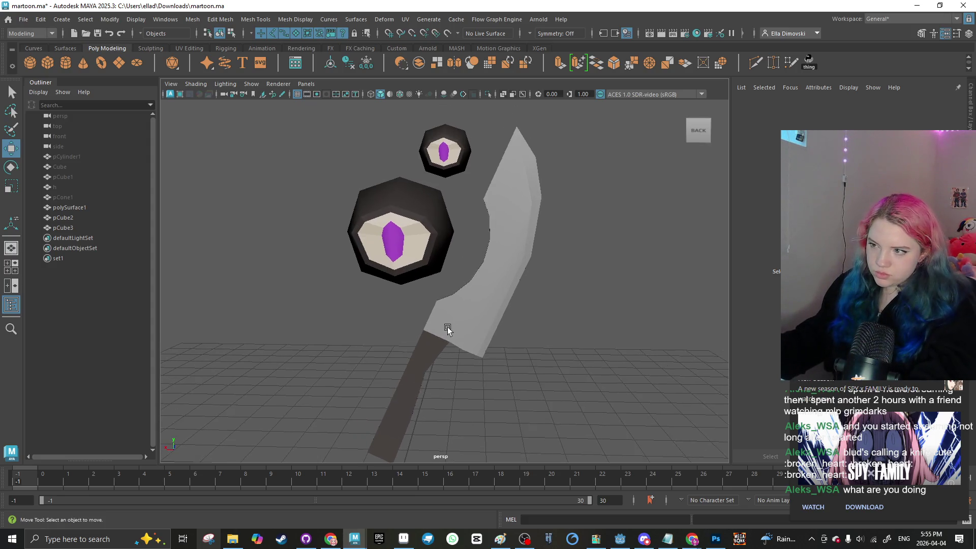
{"action": "mouse_move", "coordinate": [447, 329]}
{"action": "left_mouse_down"}
{"action": "mouse_move", "coordinate": [466, 270]}
{"action": "mouse_move", "coordinate": [453, 298]}
{"action": "mouse_move", "coordinate": [296, 279]}
{"action": "mouse_move", "coordinate": [353, 289]}
{"action": "mouse_move", "coordinate": [466, 280]}
{"action": "left_mouse_up"}
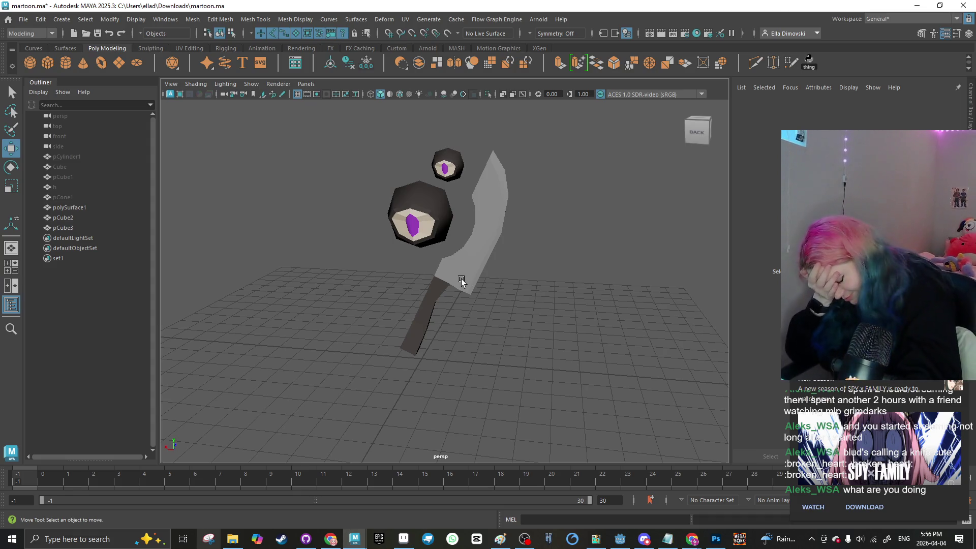
Step: Try rotating the knife, undo the changes, and slide the new eyeball copy left
{"action": "left_click", "coordinate": [472, 276]}
{"action": "key", "text": "e"}
{"action": "mouse_move", "coordinate": [477, 227]}
{"action": "left_mouse_down"}
{"action": "mouse_move", "coordinate": [449, 198]}
{"action": "mouse_move", "coordinate": [439, 220]}
{"action": "left_mouse_up"}
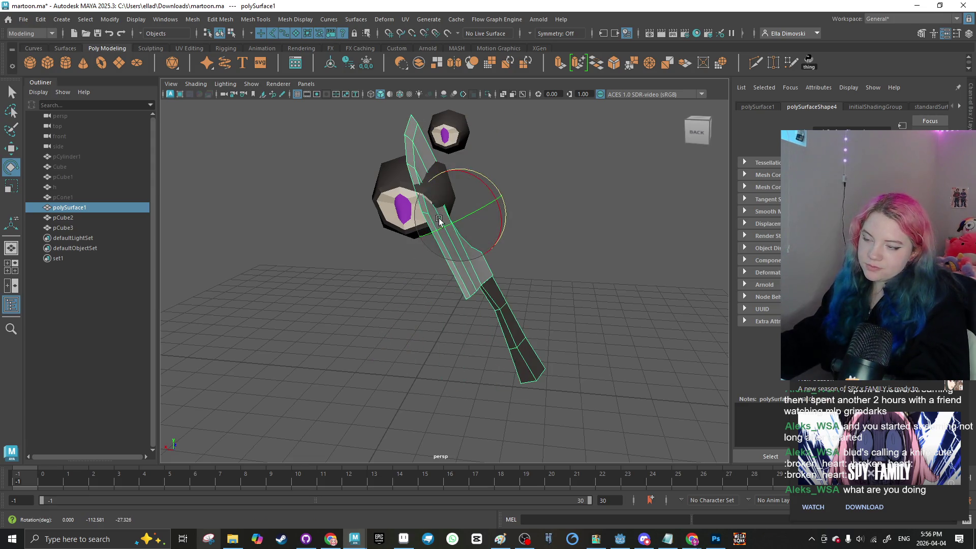
{"action": "key", "text": "w"}
{"action": "key", "text": "ctrl+z"}
{"action": "key", "text": "ctrl+z"}
{"action": "key", "text": "ctrl+z"}
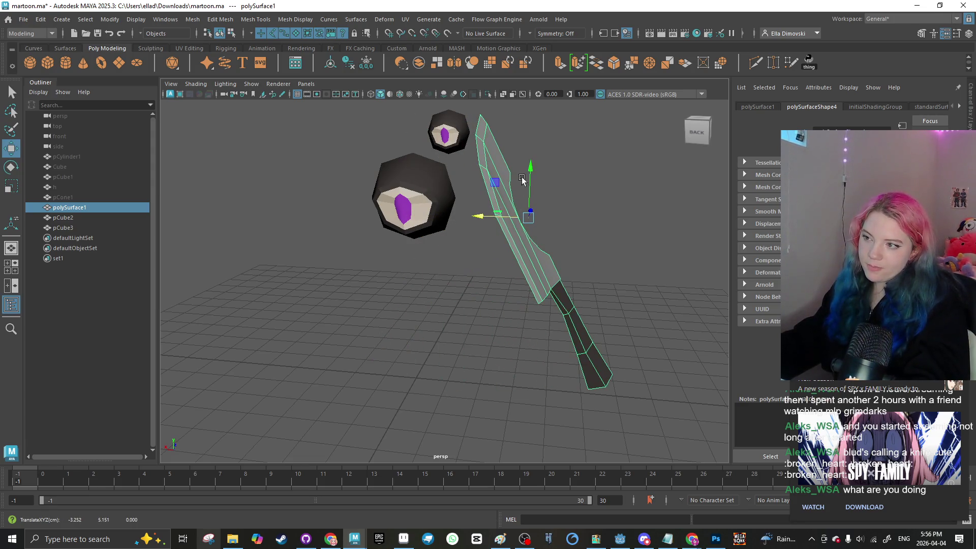
{"action": "scroll", "coordinate": [516, 219], "scroll_direction": "down", "scroll_amount": 5}
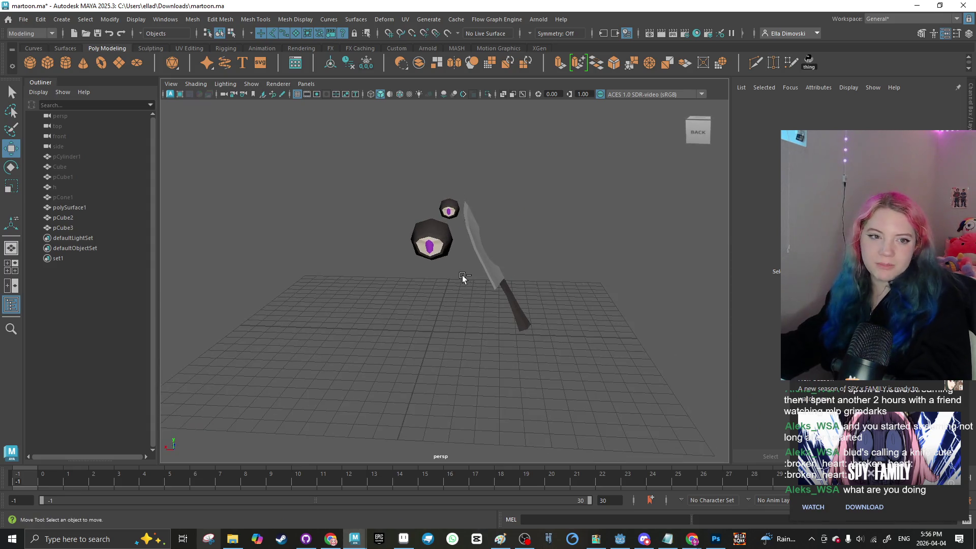
{"action": "key", "text": "ctrl+z"}
{"action": "key", "text": "ctrl+z"}
{"action": "key", "text": "ctrl+z"}
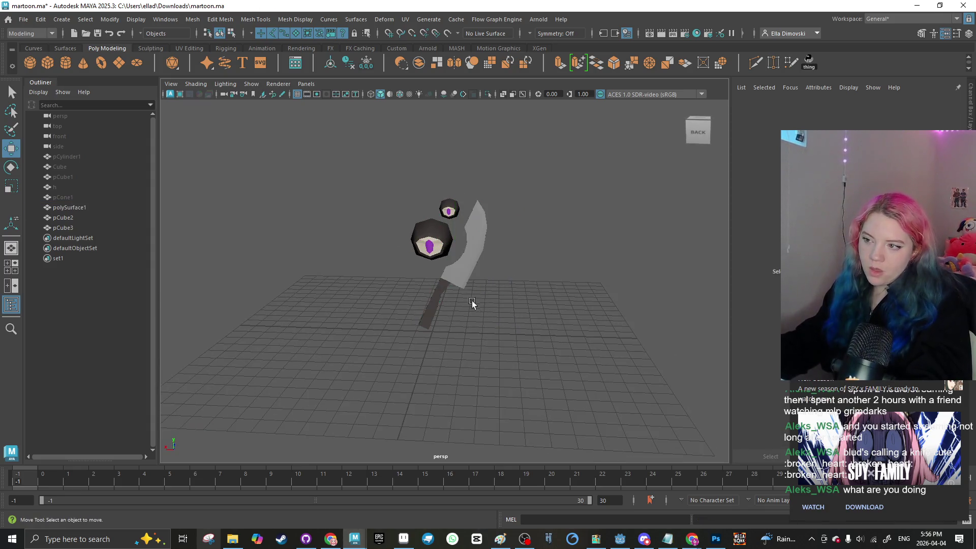
{"action": "key", "text": "ctrl+z"}
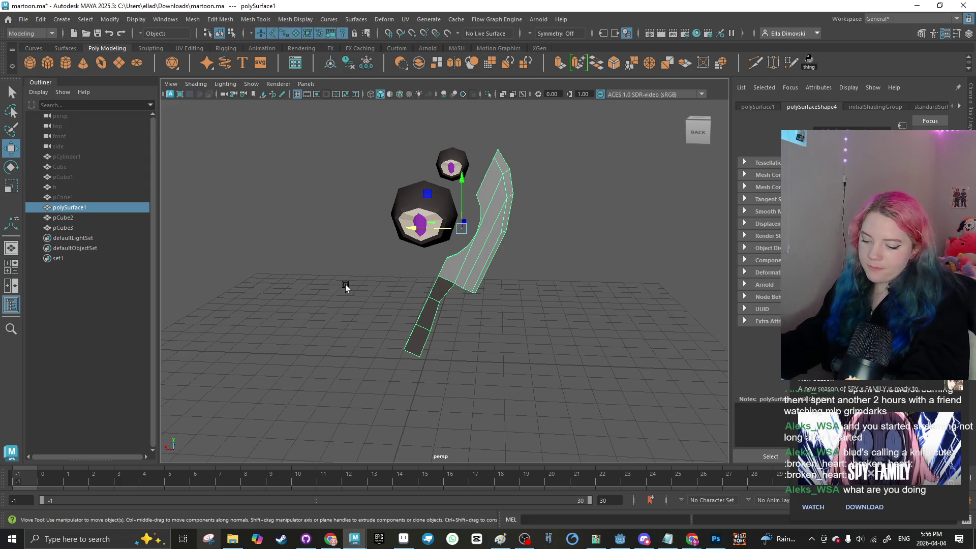
{"action": "key", "text": "ctrl+z"}
{"action": "key", "text": "ctrl+z"}
{"action": "key", "text": "ctrl+z"}
{"action": "mouse_move", "coordinate": [395, 249]}
{"action": "left_mouse_down"}
{"action": "mouse_move", "coordinate": [340, 248]}
{"action": "mouse_move", "coordinate": [432, 244]}
{"action": "left_mouse_up"}
Step: Scale up the new copy, pCube4, and raise it upward
{"action": "key", "text": "r"}
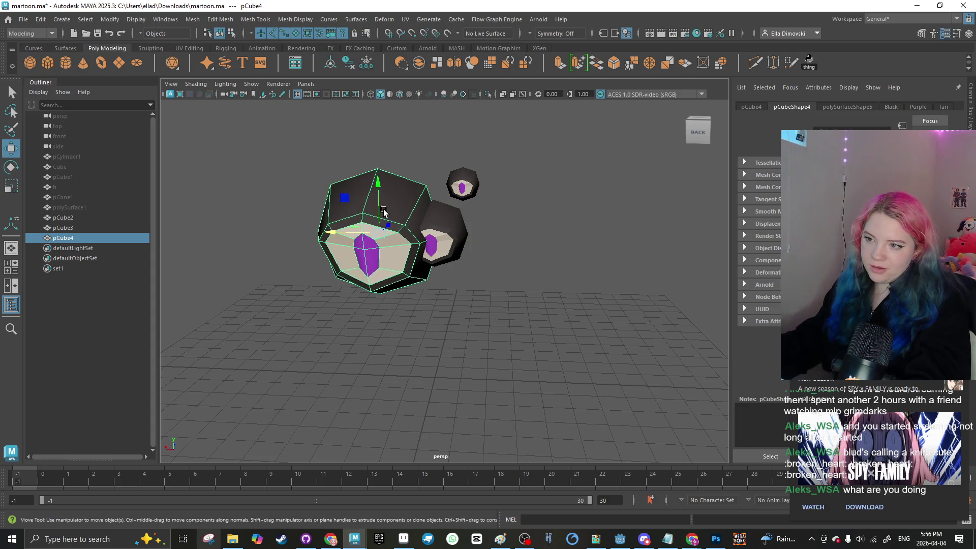
{"action": "key", "text": "w"}
{"action": "mouse_move", "coordinate": [377, 231]}
{"action": "left_mouse_down"}
{"action": "mouse_move", "coordinate": [330, 186]}
{"action": "mouse_move", "coordinate": [331, 150]}
{"action": "left_mouse_up"}
{"action": "left_click", "coordinate": [370, 227]}
{"action": "scroll", "coordinate": [405, 325], "scroll_direction": "down", "scroll_amount": 4}
{"action": "mouse_move", "coordinate": [390, 319]}
{"action": "left_mouse_down", "text": "alt"}
{"action": "mouse_move", "coordinate": [423, 309]}
{"action": "mouse_move", "coordinate": [408, 353]}
{"action": "left_mouse_up", "text": "alt"}
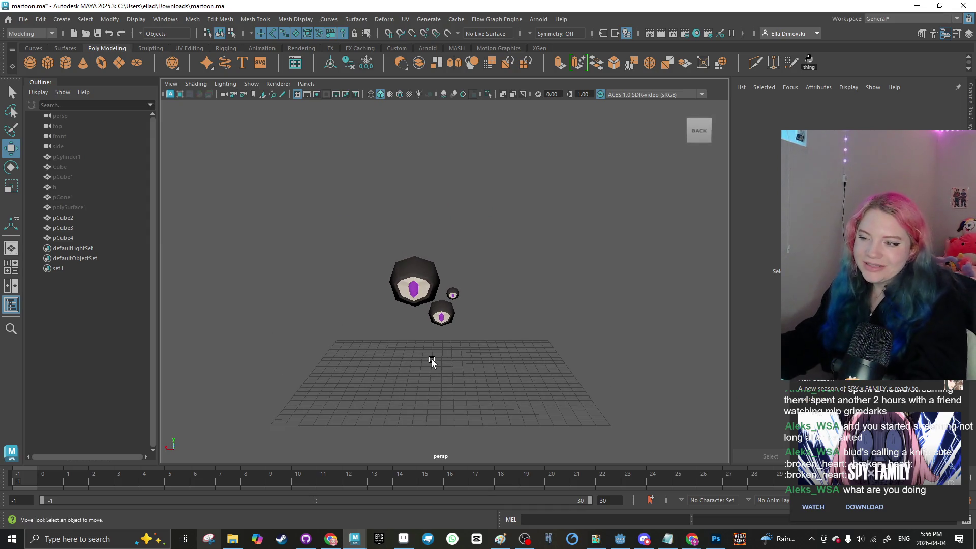
{"action": "scroll", "coordinate": [419, 370], "scroll_direction": "up", "scroll_amount": 4}
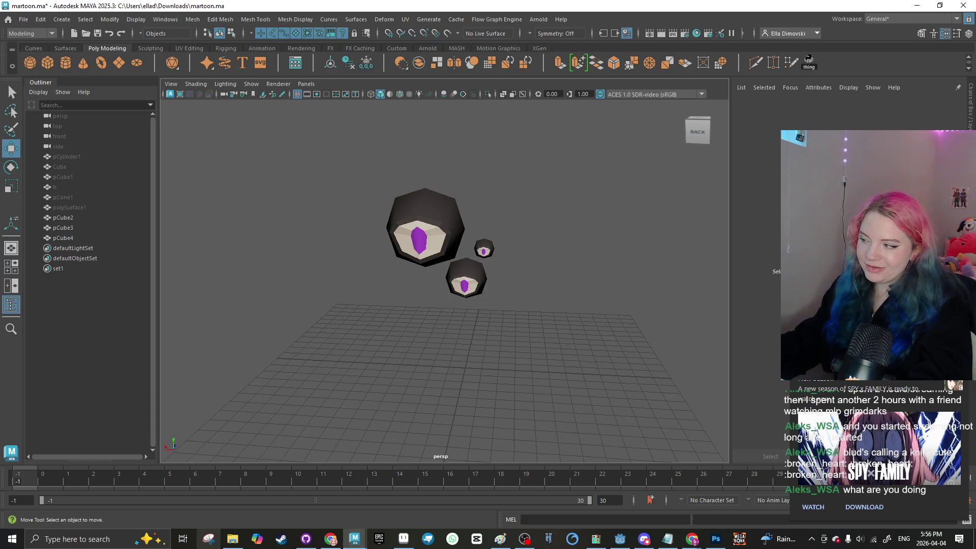
{"action": "scroll", "coordinate": [440, 280], "scroll_direction": "down", "scroll_amount": 1}
Step: Lower all three eyeballs together, then reselect the large eyeball pCube4
{"action": "left_click_drag", "start_coordinate": [300, 188], "coordinate": [521, 339]}
{"action": "left_click_drag", "start_coordinate": [463, 228], "coordinate": [470, 288]}
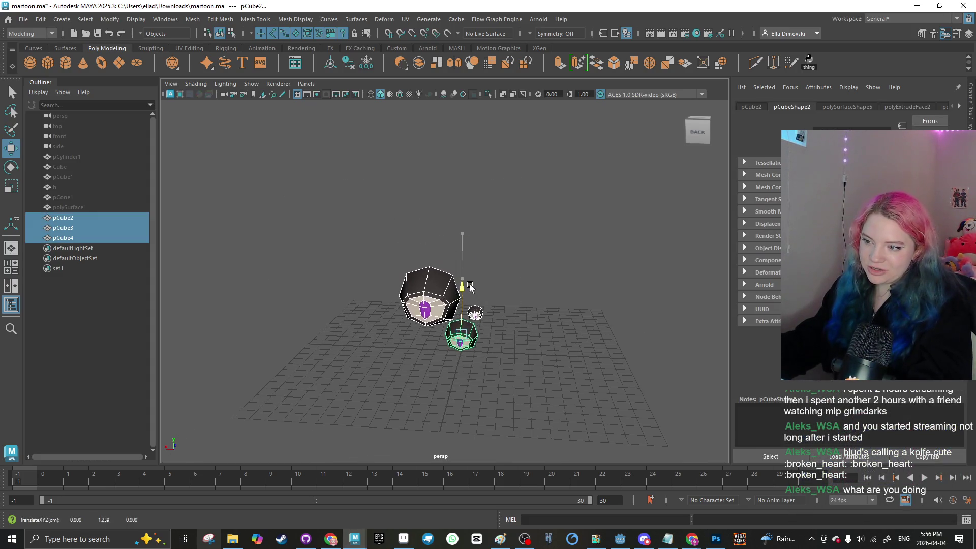
{"action": "left_click", "coordinate": [420, 331]}
{"action": "mouse_move", "coordinate": [420, 331]}
{"action": "left_mouse_down"}
{"action": "mouse_move", "coordinate": [305, 342]}
{"action": "mouse_move", "coordinate": [337, 392]}
{"action": "mouse_move", "coordinate": [397, 272]}
{"action": "mouse_move", "coordinate": [410, 311]}
{"action": "mouse_move", "coordinate": [405, 291]}
{"action": "left_mouse_up"}
{"action": "left_click", "coordinate": [423, 311]}
{"action": "left_click", "coordinate": [423, 328]}
{"action": "mouse_move", "coordinate": [422, 331]}
{"action": "left_mouse_down"}
{"action": "mouse_move", "coordinate": [458, 266]}
{"action": "mouse_move", "coordinate": [448, 277]}
{"action": "left_mouse_up"}
{"action": "left_click", "coordinate": [448, 258]}
{"action": "scroll", "coordinate": [408, 246], "scroll_direction": "up", "scroll_amount": 3}
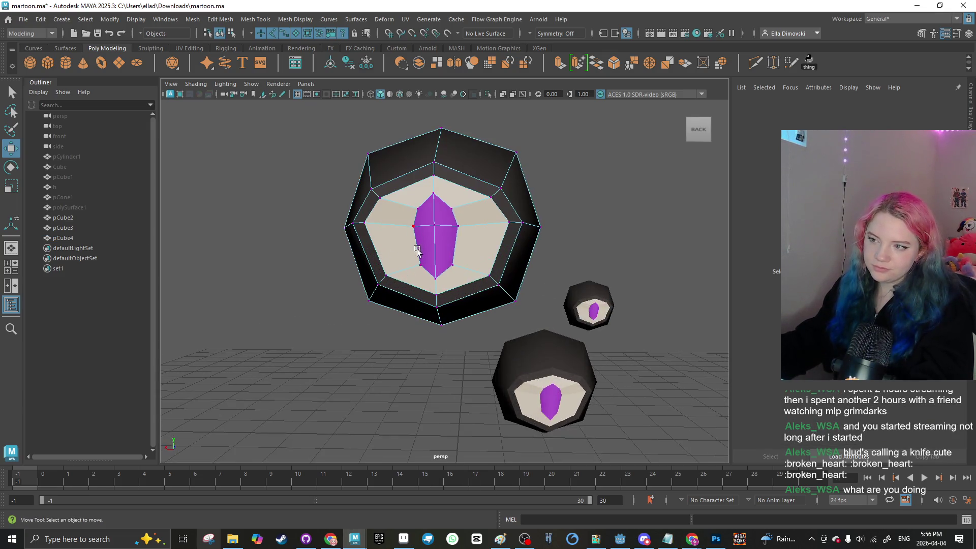
{"action": "right_click", "coordinate": [435, 274]}
{"action": "scroll", "coordinate": [431, 289], "scroll_direction": "up", "scroll_amount": 3}
Step: Select the large eyeball's purple iris faces and scale them narrower sideways
{"action": "left_click", "coordinate": [431, 190]}
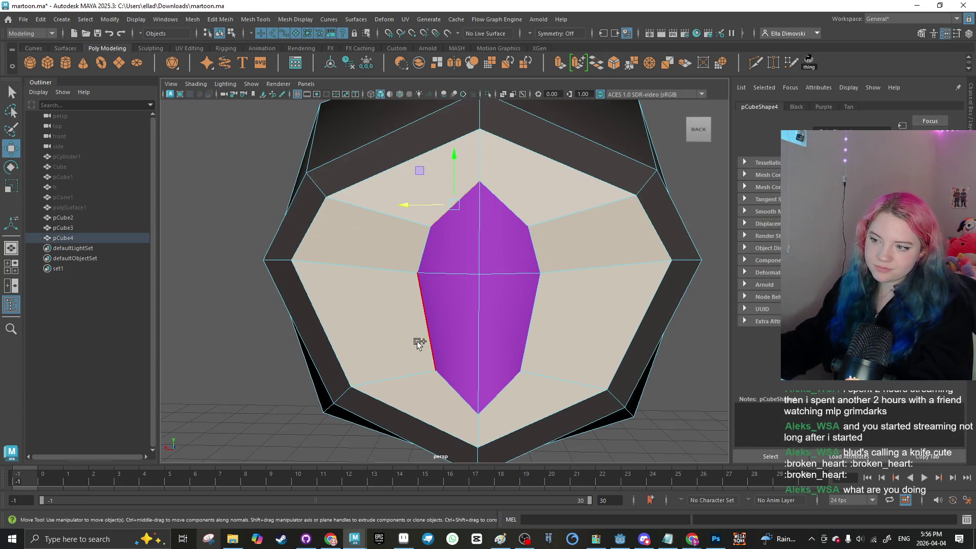
{"action": "right_click", "coordinate": [519, 248]}
{"action": "left_click", "coordinate": [507, 255]}
{"action": "left_click", "coordinate": [491, 322], "text": "shift"}
{"action": "key", "text": "r"}
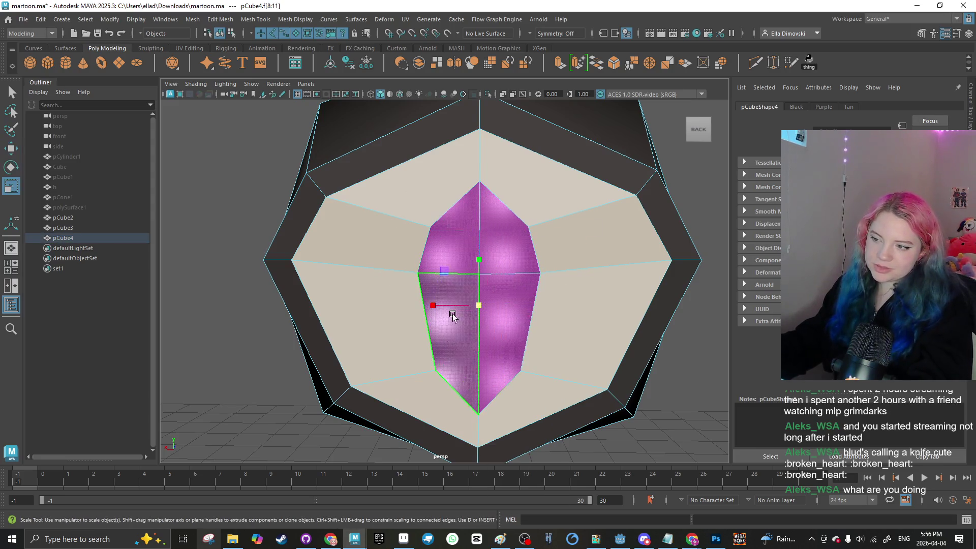
{"action": "scroll", "coordinate": [454, 312], "scroll_direction": "down", "scroll_amount": 6}
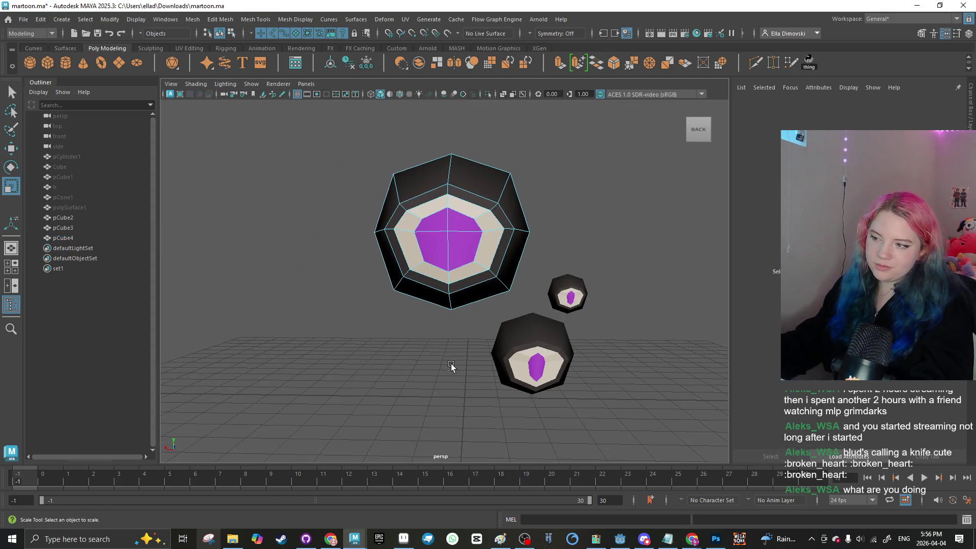
{"action": "scroll", "coordinate": [457, 359], "scroll_direction": "down", "scroll_amount": 2}
{"action": "scroll", "coordinate": [509, 361], "scroll_direction": "up", "scroll_amount": 4}
{"action": "left_click_drag", "start_coordinate": [545, 358], "coordinate": [513, 356]}
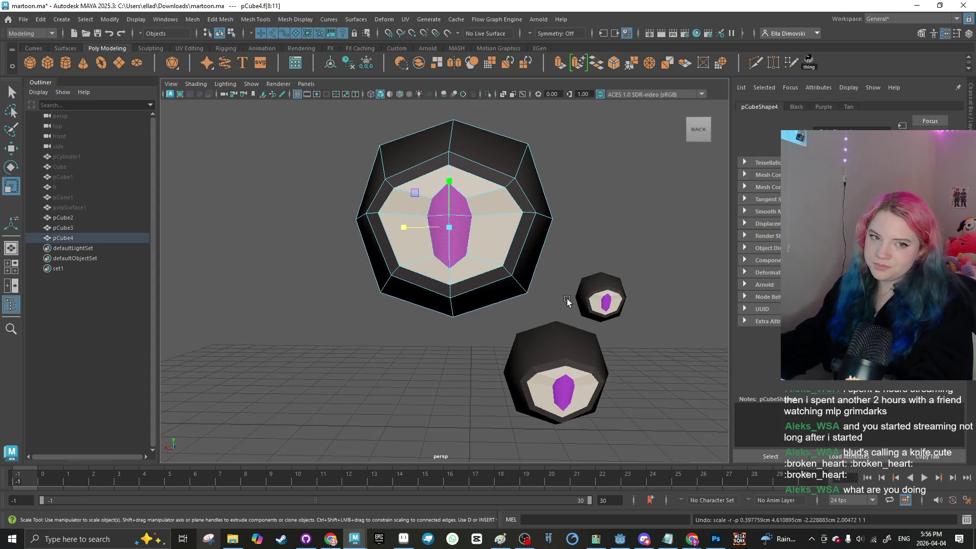
Step: Return to the single perspective view and frame the small eye pCube3
{"action": "key", "text": "space"}
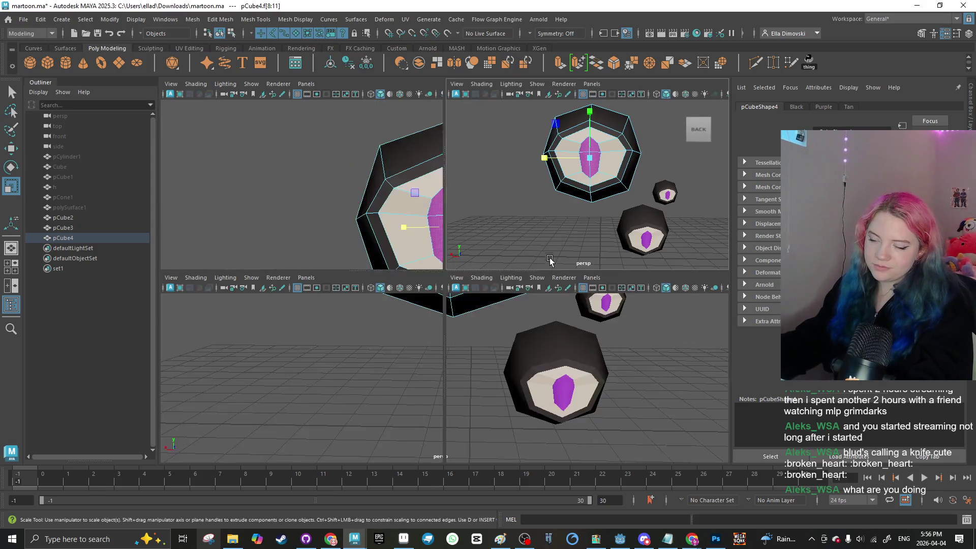
{"action": "key", "text": "space"}
{"action": "scroll", "coordinate": [427, 178], "scroll_direction": "up", "scroll_amount": 5}
{"action": "key", "text": "ctrl+z"}
{"action": "key", "text": "ctrl+z"}
{"action": "key", "text": "ctrl+z"}
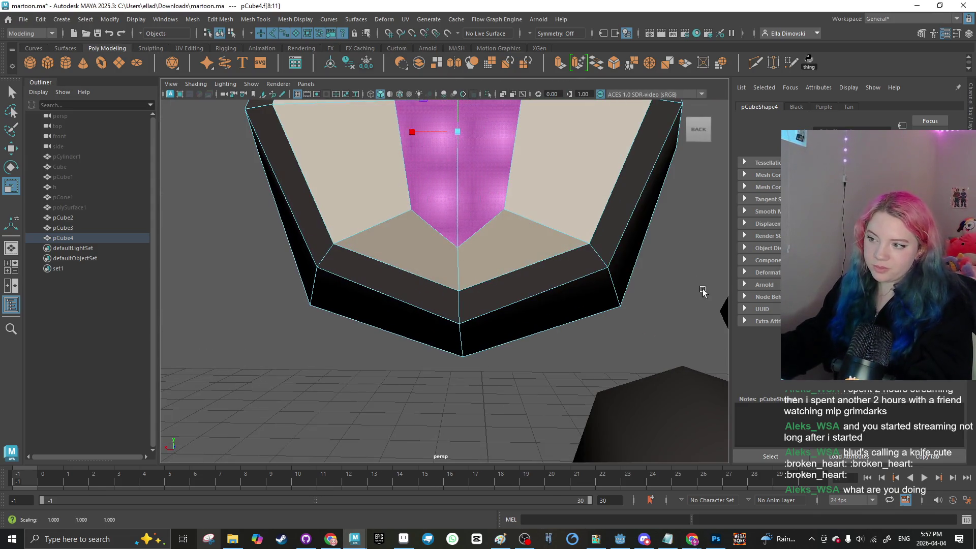
Step: In face mode, scale pCube3's iris faces outward, then shrink them back down
{"action": "right_click", "coordinate": [398, 225]}
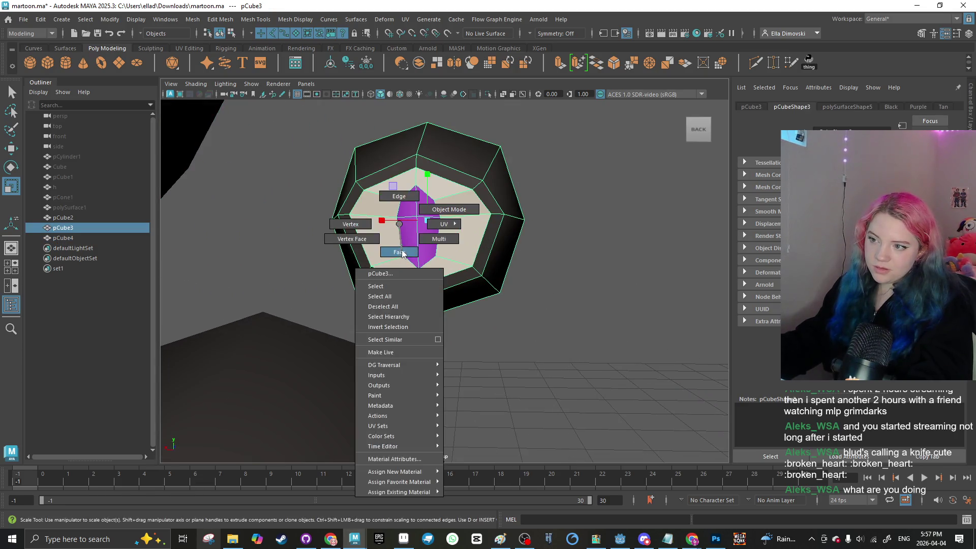
{"action": "left_click", "coordinate": [398, 249]}
{"action": "scroll", "coordinate": [442, 244], "scroll_direction": "up", "scroll_amount": 4}
{"action": "left_click", "coordinate": [531, 292], "text": "shift"}
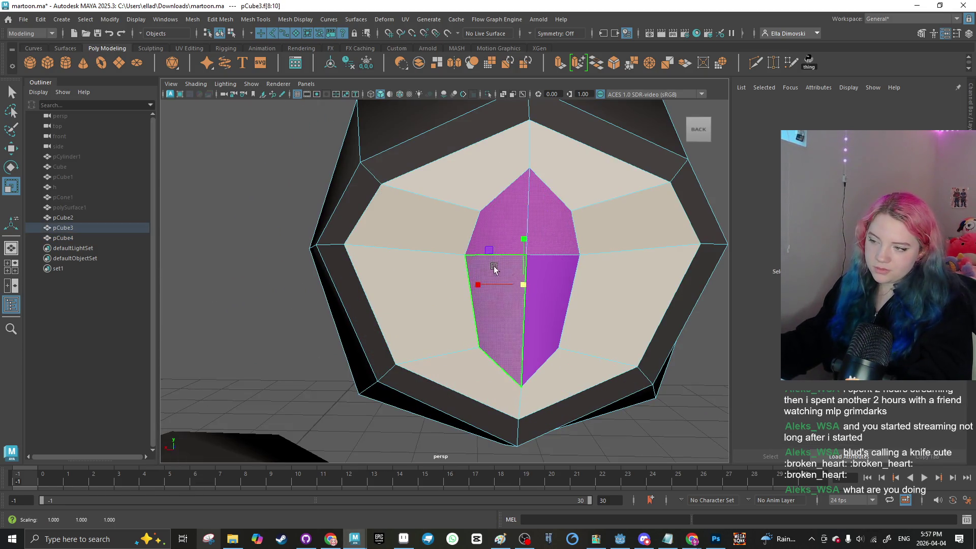
{"action": "mouse_move", "coordinate": [524, 285]}
{"action": "left_mouse_down"}
{"action": "mouse_move", "coordinate": [515, 251]}
{"action": "mouse_move", "coordinate": [551, 279]}
{"action": "left_mouse_up"}
{"action": "scroll", "coordinate": [547, 285], "scroll_direction": "up", "scroll_amount": 3}
{"action": "key", "text": "ctrl+a"}
{"action": "left_click_drag", "start_coordinate": [540, 128], "coordinate": [503, 142]}
{"action": "scroll", "coordinate": [556, 279], "scroll_direction": "down", "scroll_amount": 5}
{"action": "left_click", "coordinate": [587, 276]}
{"action": "scroll", "coordinate": [585, 279], "scroll_direction": "down", "scroll_amount": 5}
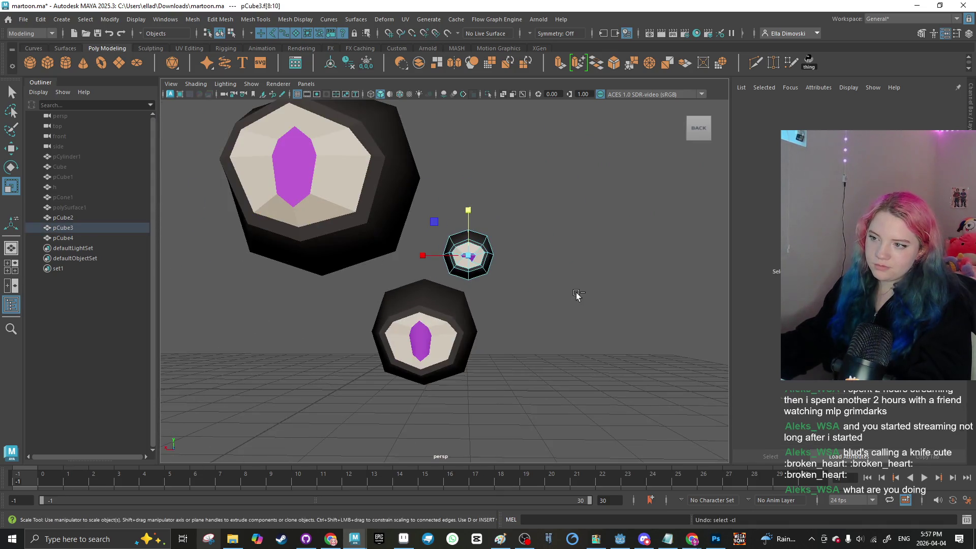
{"action": "mouse_move", "coordinate": [578, 294]}
{"action": "left_mouse_down"}
{"action": "mouse_move", "coordinate": [519, 312]}
{"action": "mouse_move", "coordinate": [567, 269]}
{"action": "left_mouse_up"}
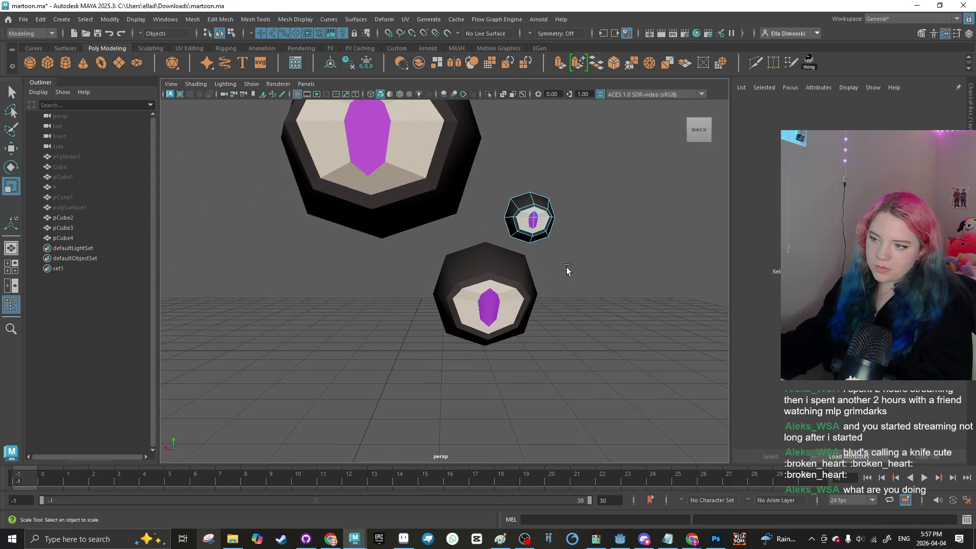
Step: Return the small eye to object mode and give the lower eye's iris face the Pink material
{"action": "right_click", "coordinate": [531, 218]}
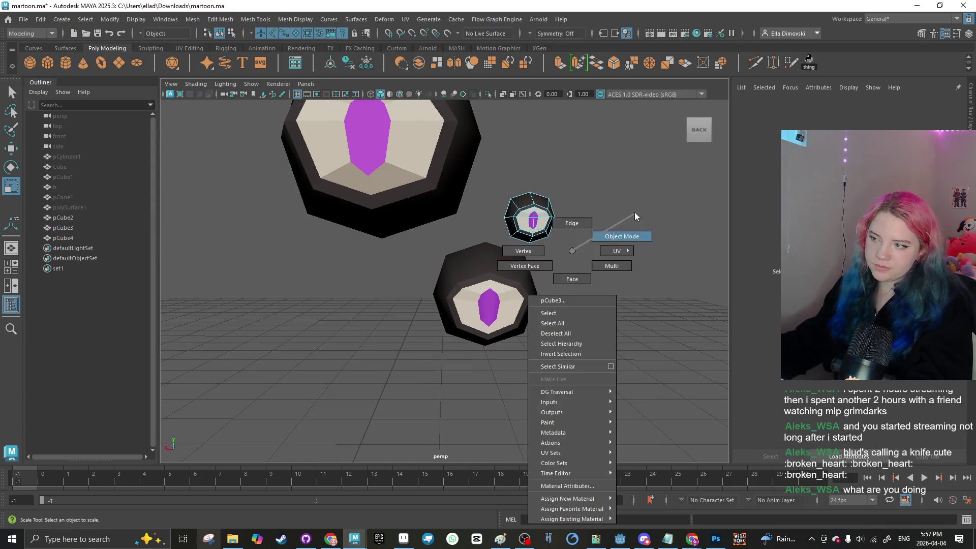
{"action": "left_click", "coordinate": [634, 212]}
{"action": "scroll", "coordinate": [541, 279], "scroll_direction": "down", "scroll_amount": 3}
{"action": "scroll", "coordinate": [480, 306], "scroll_direction": "up", "scroll_amount": 3}
{"action": "right_click", "coordinate": [479, 306]}
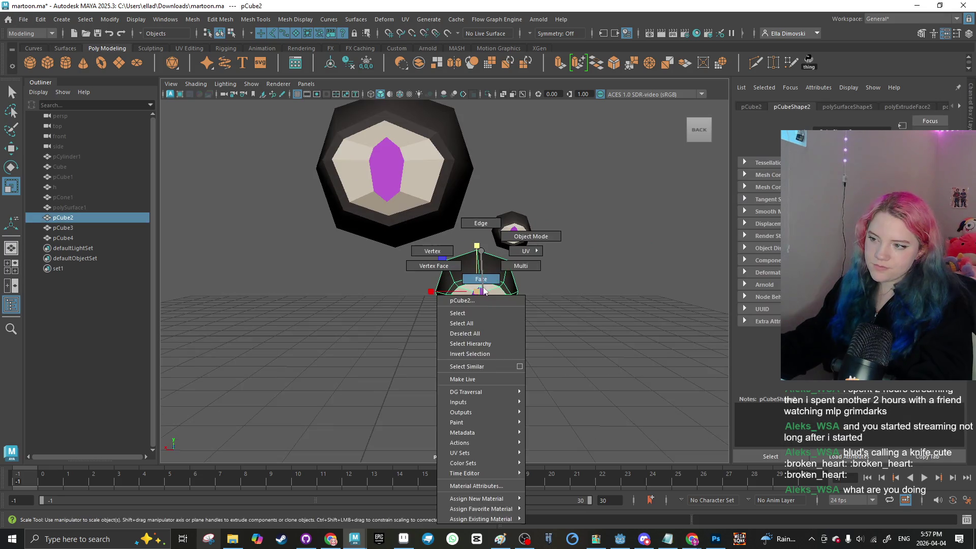
{"action": "left_click", "coordinate": [497, 327]}
{"action": "scroll", "coordinate": [483, 310], "scroll_direction": "up", "scroll_amount": 6}
{"action": "left_click", "coordinate": [601, 313]}
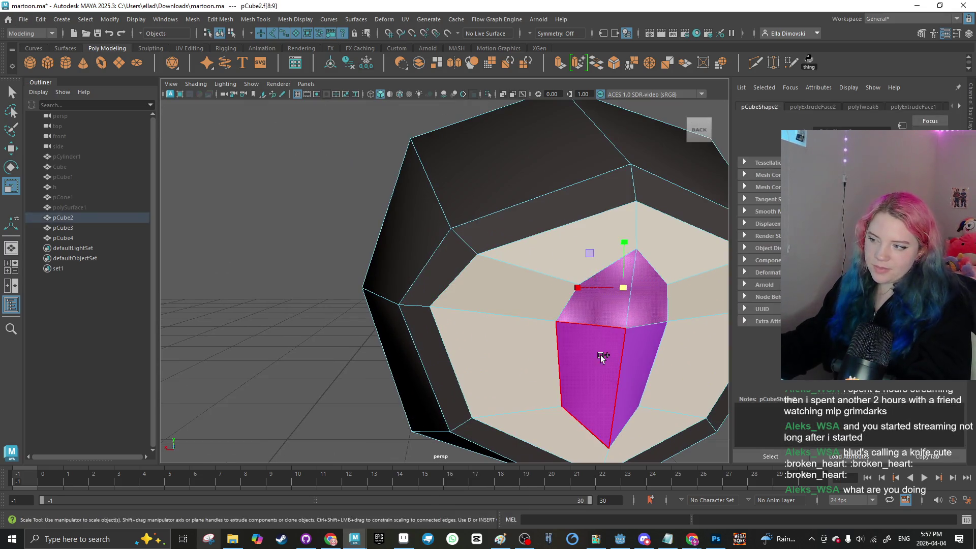
{"action": "right_click", "coordinate": [602, 251]}
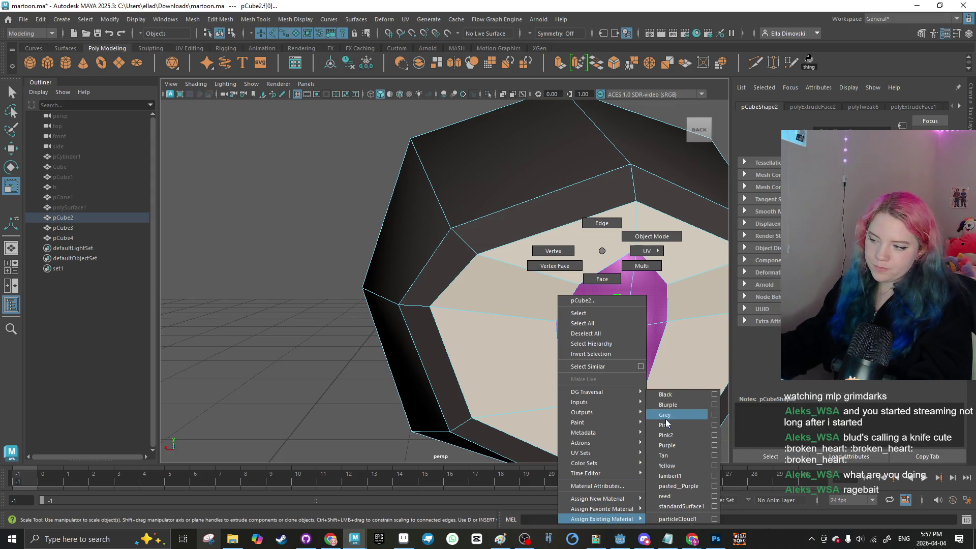
{"action": "left_click", "coordinate": [666, 424]}
{"action": "scroll", "coordinate": [591, 359], "scroll_direction": "down", "scroll_amount": 10}
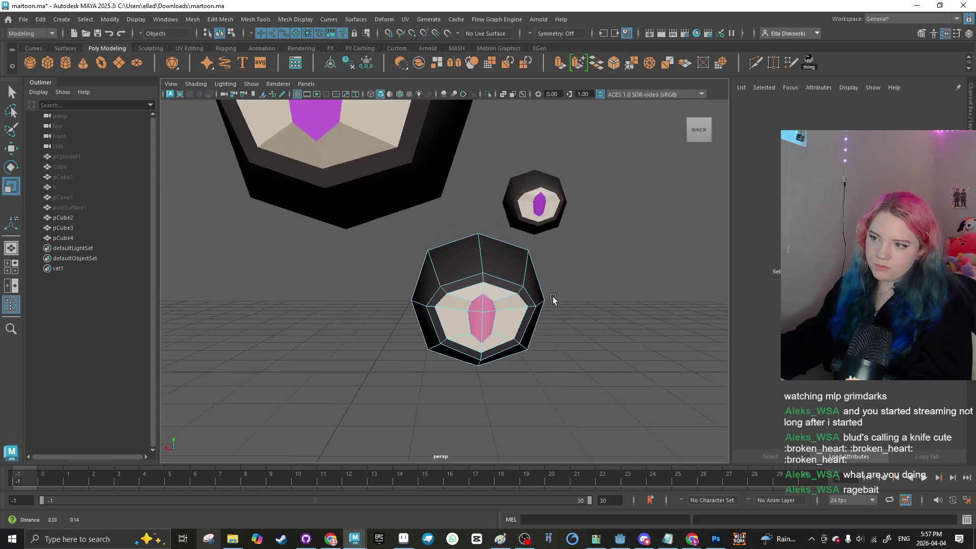
{"action": "scroll", "coordinate": [553, 299], "scroll_direction": "up", "scroll_amount": 3}
Step: Apply the Tan material to the small eye's two pupil faces
{"action": "left_click", "coordinate": [490, 283]}
{"action": "key", "text": "F11"}
{"action": "scroll", "coordinate": [467, 233], "scroll_direction": "up", "scroll_amount": 3}
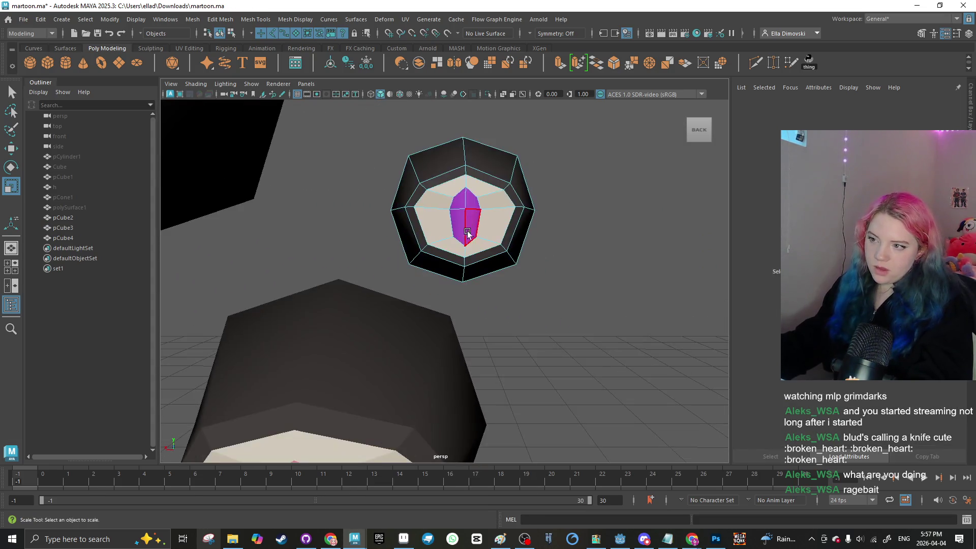
{"action": "scroll", "coordinate": [467, 233], "scroll_direction": "up", "scroll_amount": 2}
{"action": "scroll", "coordinate": [496, 163], "scroll_direction": "down", "scroll_amount": 1}
{"action": "left_click", "coordinate": [463, 171]}
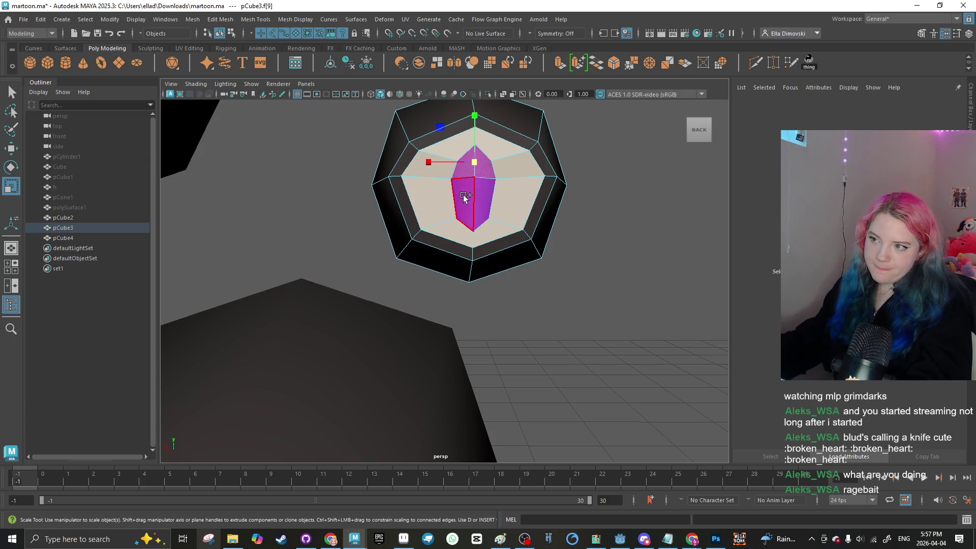
{"action": "left_click_drag", "start_coordinate": [464, 196], "coordinate": [483, 193]}
{"action": "right_click", "coordinate": [484, 194]}
{"action": "mouse_move", "coordinate": [483, 462]}
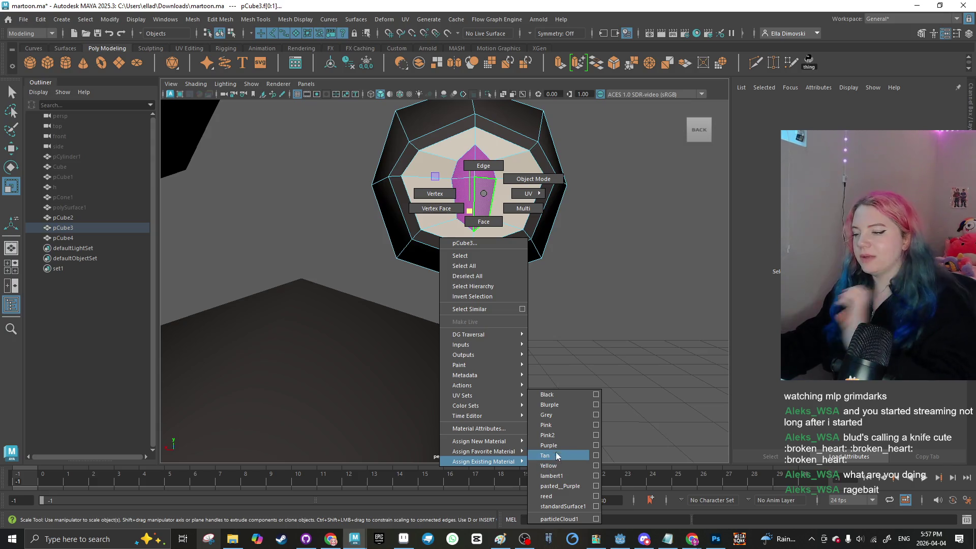
{"action": "left_click", "coordinate": [550, 405]}
{"action": "scroll", "coordinate": [559, 366], "scroll_direction": "down", "scroll_amount": 5}
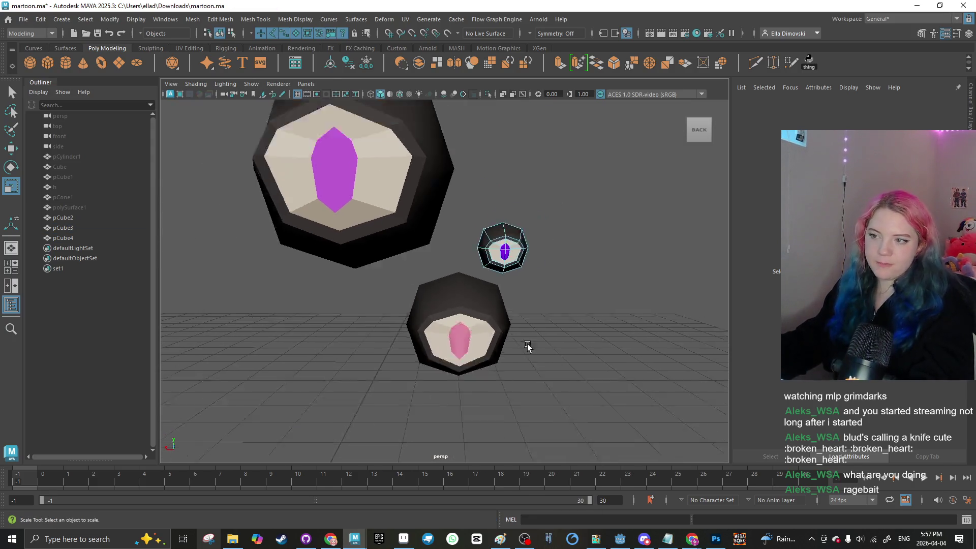
{"action": "scroll", "coordinate": [527, 343], "scroll_direction": "down", "scroll_amount": 3}
Step: Select the lower eye's pink iris faces and reset them to lambert1
{"action": "right_click", "coordinate": [527, 340]}
{"action": "left_click", "coordinate": [568, 233]}
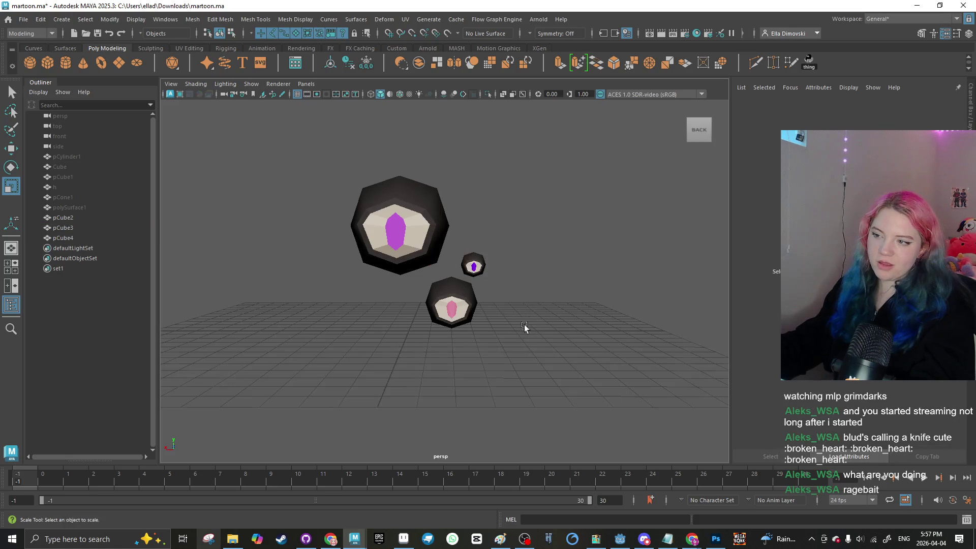
{"action": "mouse_move", "coordinate": [524, 324]}
{"action": "left_mouse_down"}
{"action": "mouse_move", "coordinate": [559, 337]}
{"action": "mouse_move", "coordinate": [514, 331]}
{"action": "mouse_move", "coordinate": [553, 321]}
{"action": "mouse_move", "coordinate": [499, 308]}
{"action": "left_mouse_up"}
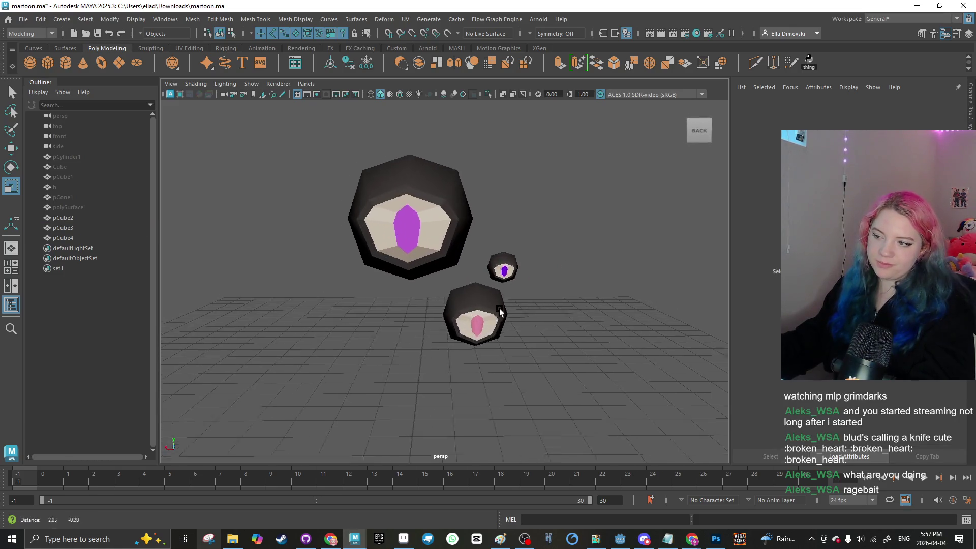
{"action": "scroll", "coordinate": [499, 308], "scroll_direction": "up", "scroll_amount": 3}
{"action": "right_click", "coordinate": [483, 254]}
{"action": "left_click", "coordinate": [484, 314]}
{"action": "scroll", "coordinate": [486, 295], "scroll_direction": "up", "scroll_amount": 5}
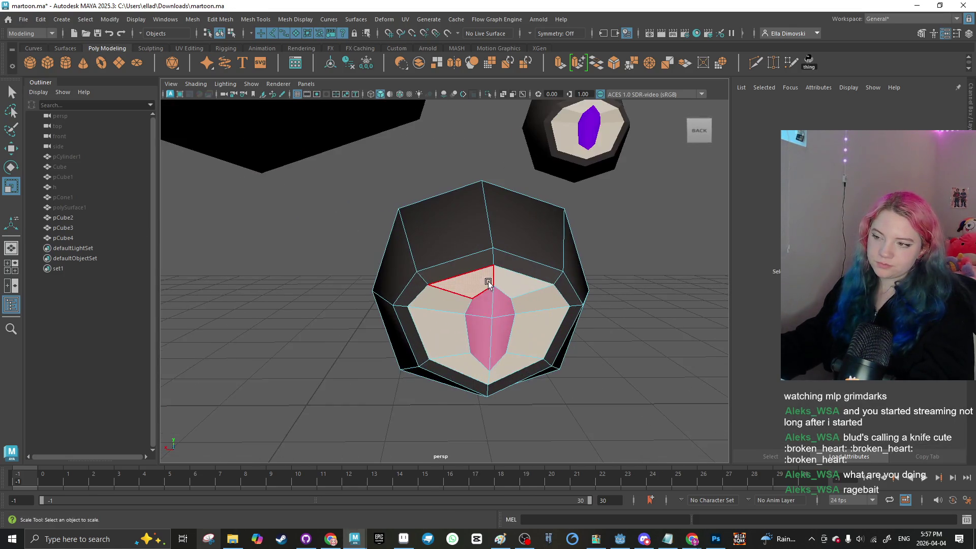
{"action": "left_click", "coordinate": [477, 320]}
{"action": "left_click", "coordinate": [497, 330], "text": "shift"}
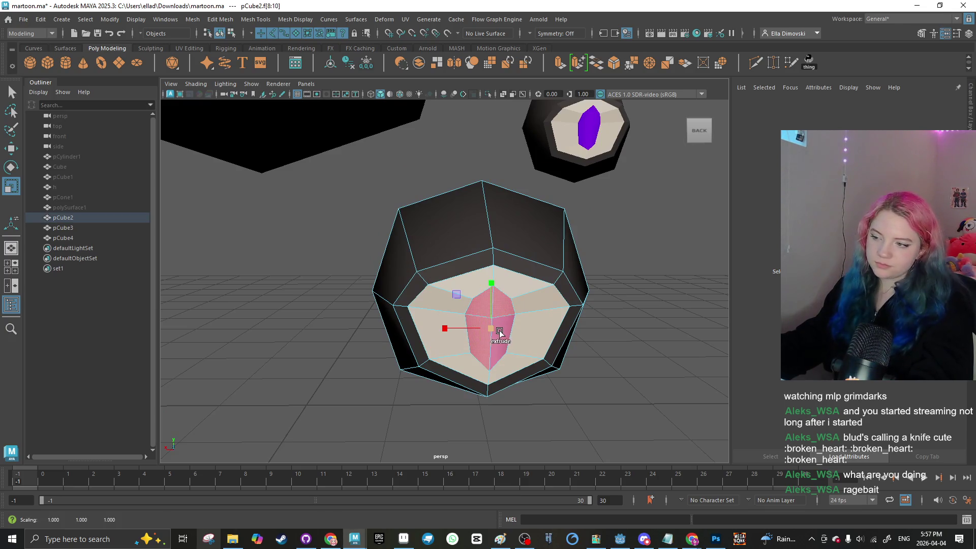
{"action": "left_click", "coordinate": [507, 333], "text": "shift"}
{"action": "right_click", "coordinate": [507, 333]}
{"action": "mouse_move", "coordinate": [501, 520]}
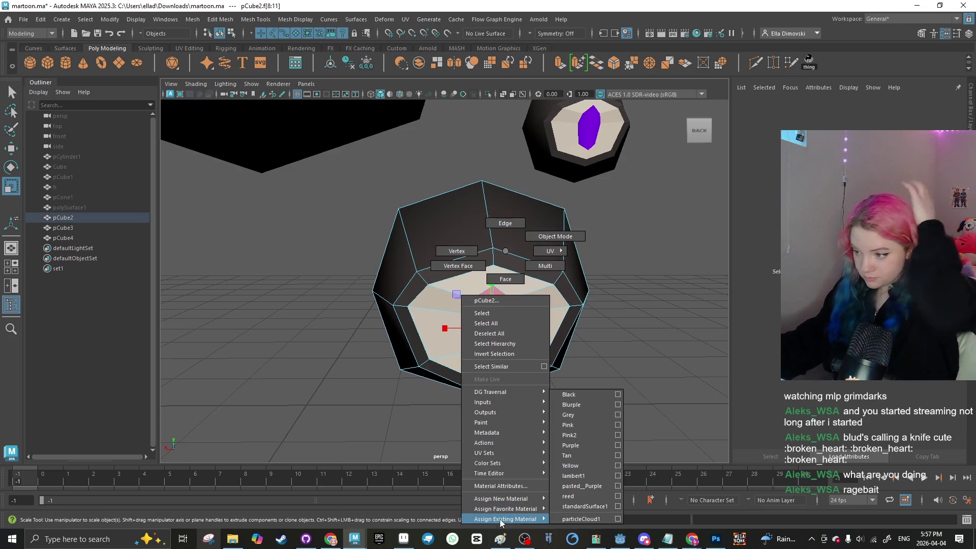
{"action": "left_click", "coordinate": [573, 476]}
Step: Assign the Yellow material to the lower eye's iris faces and clear the selection
{"action": "scroll", "coordinate": [545, 392], "scroll_direction": "down", "scroll_amount": 5}
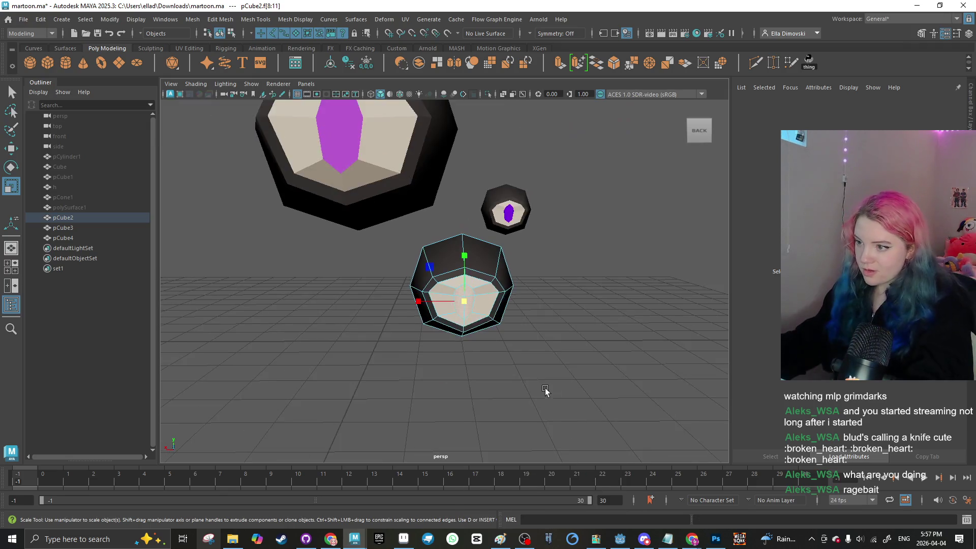
{"action": "scroll", "coordinate": [545, 391], "scroll_direction": "up", "scroll_amount": 3}
{"action": "right_click", "coordinate": [539, 250]}
{"action": "mouse_move", "coordinate": [546, 520]}
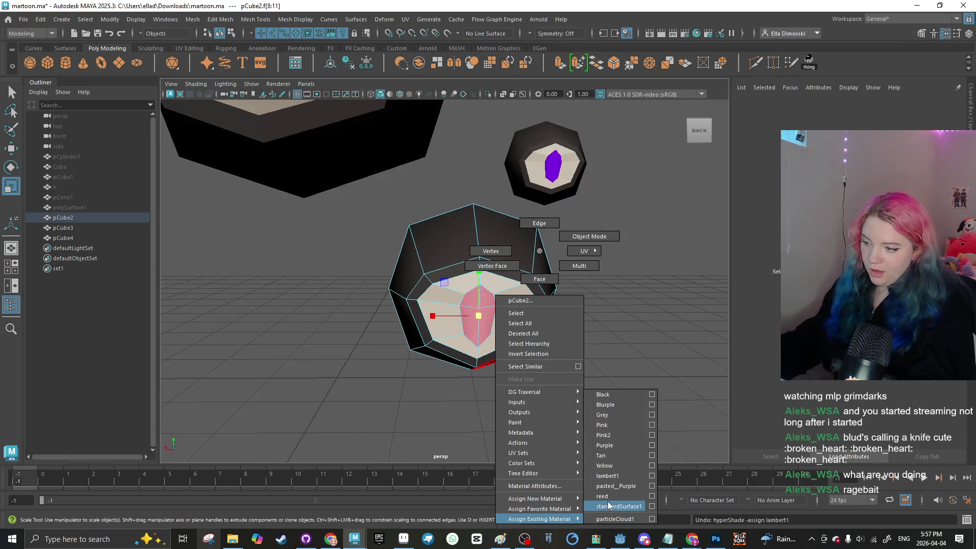
{"action": "left_click", "coordinate": [605, 466]}
{"action": "scroll", "coordinate": [518, 387], "scroll_direction": "down", "scroll_amount": 5}
{"action": "left_click", "coordinate": [470, 356]}
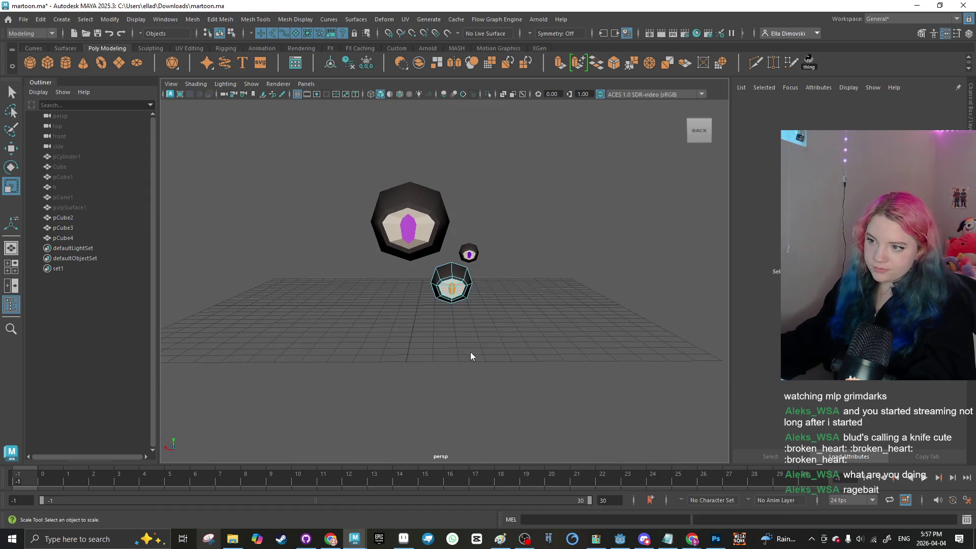
Step: Change the playback speed from 24 fps to 60 fps
{"action": "mouse_move", "coordinate": [493, 290]}
{"action": "left_mouse_down", "text": "alt"}
{"action": "mouse_move", "coordinate": [430, 311]}
{"action": "mouse_move", "coordinate": [530, 309]}
{"action": "mouse_move", "coordinate": [462, 313]}
{"action": "mouse_move", "coordinate": [492, 344]}
{"action": "mouse_move", "coordinate": [469, 355]}
{"action": "mouse_move", "coordinate": [487, 358]}
{"action": "mouse_move", "coordinate": [397, 239]}
{"action": "left_mouse_up", "text": "alt"}
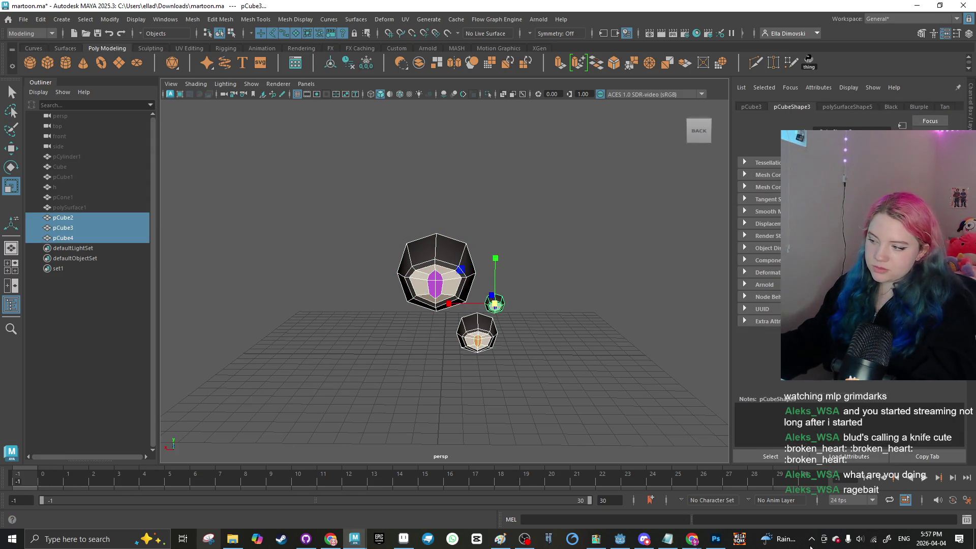
{"action": "left_click", "coordinate": [858, 499]}
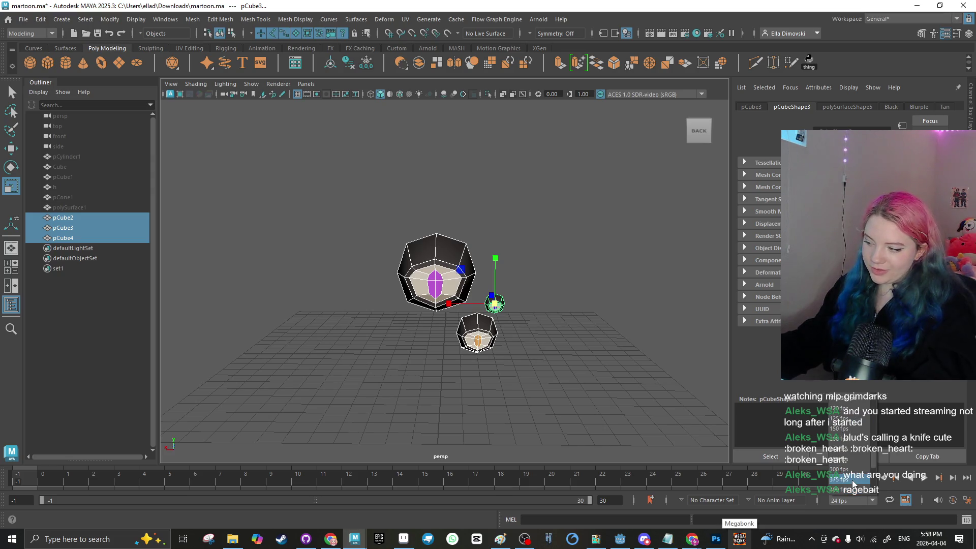
{"action": "left_click", "coordinate": [846, 469]}
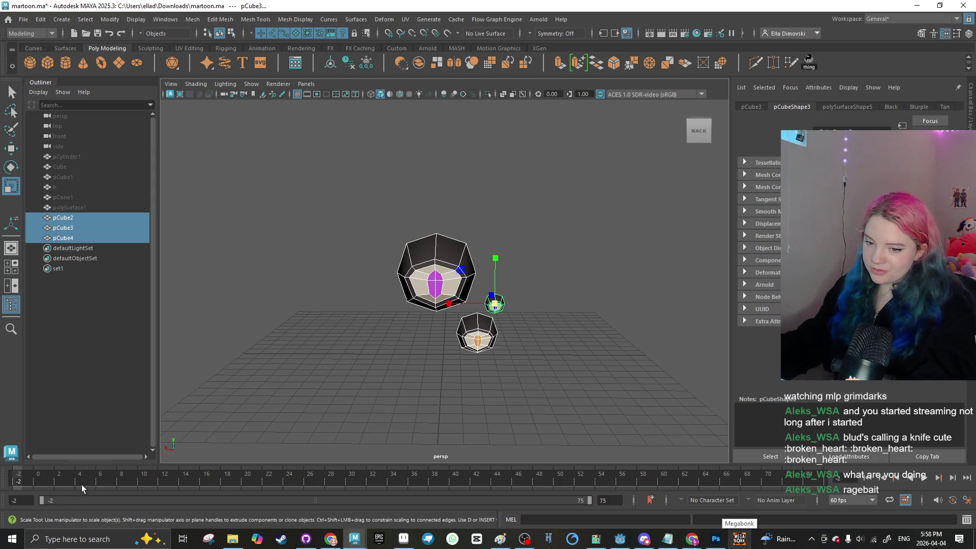
Step: Start the playback range at frame 0 and move the current time there
{"action": "left_click_drag", "start_coordinate": [42, 500], "coordinate": [55, 500]}
{"action": "mouse_move", "coordinate": [232, 539]}
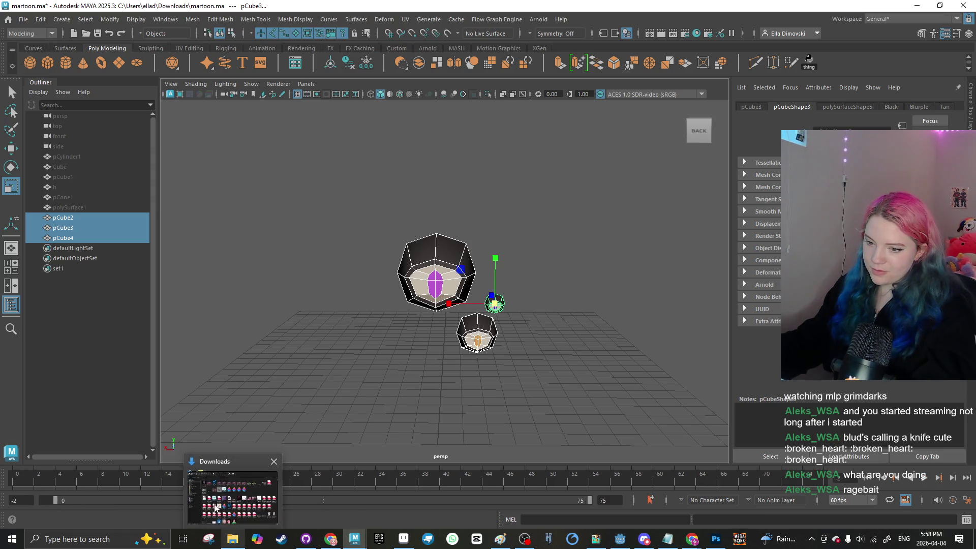
{"action": "left_click_drag", "start_coordinate": [115, 499], "coordinate": [25, 489]}
{"action": "left_click", "coordinate": [39, 476]}
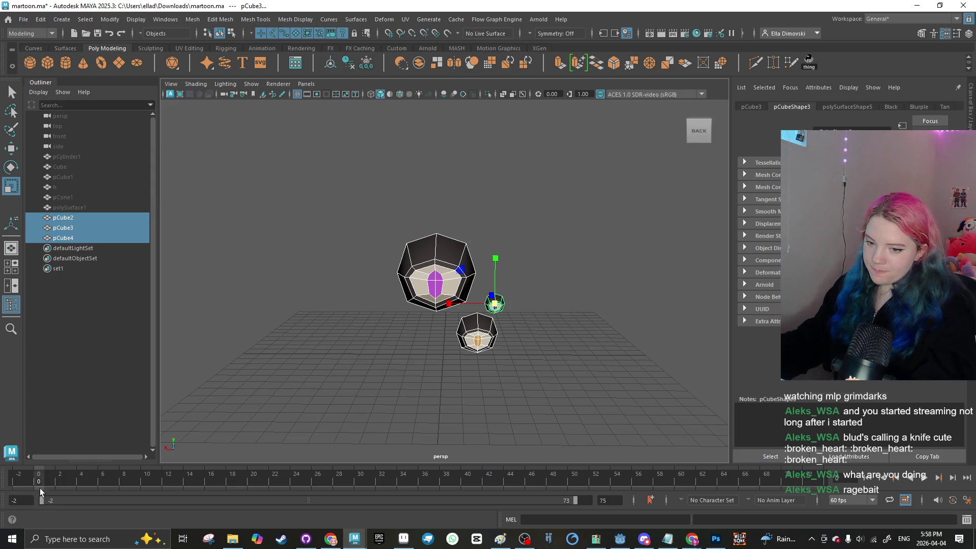
{"action": "left_click", "coordinate": [15, 501]}
{"action": "type", "text": "0"}
{"action": "key", "text": "Return"}
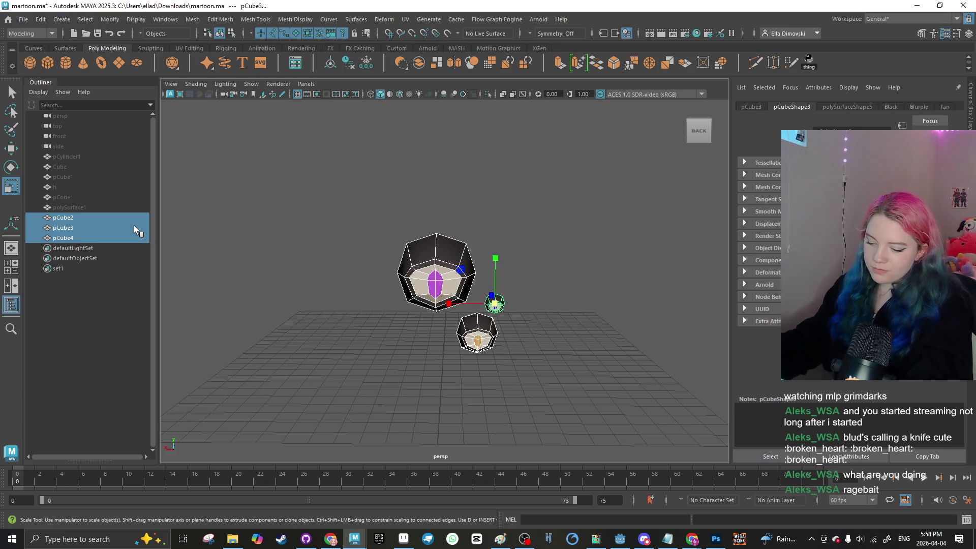
Step: Group the three eyeballs as group1 with Ctrl+G and reselect them
{"action": "key", "text": "ctrl+g"}
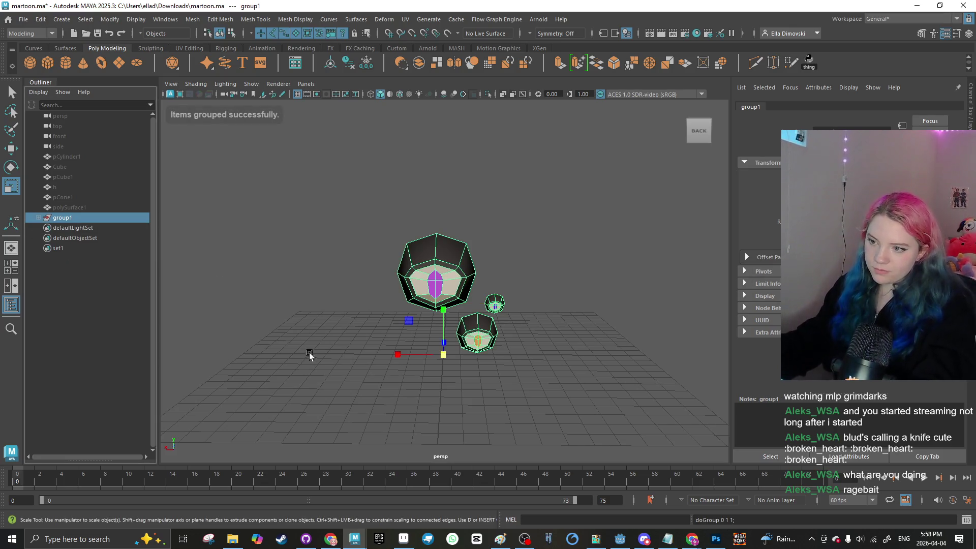
{"action": "left_click", "coordinate": [494, 304]}
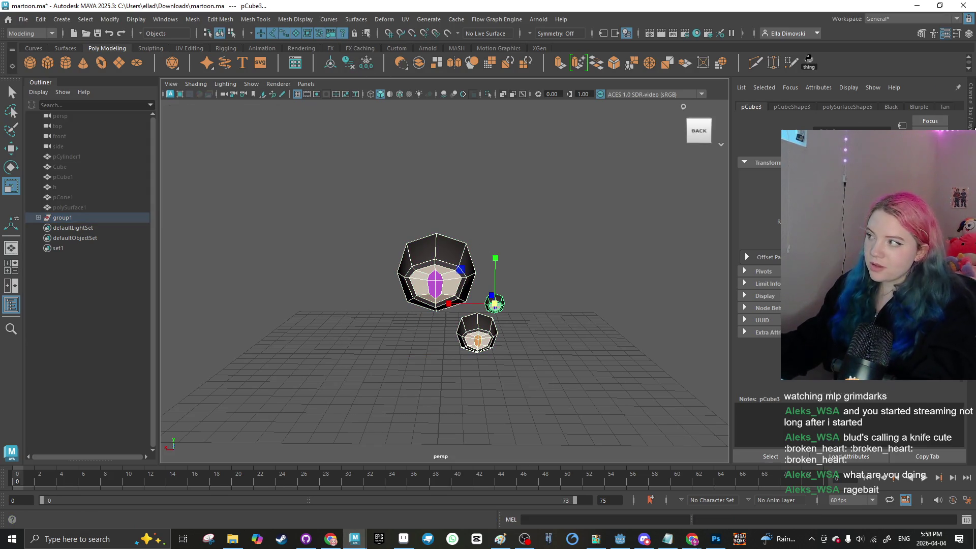
{"action": "key", "text": "ctrl+a"}
{"action": "left_click_drag", "start_coordinate": [346, 207], "coordinate": [559, 339]}
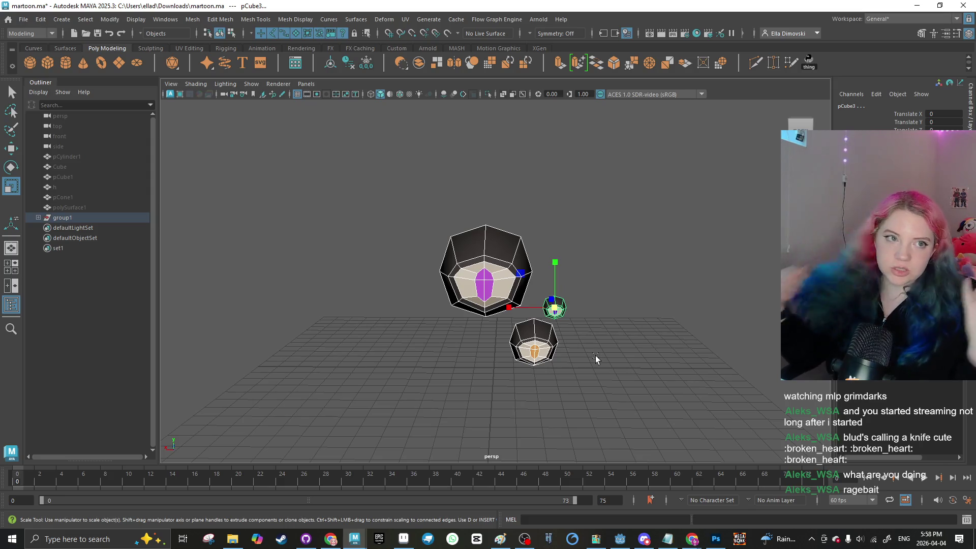
{"action": "left_click", "coordinate": [434, 300]}
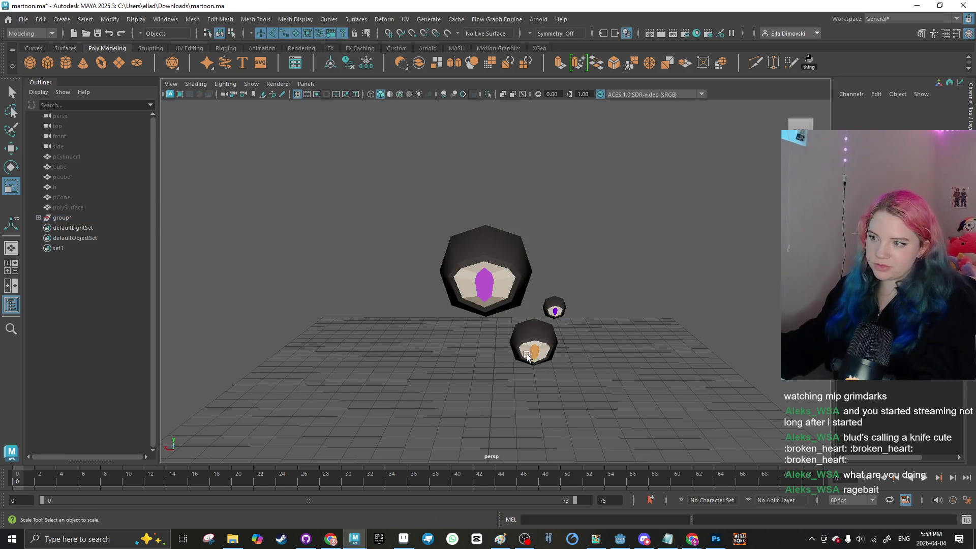
{"action": "key", "text": "ctrl+z"}
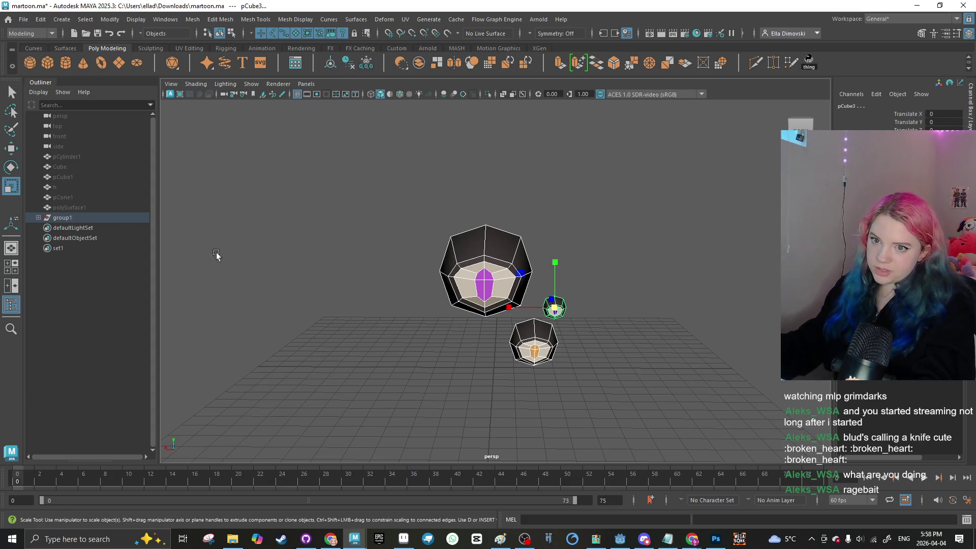
Step: Expand group1 in the Outliner to show pCube4, pCube2, pCube3, and select group1
{"action": "key", "text": "f"}
{"action": "left_click", "coordinate": [75, 229]}
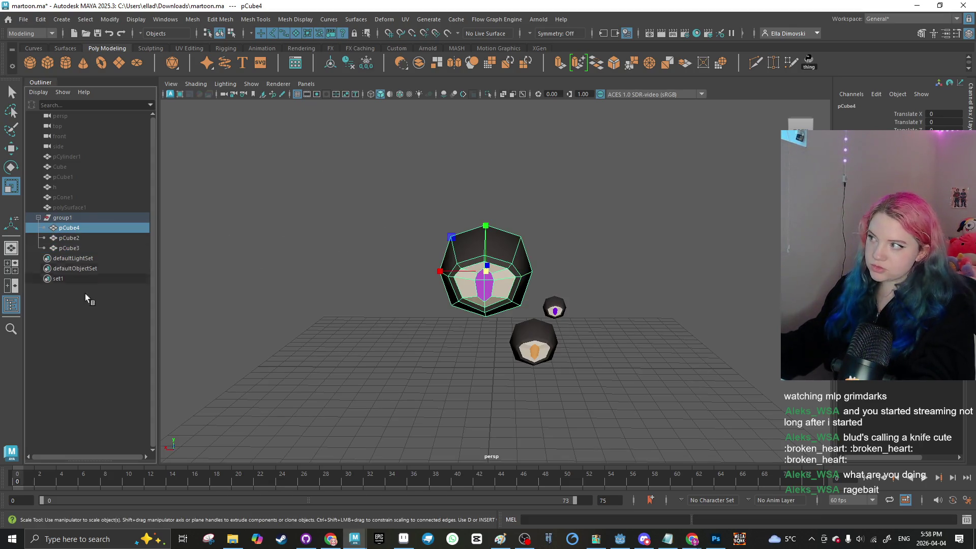
{"action": "left_click", "coordinate": [142, 371]}
{"action": "left_click", "coordinate": [102, 217]}
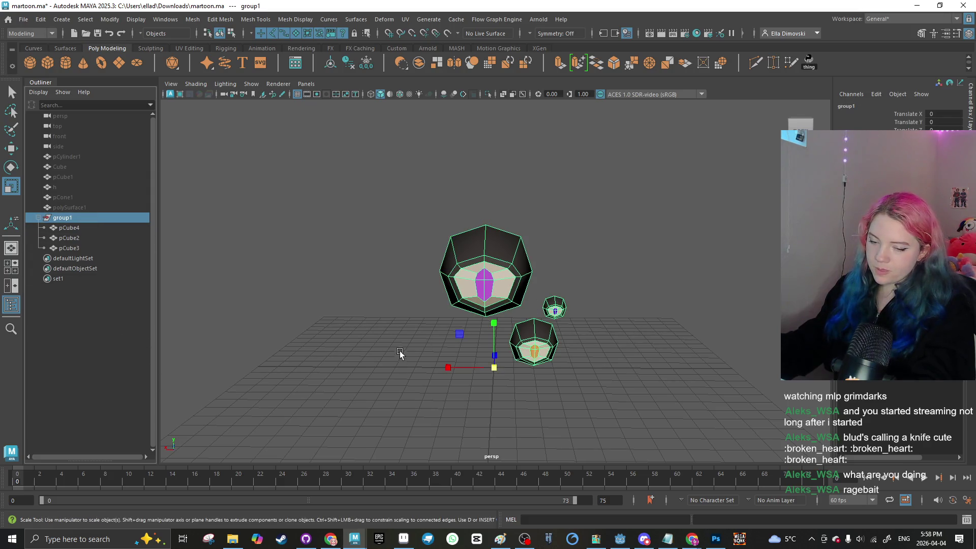
Step: Raise group1 to about Translate Y 0.6 at frame 30 and set a key
{"action": "key", "text": "w"}
{"action": "mouse_move", "coordinate": [495, 324]}
{"action": "left_mouse_down"}
{"action": "mouse_move", "coordinate": [493, 300]}
{"action": "mouse_move", "coordinate": [495, 314]}
{"action": "left_mouse_up"}
{"action": "left_click", "coordinate": [292, 481]}
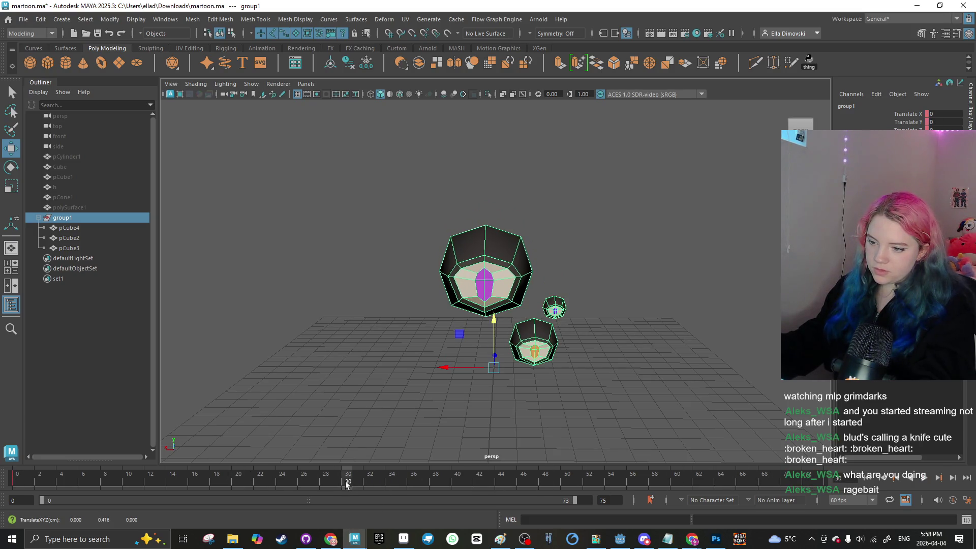
{"action": "left_click_drag", "start_coordinate": [494, 335], "coordinate": [494, 323]}
{"action": "key", "text": "s"}
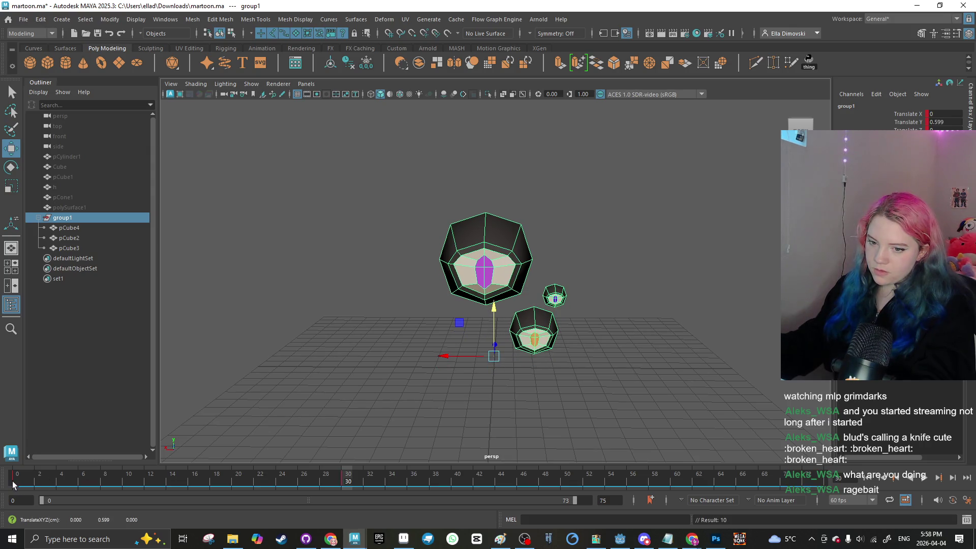
Step: Copy the frame 0 resting key, paste it at frame 60, and play the bob
{"action": "left_click", "coordinate": [13, 485]}
{"action": "left_click", "coordinate": [799, 478]}
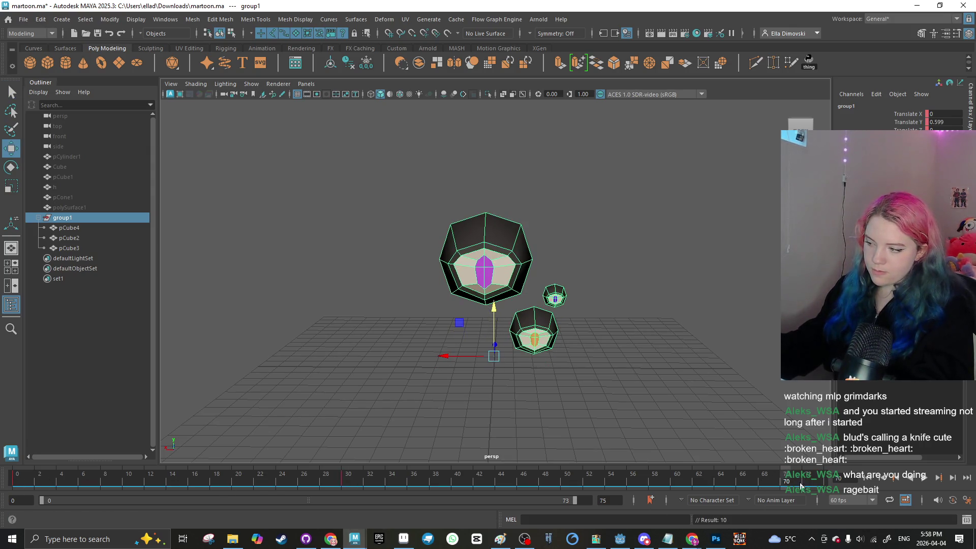
{"action": "right_click", "coordinate": [668, 481]}
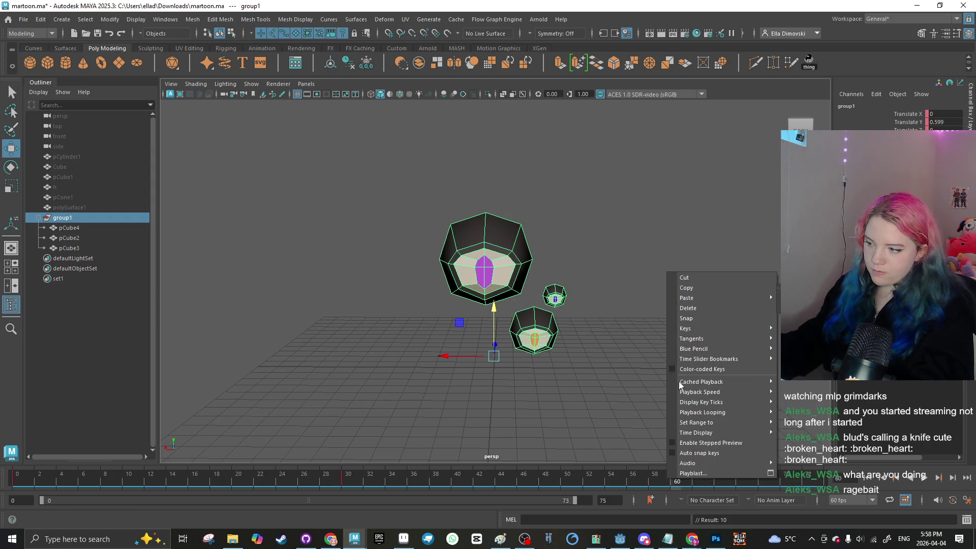
{"action": "left_click", "coordinate": [687, 298]}
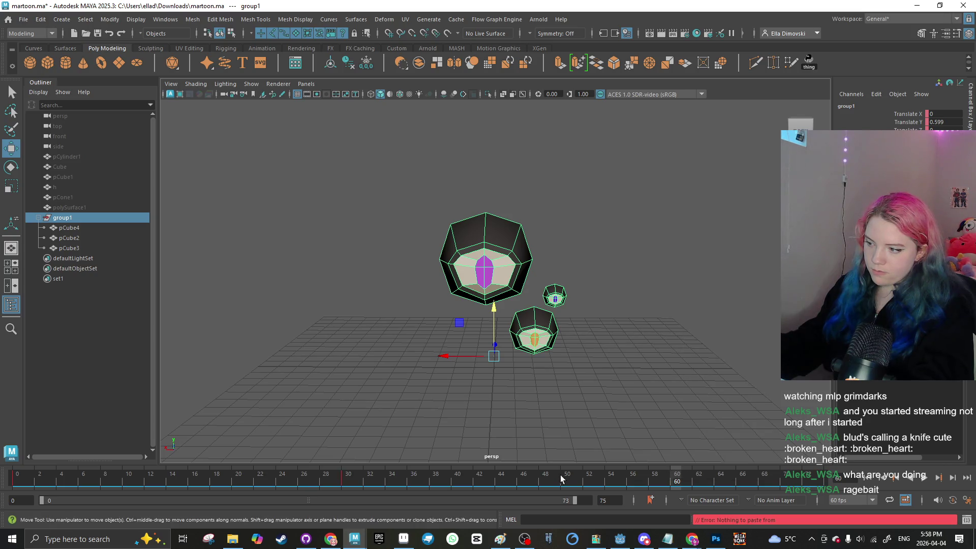
{"action": "left_click", "coordinate": [15, 481]}
{"action": "right_click", "coordinate": [16, 481]}
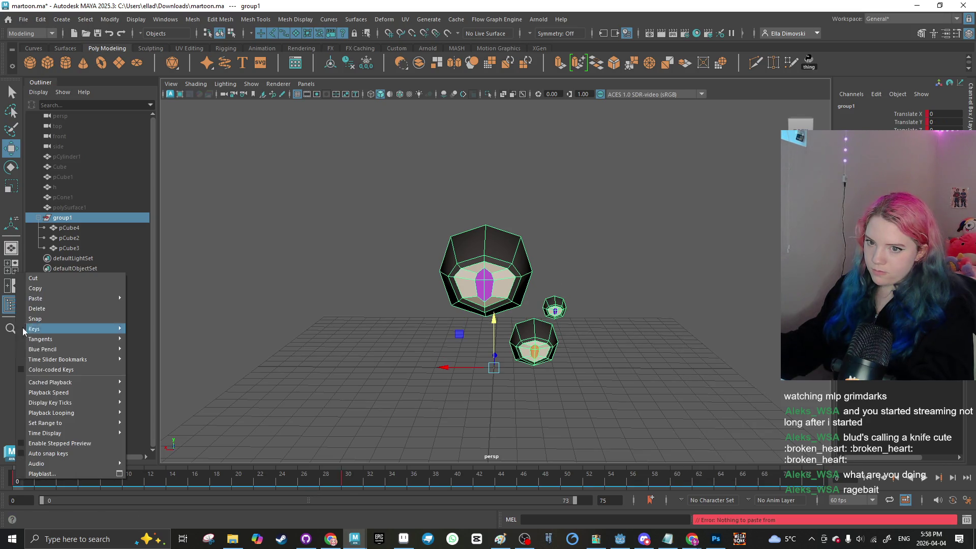
{"action": "left_click", "coordinate": [51, 285]}
{"action": "left_click", "coordinate": [600, 480]}
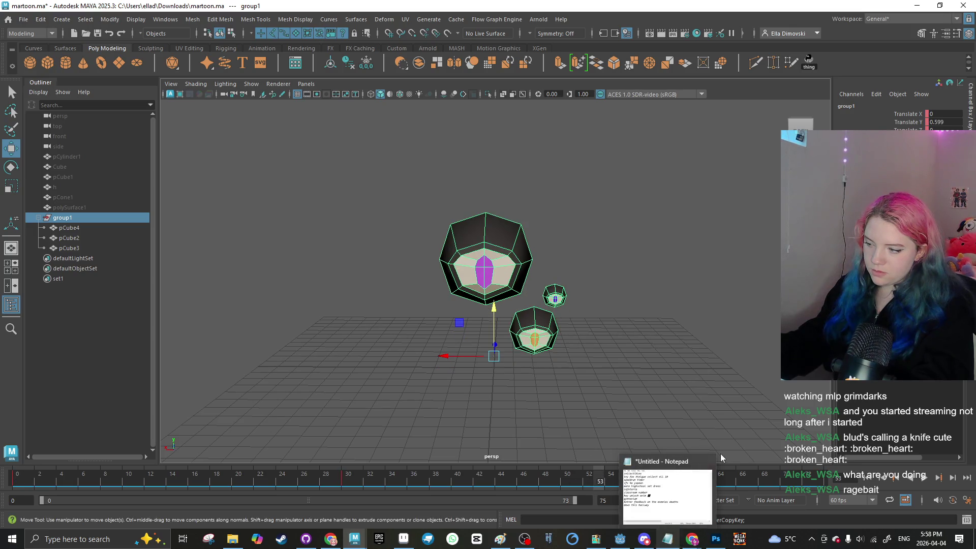
{"action": "left_click", "coordinate": [677, 481]}
{"action": "right_click", "coordinate": [677, 481]}
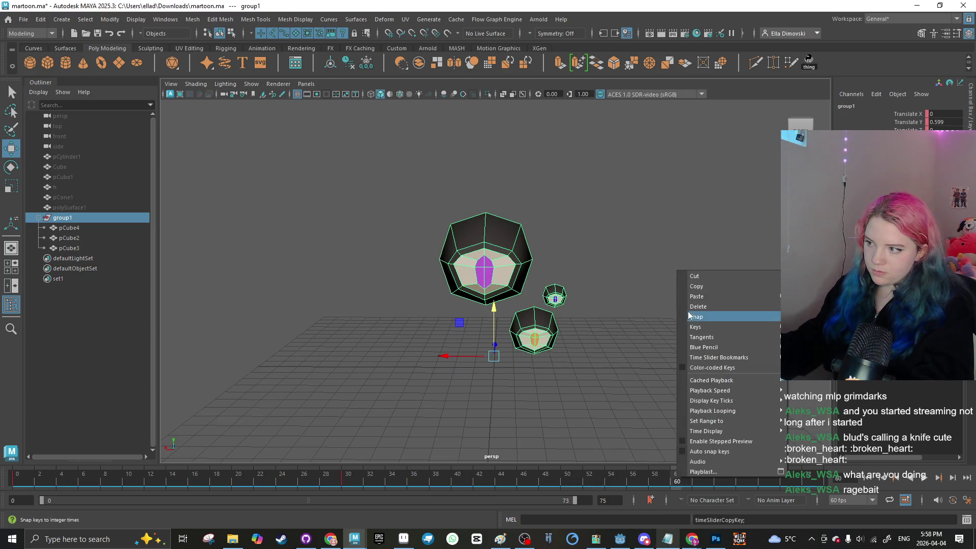
{"action": "left_click", "coordinate": [765, 296]}
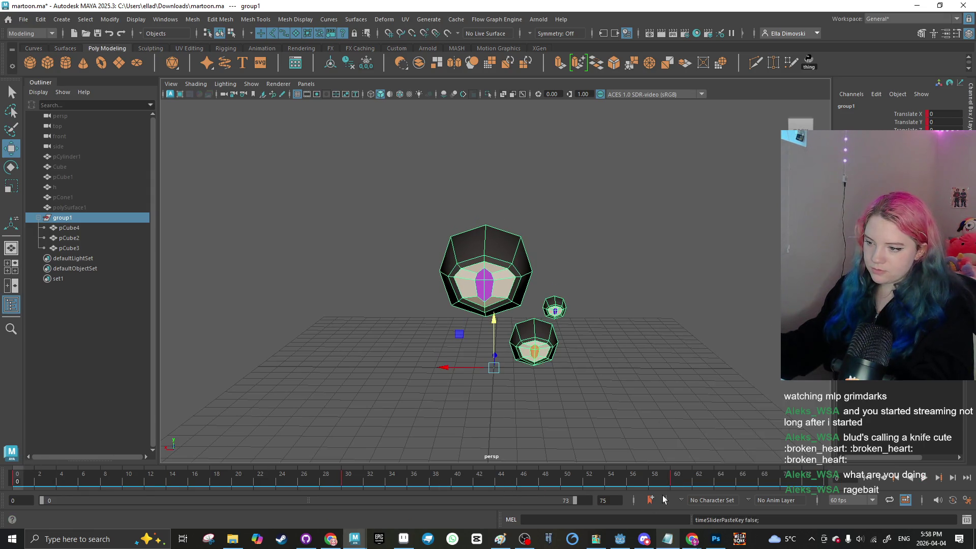
{"action": "left_click", "coordinate": [925, 481]}
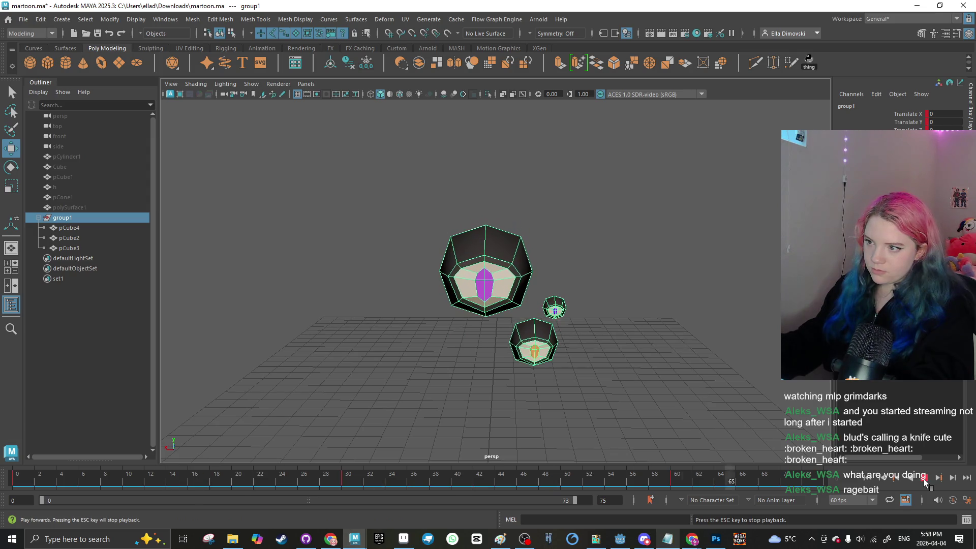
{"action": "left_click", "coordinate": [925, 481]}
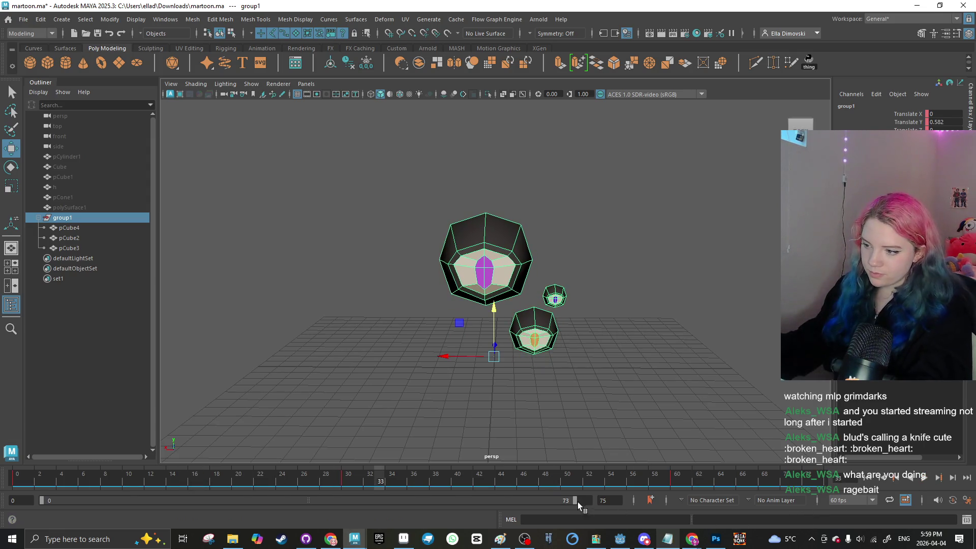
{"action": "type", "text": "90"}
Step: Set the playback range end to frame 90, then scrub and play the bobbing
{"action": "key", "text": "Return"}
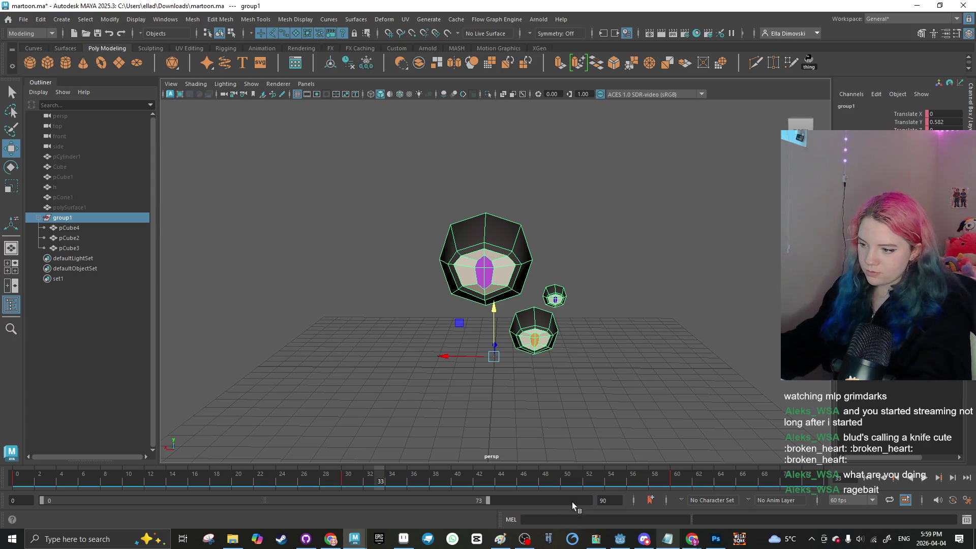
{"action": "double_click", "coordinate": [511, 504]}
{"action": "left_click", "coordinate": [549, 482]}
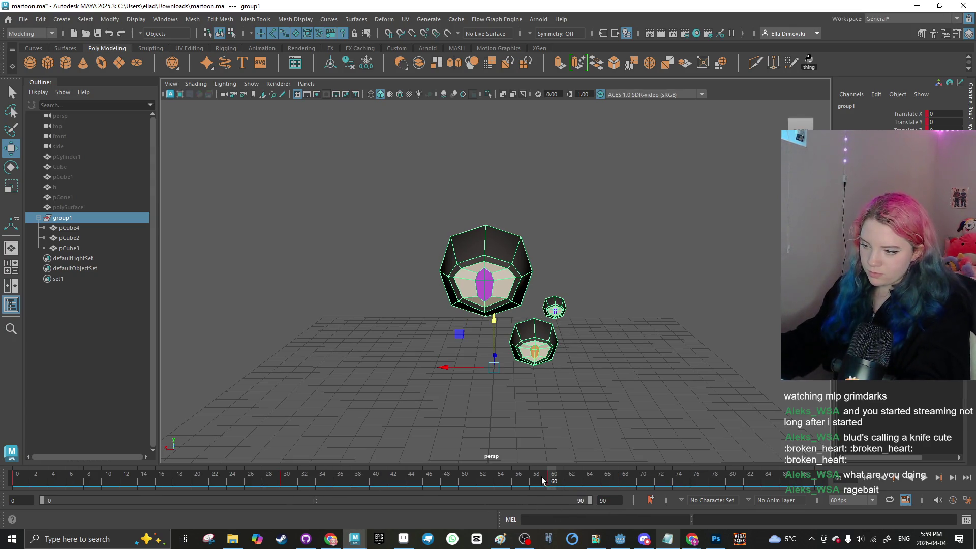
{"action": "left_click_drag", "start_coordinate": [549, 488], "coordinate": [811, 483]}
{"action": "left_click", "coordinate": [714, 481]}
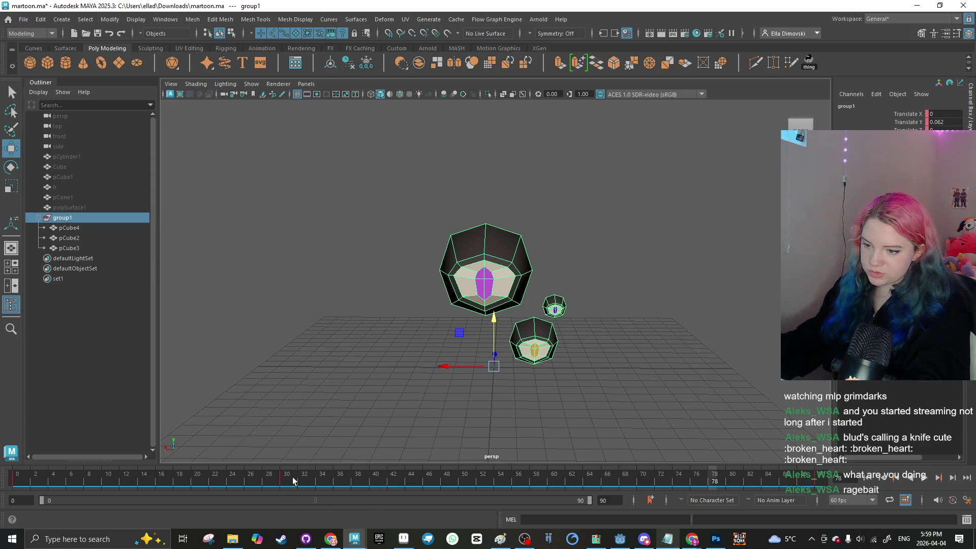
{"action": "mouse_move", "coordinate": [293, 480]}
{"action": "left_mouse_down"}
{"action": "mouse_move", "coordinate": [283, 478]}
{"action": "mouse_move", "coordinate": [457, 483]}
{"action": "mouse_move", "coordinate": [393, 483]}
{"action": "left_mouse_up"}
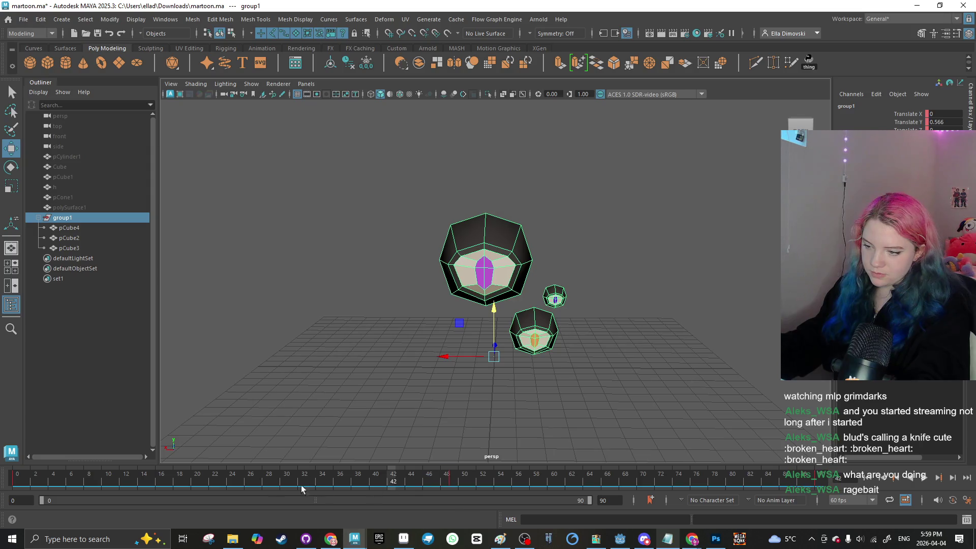
{"action": "left_click", "coordinate": [19, 477]}
{"action": "left_click", "coordinate": [924, 478]}
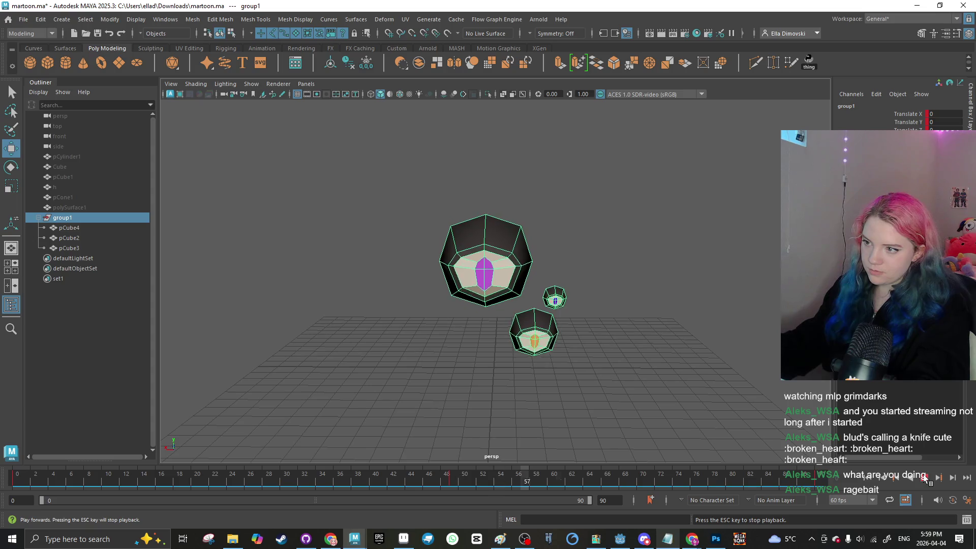
{"action": "key", "text": "Escape"}
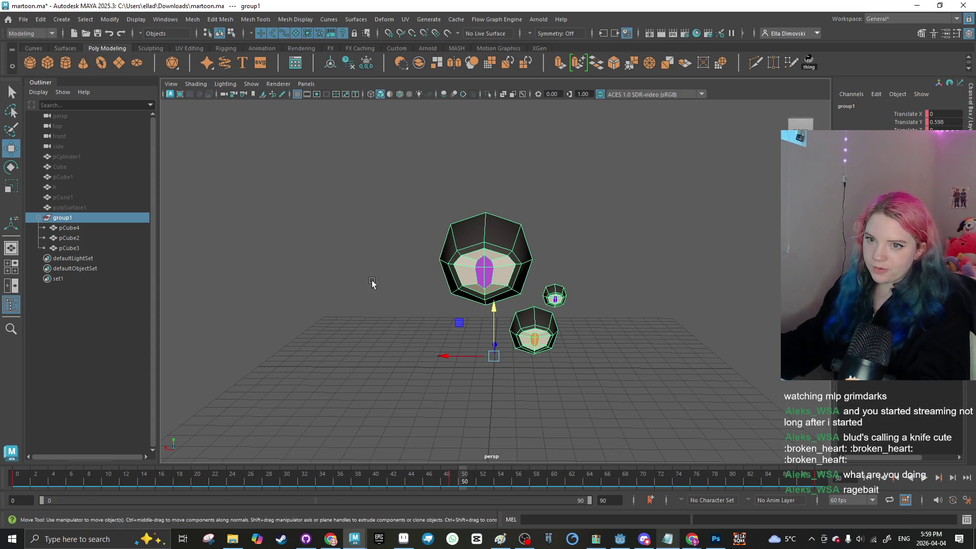
Step: Select the three eyeballs pCube4, pCube2, pCube3 and choose File > Export Selection
{"action": "left_click", "coordinate": [371, 283]}
{"action": "left_click", "coordinate": [458, 293]}
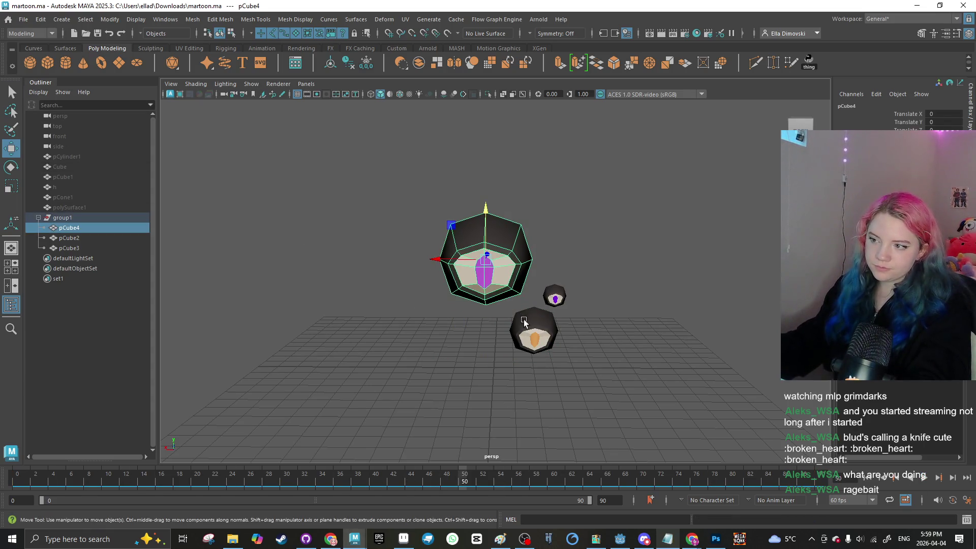
{"action": "left_click", "coordinate": [523, 321]}
{"action": "left_click", "coordinate": [555, 298], "text": "shift"}
{"action": "left_click", "coordinate": [23, 19]}
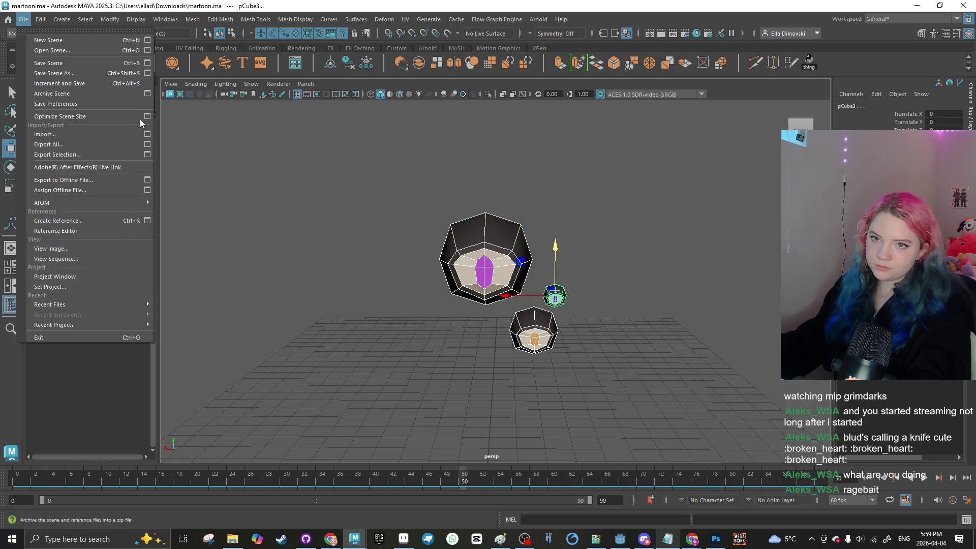
{"action": "left_click", "coordinate": [126, 154]}
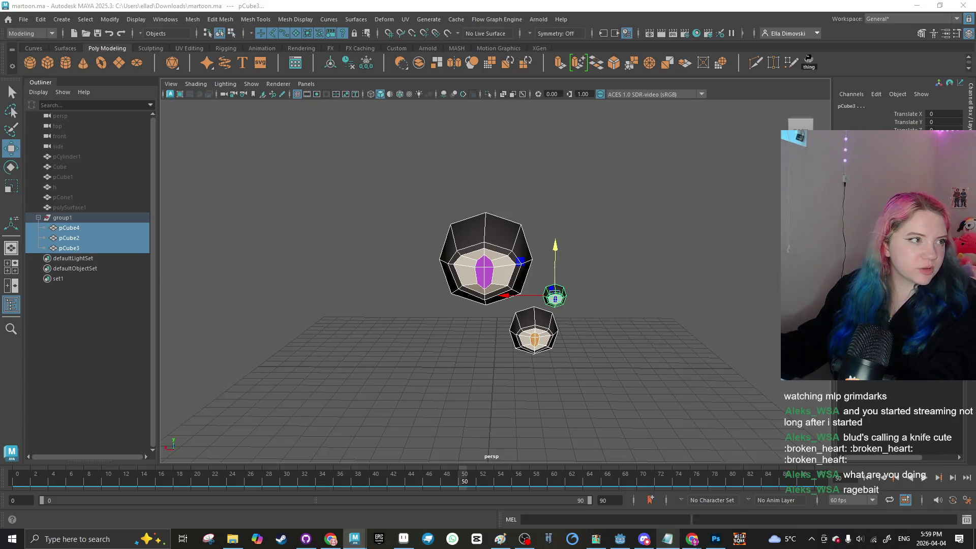
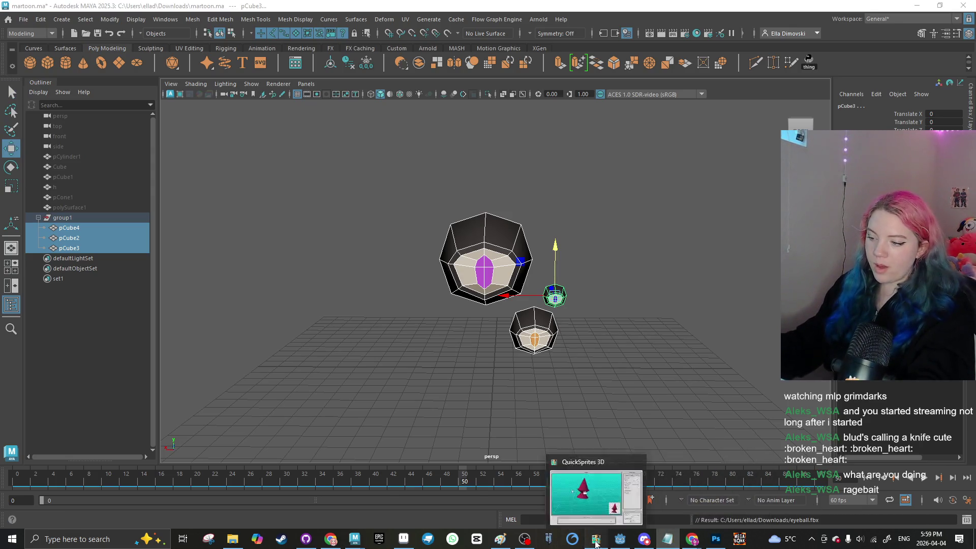
Step: In maximized QuickSprites 3D, swap the cone model for eyeball.fbx and orbit to inspect it
{"action": "key", "text": "alt+Tab"}
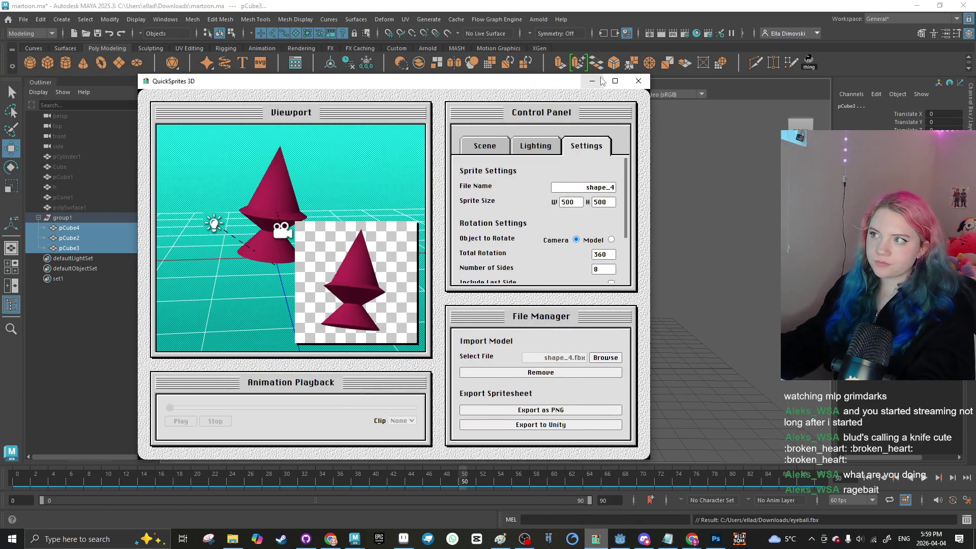
{"action": "left_click", "coordinate": [614, 81]}
{"action": "left_click", "coordinate": [888, 442]}
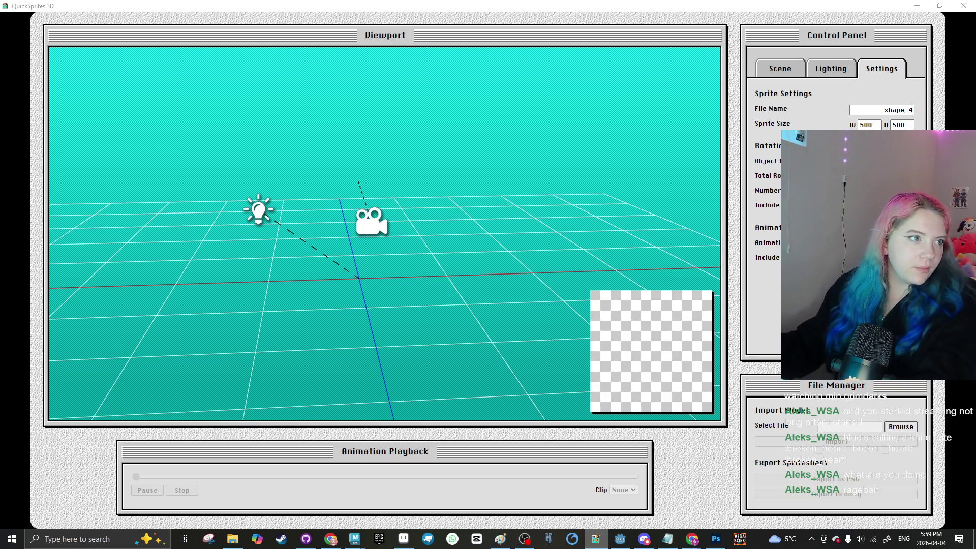
{"action": "key", "text": "Return"}
{"action": "left_click", "coordinate": [805, 442]}
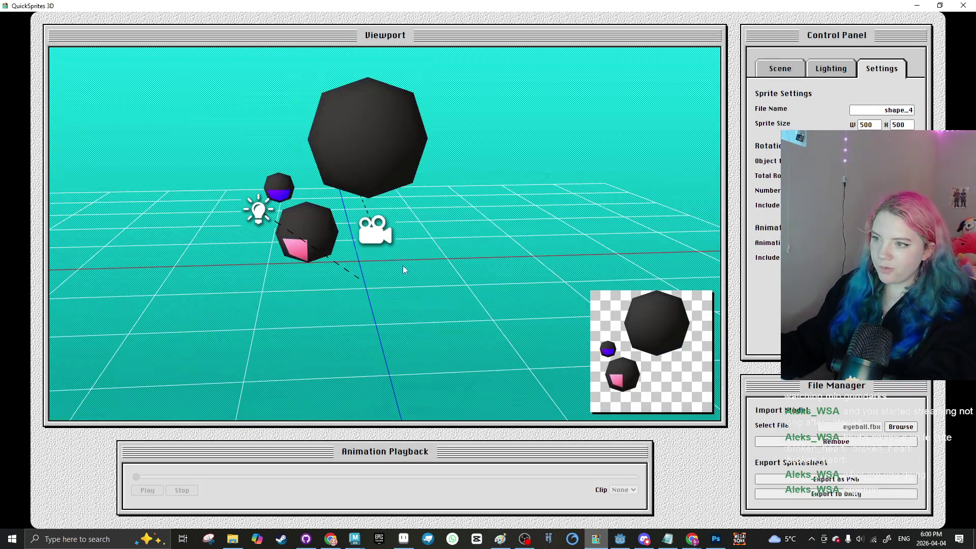
{"action": "mouse_move", "coordinate": [409, 248]}
{"action": "left_mouse_down"}
{"action": "mouse_move", "coordinate": [395, 253]}
{"action": "mouse_move", "coordinate": [437, 227]}
{"action": "mouse_move", "coordinate": [315, 235]}
{"action": "left_mouse_up"}
{"action": "scroll", "coordinate": [420, 304], "scroll_direction": "down", "scroll_amount": 2}
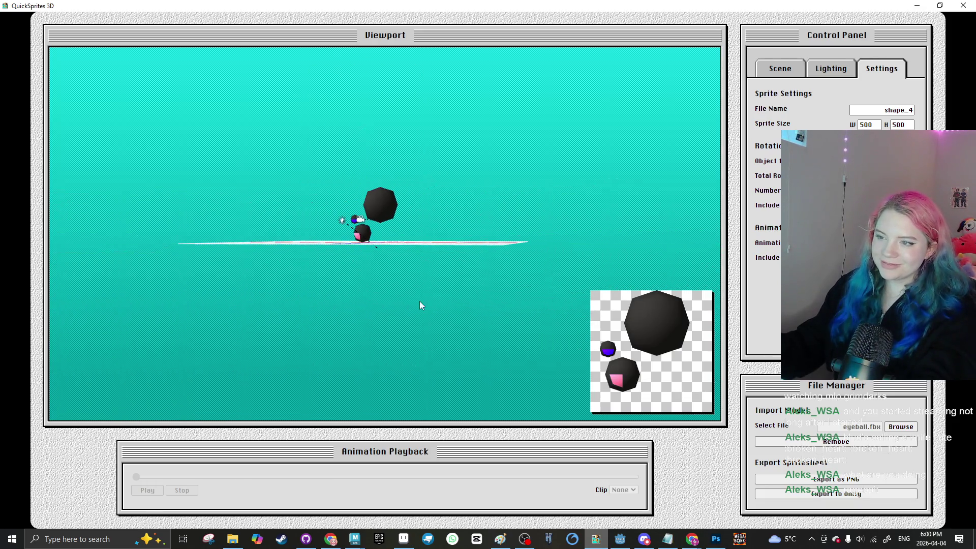
Step: Back in Maya, orbit to the eyeballs' backs and select the small eyeball, undoing an accidental move
{"action": "left_click", "coordinate": [365, 544]}
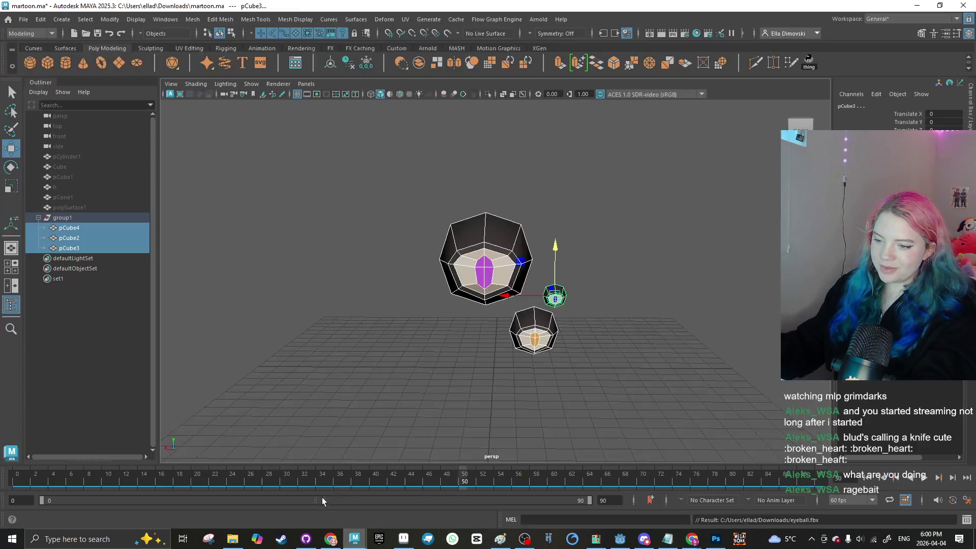
{"action": "scroll", "coordinate": [498, 342], "scroll_direction": "up", "scroll_amount": 3}
{"action": "scroll", "coordinate": [545, 377], "scroll_direction": "down", "scroll_amount": 2}
{"action": "left_click", "coordinate": [373, 330]}
{"action": "key", "text": "ctrl+z"}
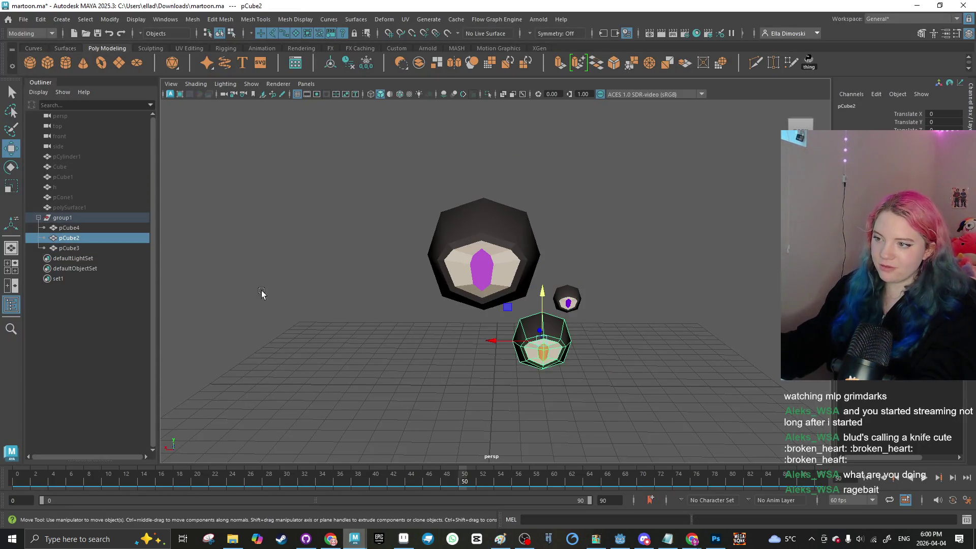
{"action": "left_click", "coordinate": [342, 273]}
{"action": "mouse_move", "coordinate": [342, 273]}
{"action": "left_mouse_down"}
{"action": "mouse_move", "coordinate": [518, 263]}
{"action": "mouse_move", "coordinate": [431, 284]}
{"action": "left_mouse_up"}
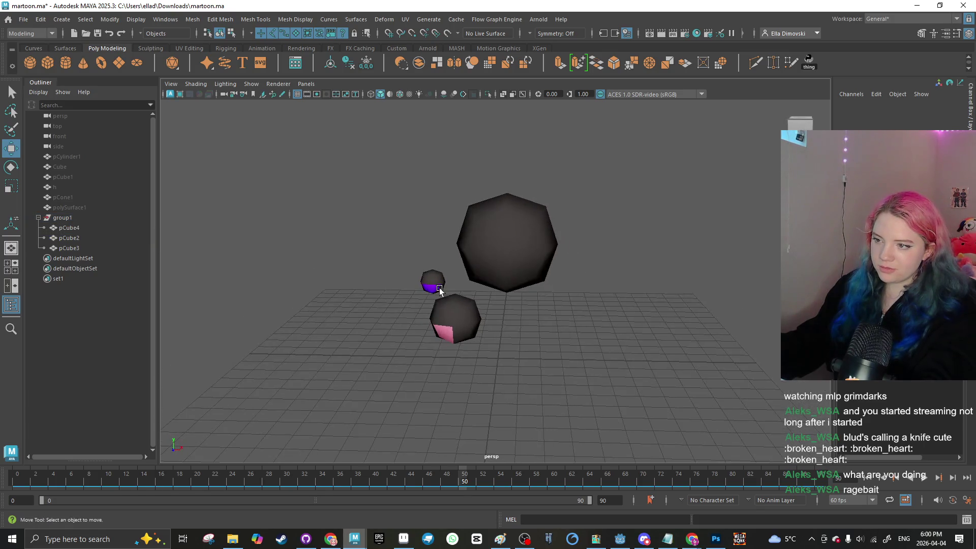
{"action": "left_click", "coordinate": [432, 284]}
{"action": "scroll", "coordinate": [406, 279], "scroll_direction": "up", "scroll_amount": 2}
{"action": "right_click", "coordinate": [406, 279]}
{"action": "scroll", "coordinate": [463, 304], "scroll_direction": "up", "scroll_amount": 3}
{"action": "key", "text": "ctrl+z"}
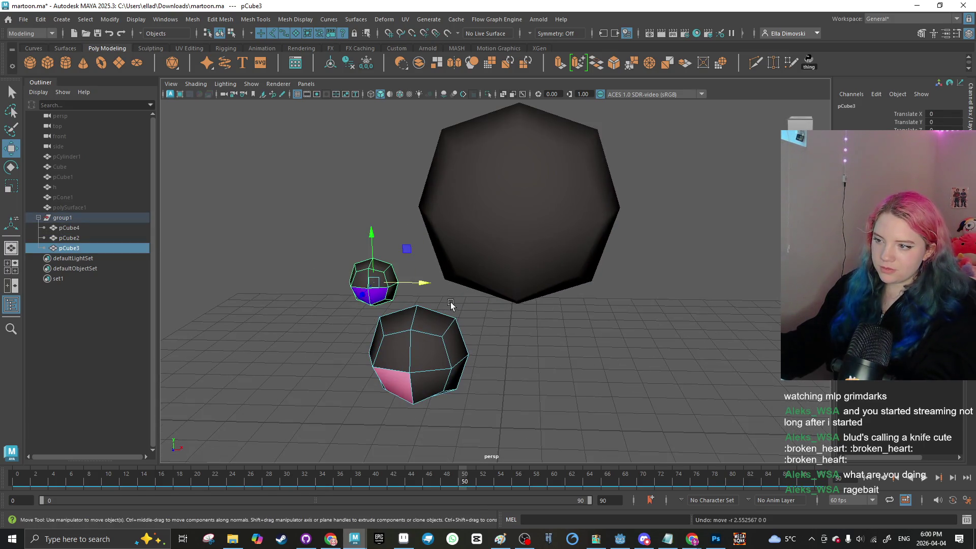
Step: Select the small eyeball's stray coloured faces and assign them the existing body material
{"action": "right_click", "coordinate": [358, 295]}
{"action": "left_click", "coordinate": [411, 274]}
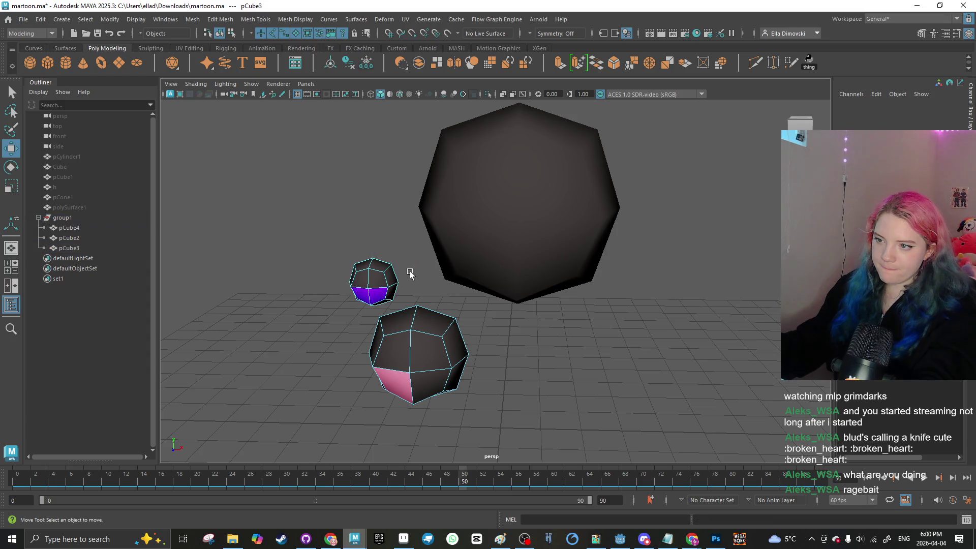
{"action": "left_click", "coordinate": [366, 295]}
{"action": "right_click", "coordinate": [375, 291]}
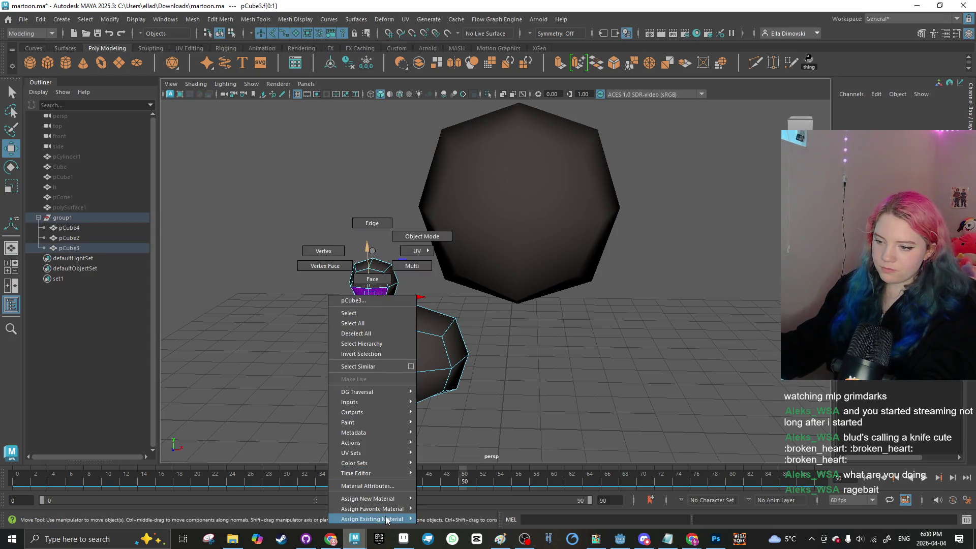
{"action": "mouse_move", "coordinate": [386, 519]}
{"action": "left_click", "coordinate": [442, 402]}
Step: Give the bottom eyeball's pink face the body material, then start File > Export Selection
{"action": "left_click", "coordinate": [426, 378]}
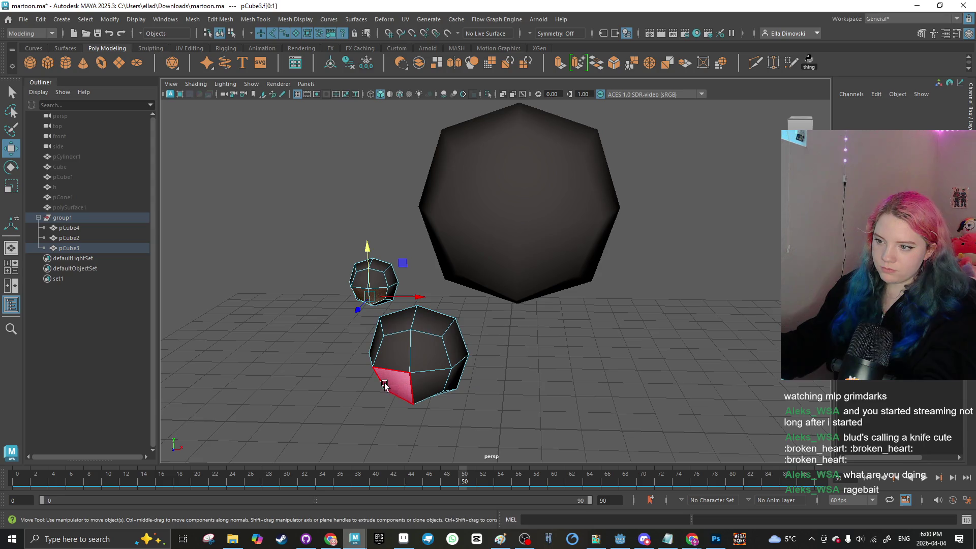
{"action": "right_click", "coordinate": [426, 378]}
{"action": "left_click", "coordinate": [496, 398]}
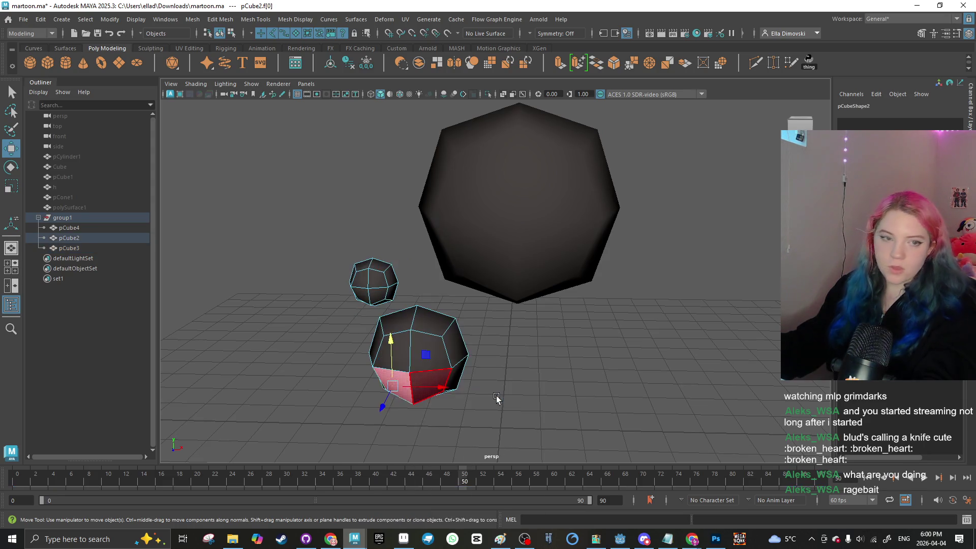
{"action": "mouse_move", "coordinate": [497, 398]}
{"action": "left_mouse_down"}
{"action": "mouse_move", "coordinate": [542, 329]}
{"action": "mouse_move", "coordinate": [272, 397]}
{"action": "mouse_move", "coordinate": [254, 347]}
{"action": "mouse_move", "coordinate": [252, 367]}
{"action": "left_mouse_up"}
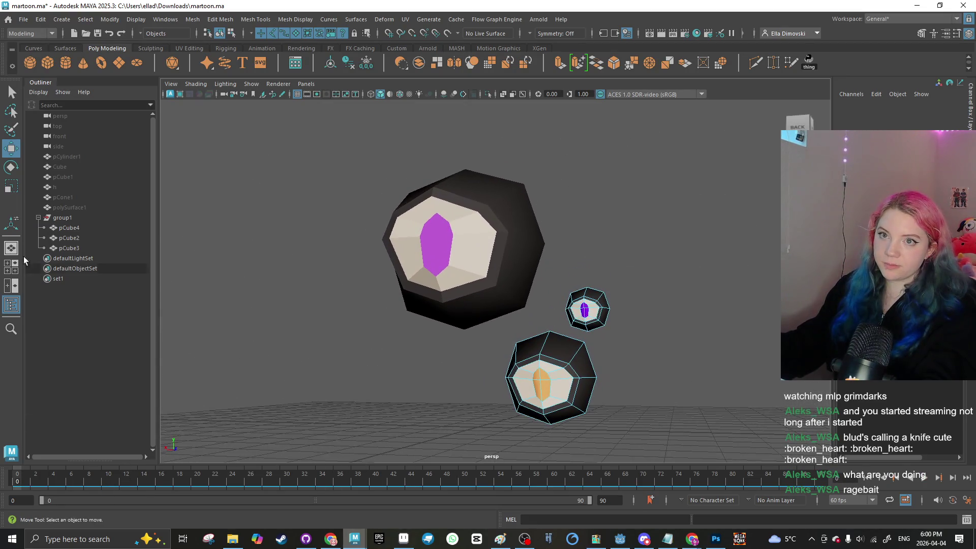
{"action": "left_click", "coordinate": [26, 21]}
{"action": "left_click", "coordinate": [69, 171]}
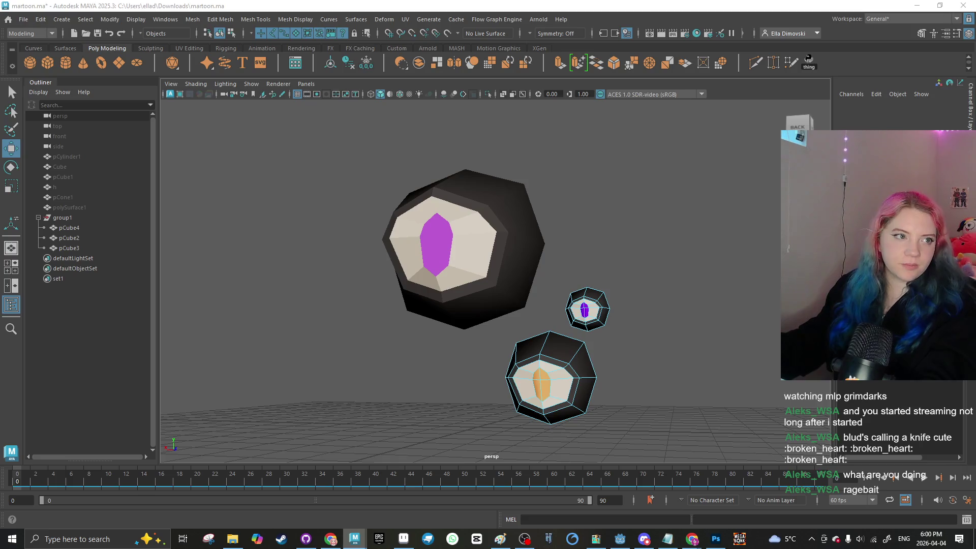
Step: Remove and re-import eyeball.fbx in QuickSprites 3D, orbiting to see the eyeballs on the grid
{"action": "left_click", "coordinate": [596, 539]}
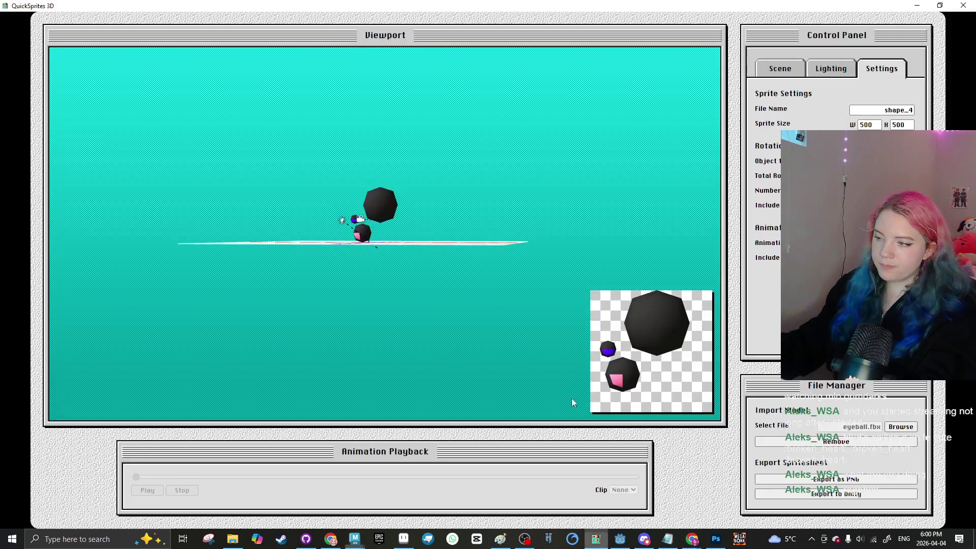
{"action": "left_click", "coordinate": [856, 444]}
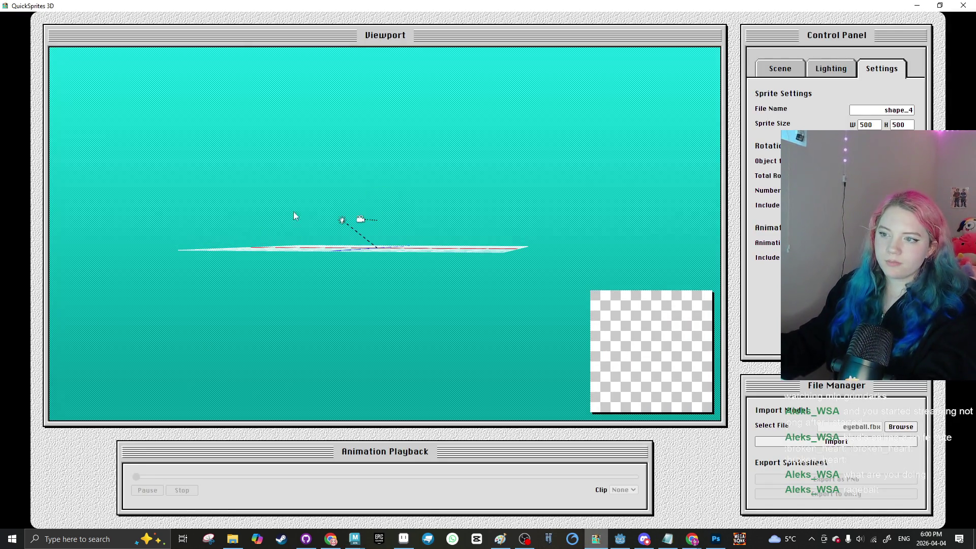
{"action": "left_click", "coordinate": [836, 441]}
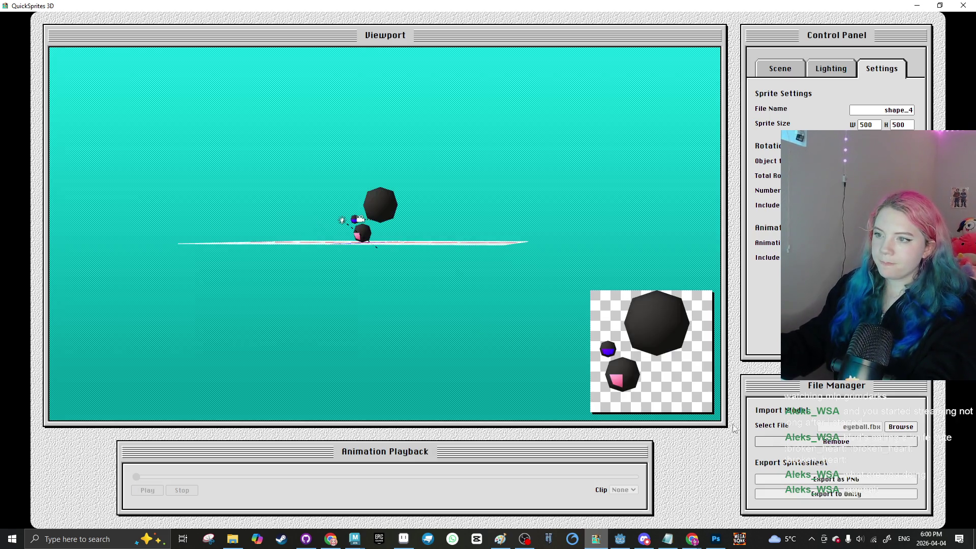
{"action": "mouse_move", "coordinate": [315, 244]}
{"action": "left_mouse_down"}
{"action": "mouse_move", "coordinate": [301, 279]}
{"action": "mouse_move", "coordinate": [213, 252]}
{"action": "mouse_move", "coordinate": [423, 358]}
{"action": "left_mouse_up"}
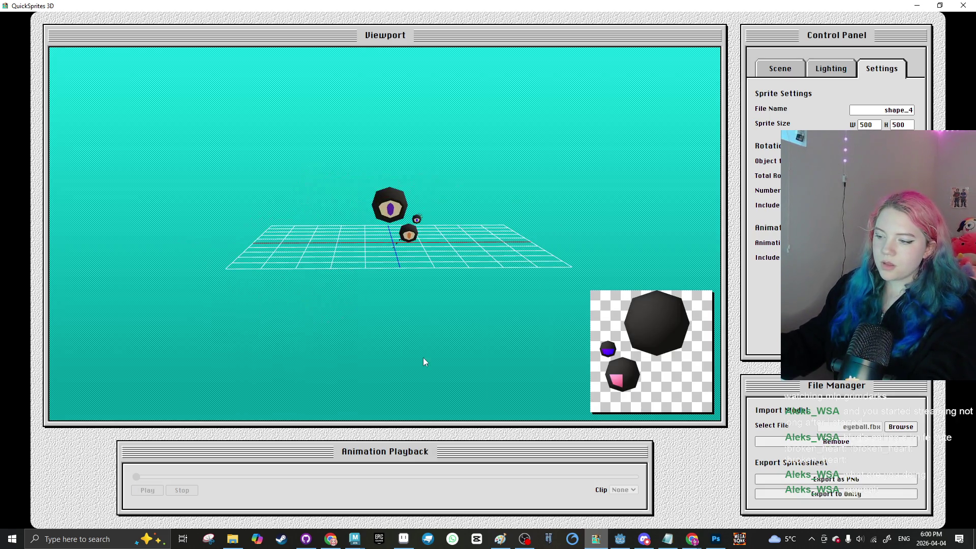
Step: Dismiss Maya's nothing-selected File Error and select the whole eyeball group in the Outliner
{"action": "mouse_move", "coordinate": [364, 542]}
{"action": "left_click", "coordinate": [307, 485]}
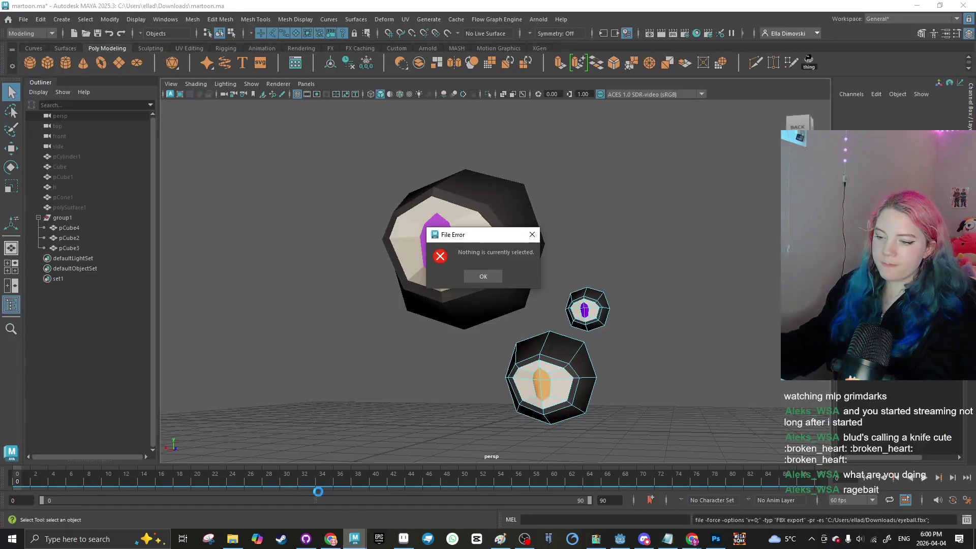
{"action": "left_click", "coordinate": [489, 276]}
{"action": "right_click", "coordinate": [468, 254]}
{"action": "left_click", "coordinate": [519, 218]}
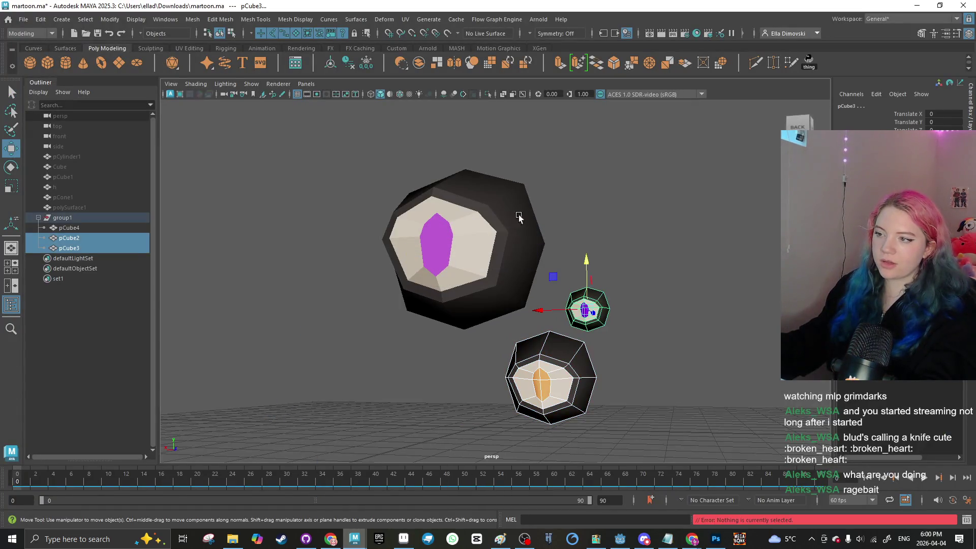
{"action": "left_click", "coordinate": [113, 218]}
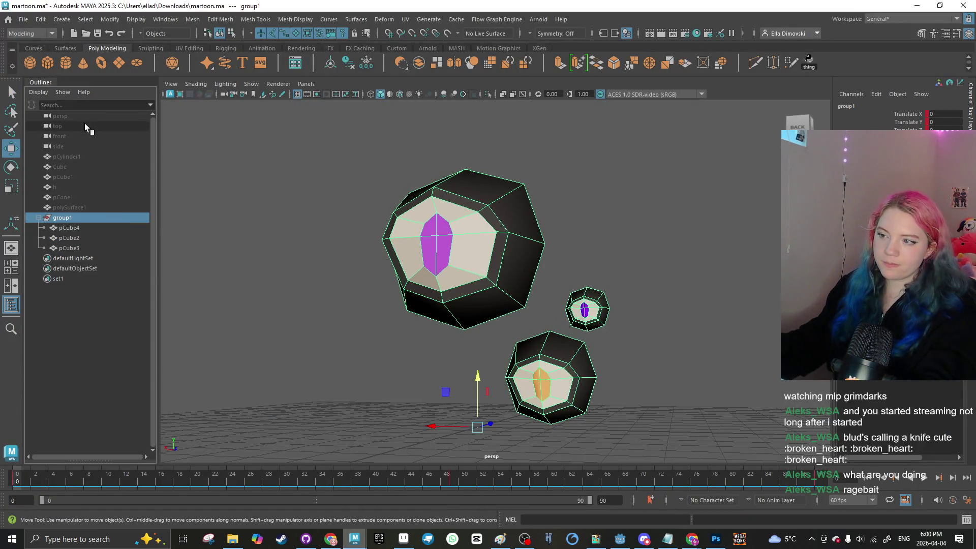
Step: Export the selected eyeball group as FBX to eyeball.fbx
{"action": "left_click", "coordinate": [23, 22]}
{"action": "left_click", "coordinate": [87, 154]}
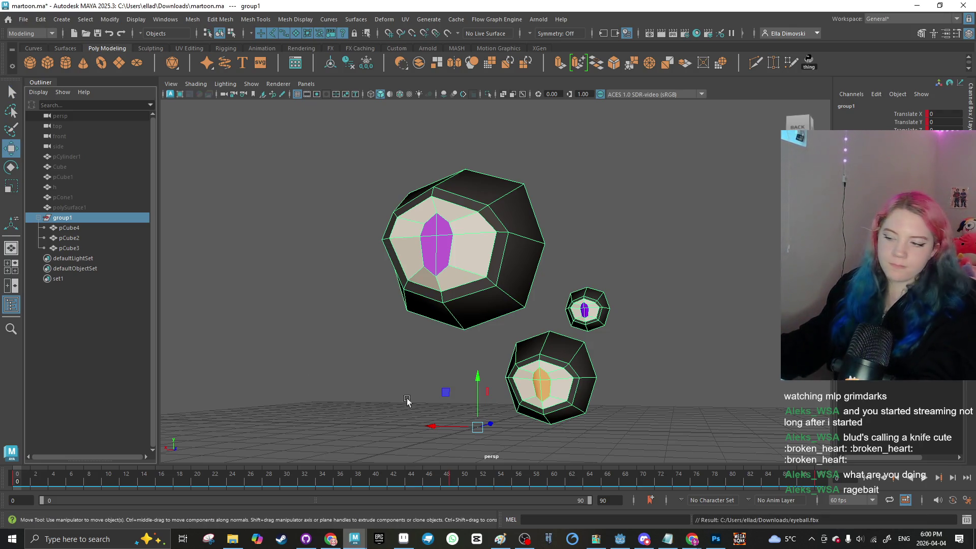
{"action": "mouse_move", "coordinate": [501, 540]}
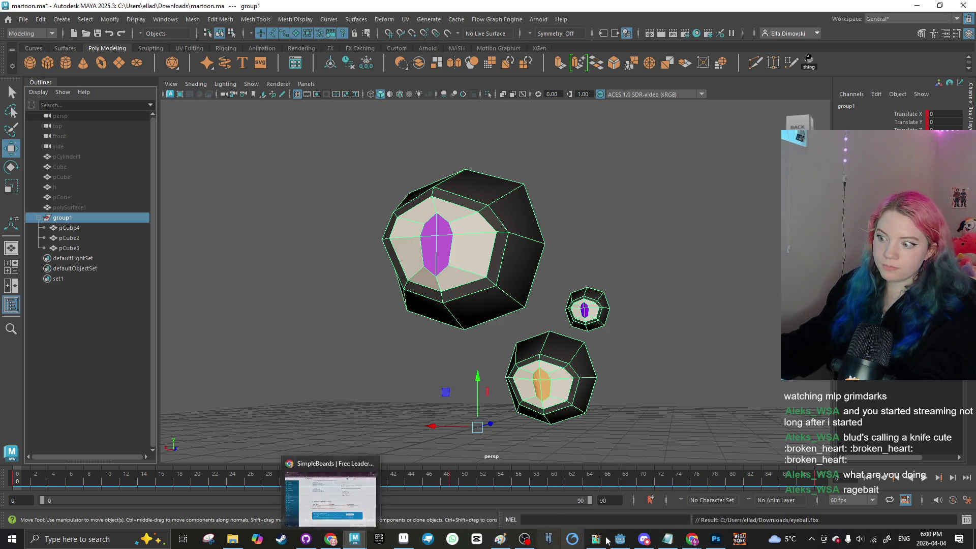
{"action": "left_click", "coordinate": [331, 539]}
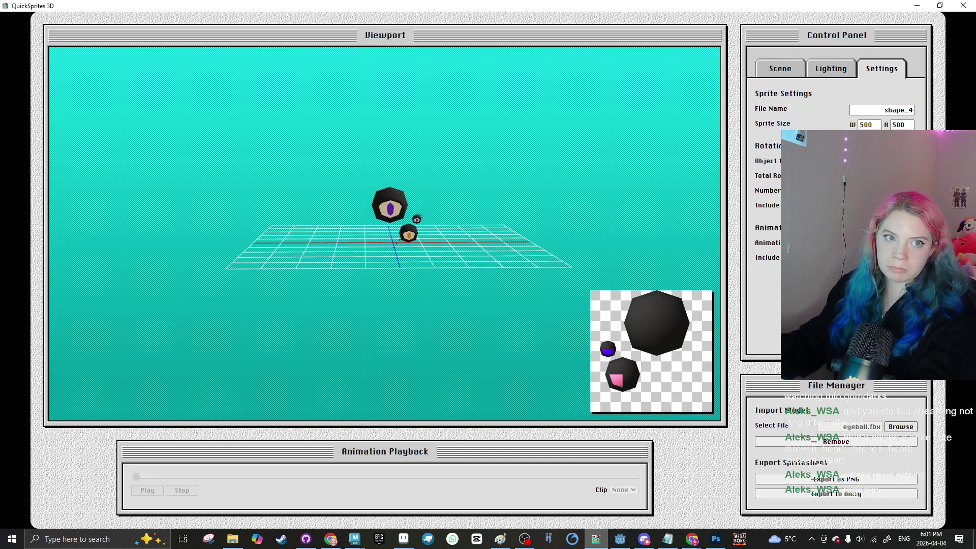
Step: Reload the updated eyeball.fbx in QuickSprites 3D and orbit to look down on the eyeballs
{"action": "left_click", "coordinate": [909, 440]}
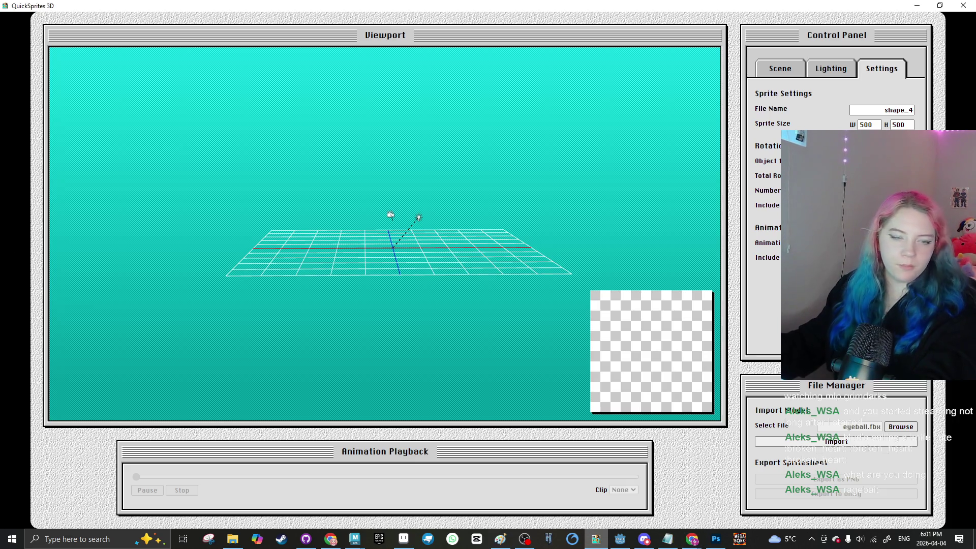
{"action": "left_click", "coordinate": [760, 441]}
{"action": "scroll", "coordinate": [438, 371], "scroll_direction": "down", "scroll_amount": 5}
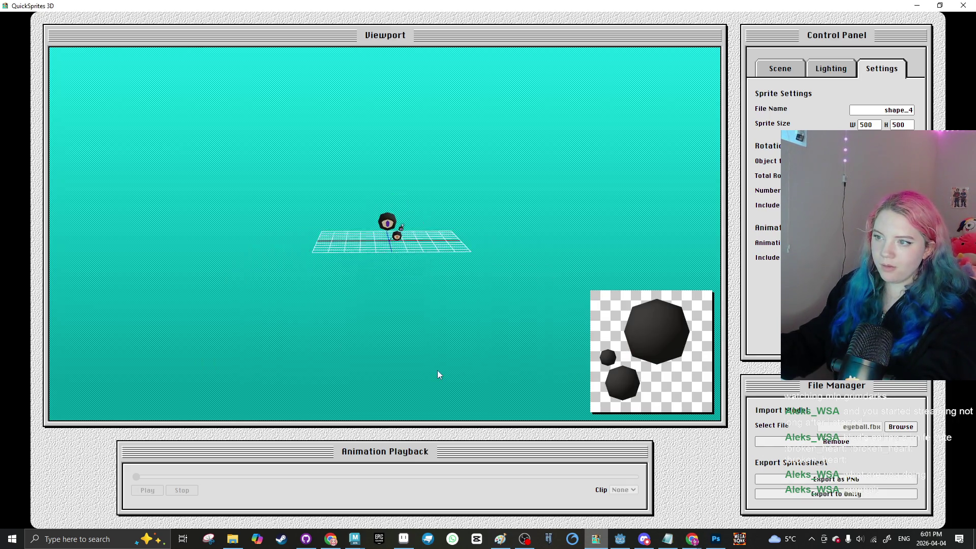
{"action": "scroll", "coordinate": [446, 253], "scroll_direction": "up", "scroll_amount": 4}
{"action": "mouse_move", "coordinate": [496, 233]}
{"action": "left_mouse_down"}
{"action": "mouse_move", "coordinate": [432, 254]}
{"action": "mouse_move", "coordinate": [368, 255]}
{"action": "mouse_move", "coordinate": [525, 263]}
{"action": "mouse_move", "coordinate": [490, 257]}
{"action": "mouse_move", "coordinate": [498, 272]}
{"action": "mouse_move", "coordinate": [513, 211]}
{"action": "left_mouse_up"}
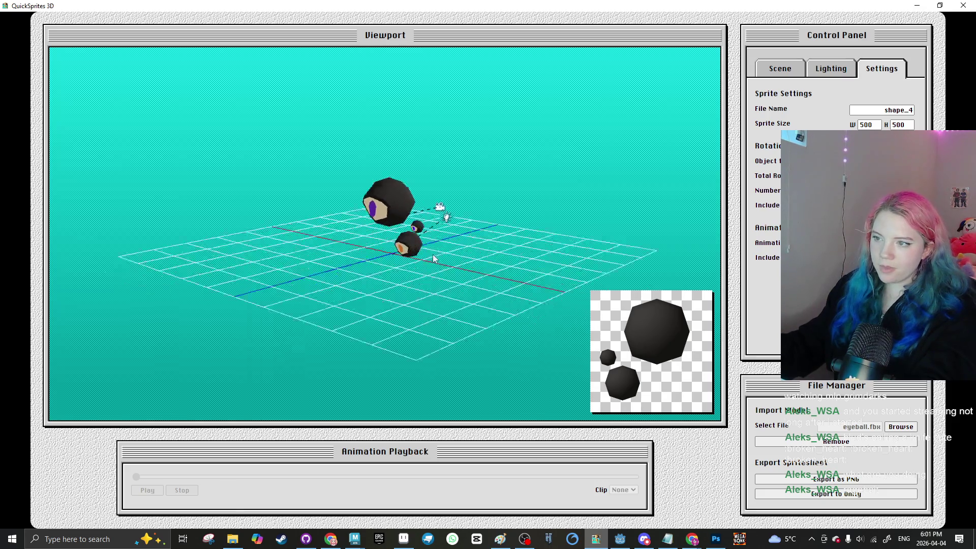
Step: In Camera Properties, edit the Y value and set the camera Z to -2
{"action": "left_click", "coordinate": [799, 76]}
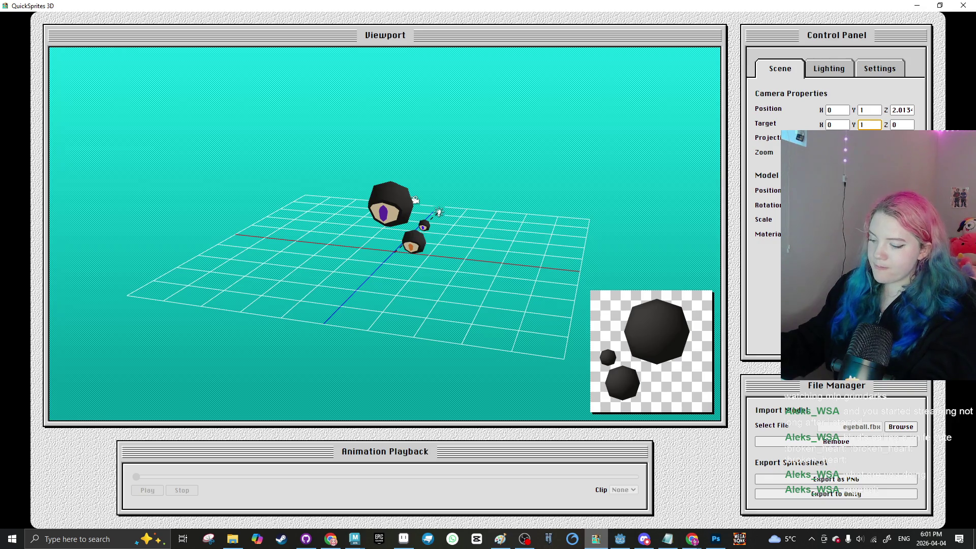
{"action": "type", "text": "-1"}
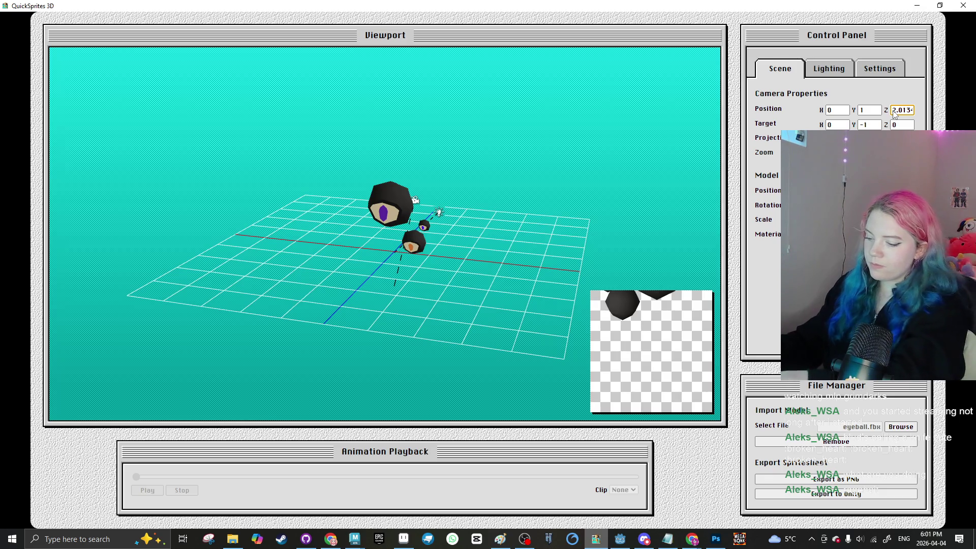
{"action": "type", "text": "-"}
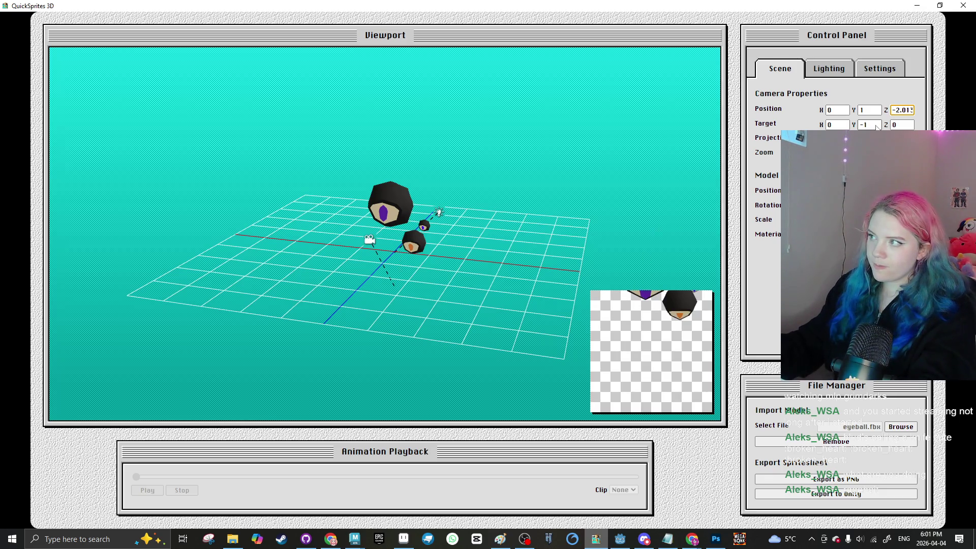
{"action": "type", "text": "1"}
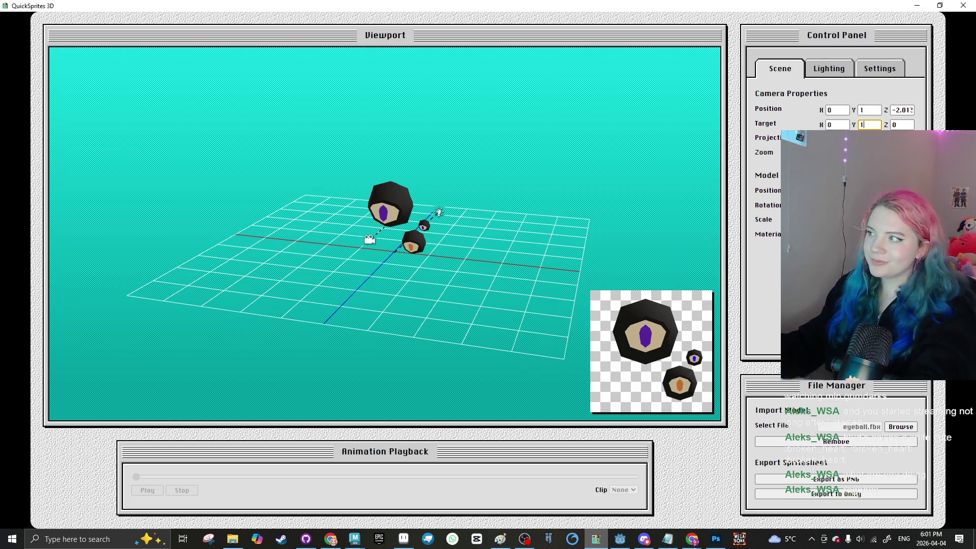
{"action": "key", "text": "Return"}
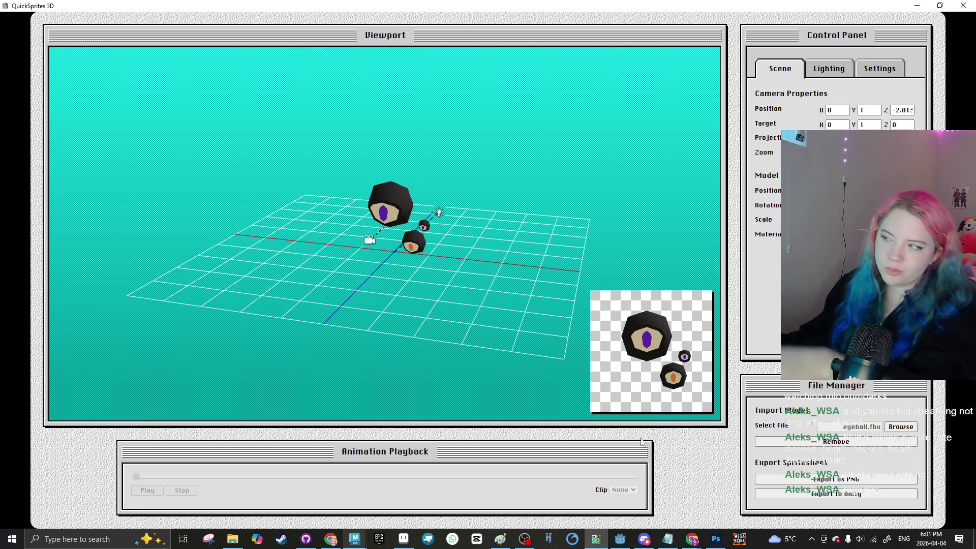
{"action": "double_click", "coordinate": [895, 125]}
{"action": "key", "text": "BackSpace"}
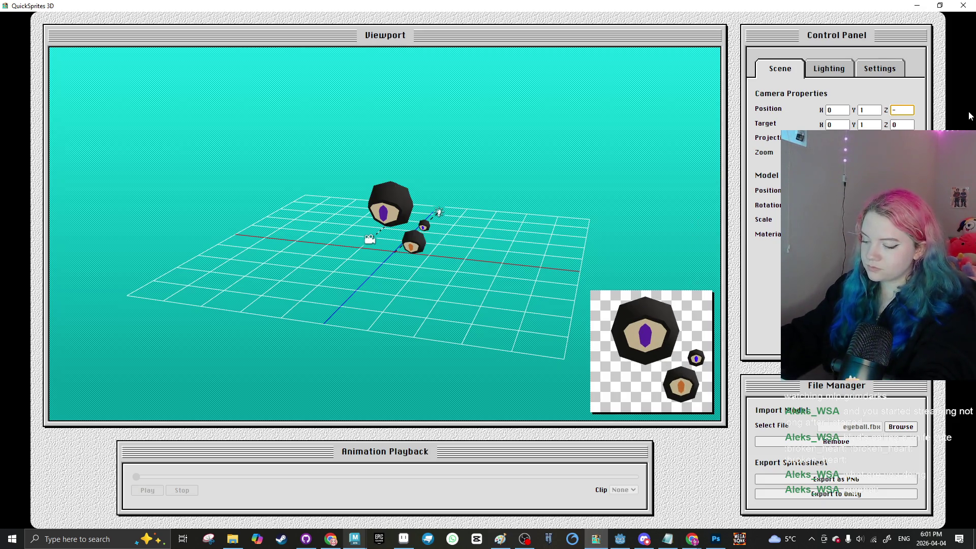
{"action": "type", "text": "2"}
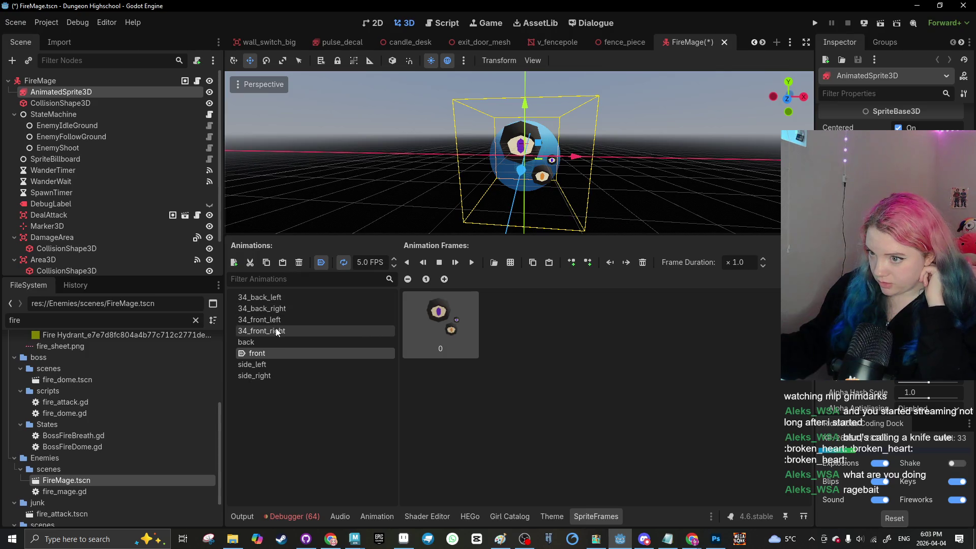
Step: Clear the old character frames from 34_front_right and flip through side_right, side_left, back and 34_back_right
{"action": "left_click", "coordinate": [276, 331]}
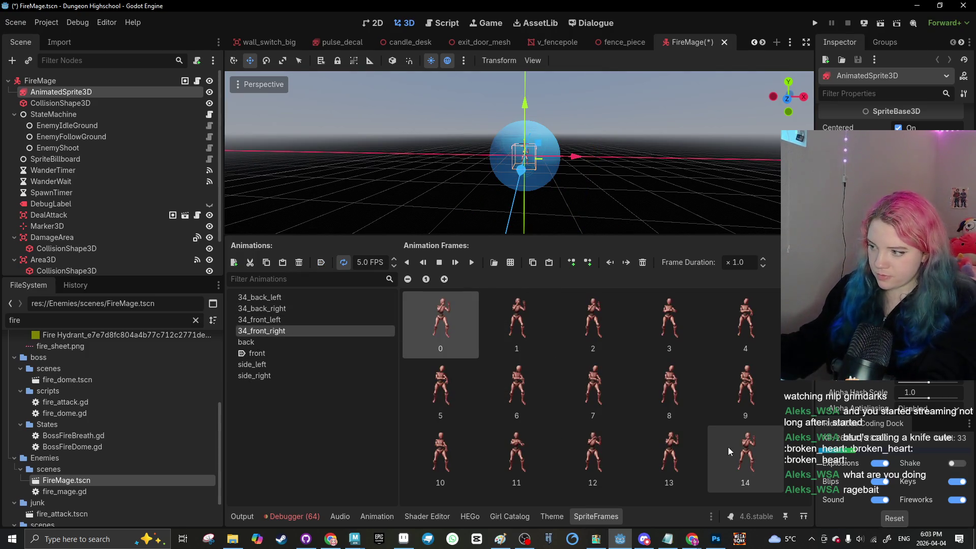
{"action": "left_click", "coordinate": [774, 455], "text": "shift"}
{"action": "left_click", "coordinate": [643, 262]}
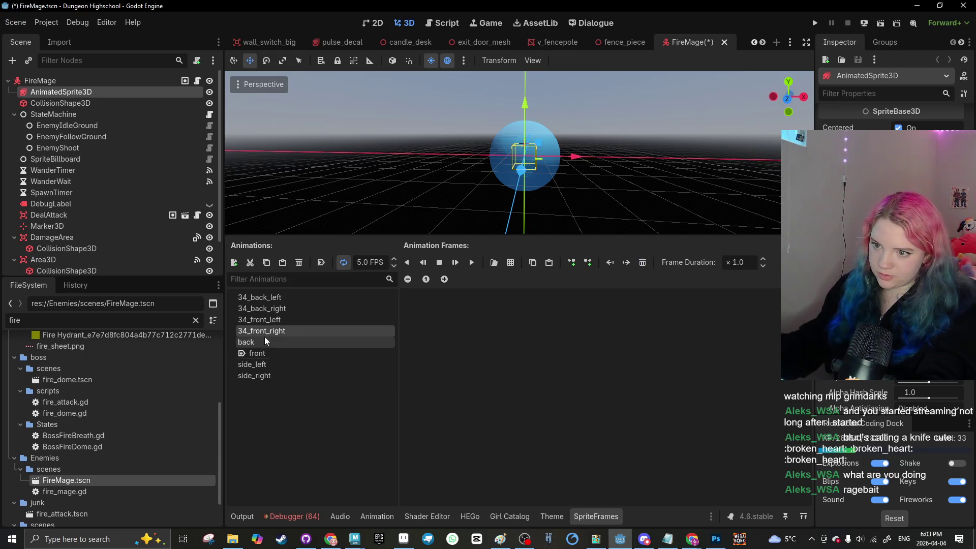
{"action": "left_click", "coordinate": [270, 377]}
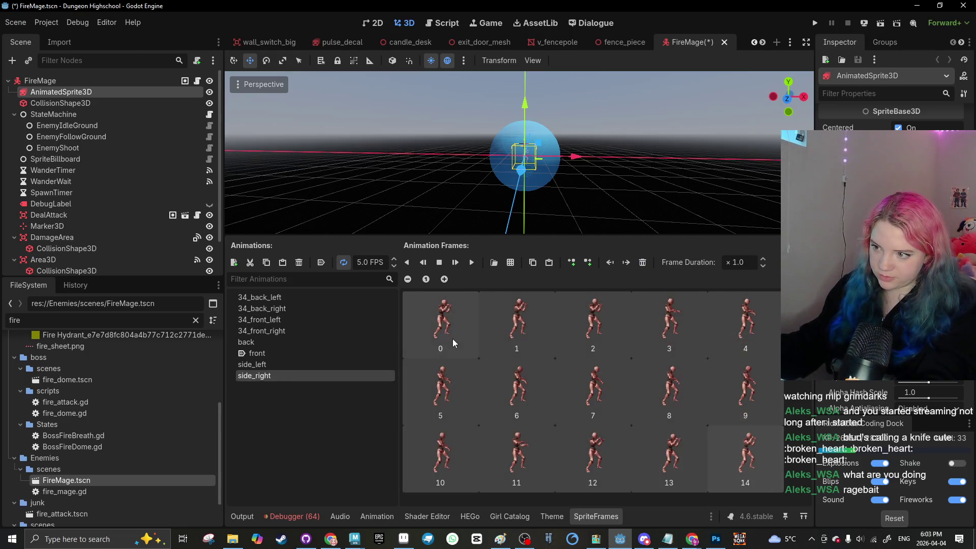
{"action": "left_click", "coordinate": [252, 365]}
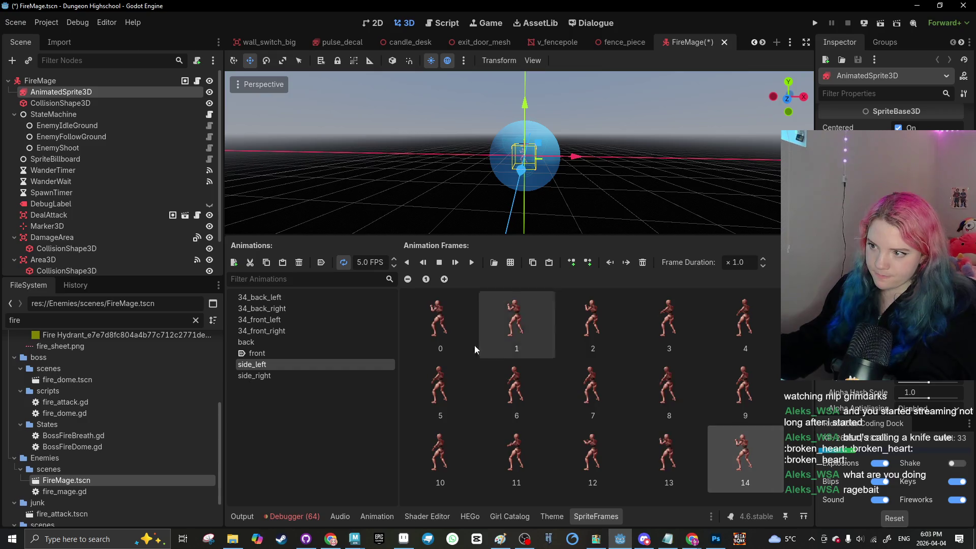
{"action": "left_click", "coordinate": [290, 343]}
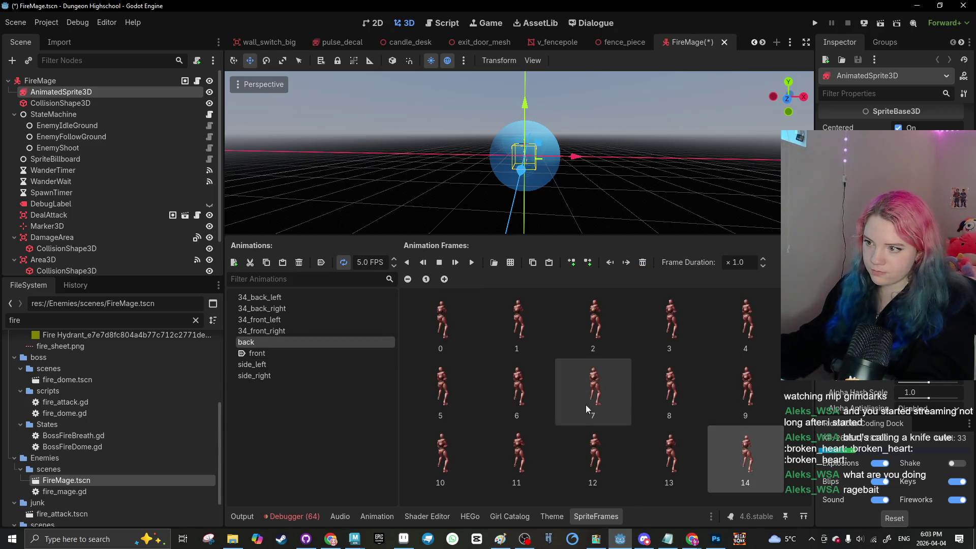
{"action": "left_click", "coordinate": [259, 319]}
{"action": "left_click", "coordinate": [262, 309]}
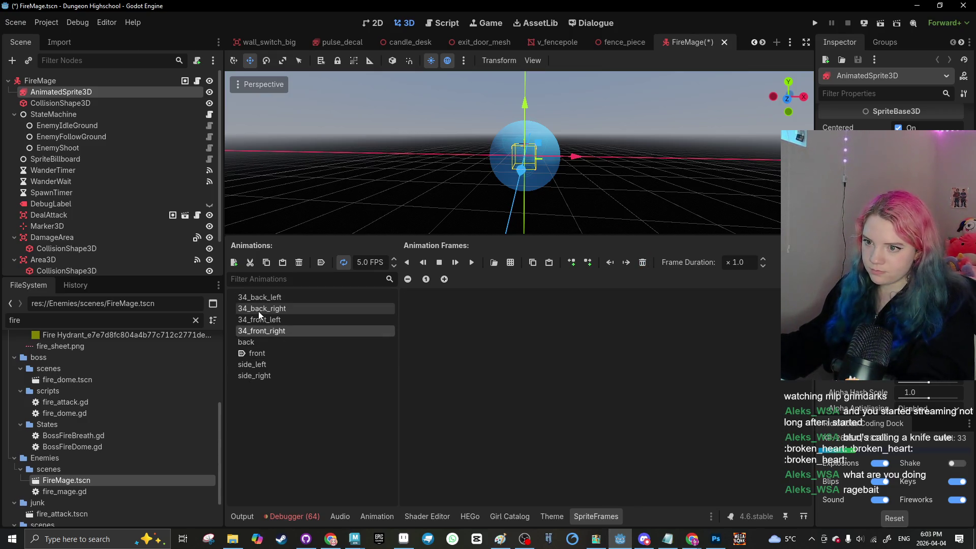
Step: Check the 34_front_left, 34_back_right, 34_back_left and front animations' frames
{"action": "left_click", "coordinate": [319, 321]}
{"action": "left_click", "coordinate": [752, 469]}
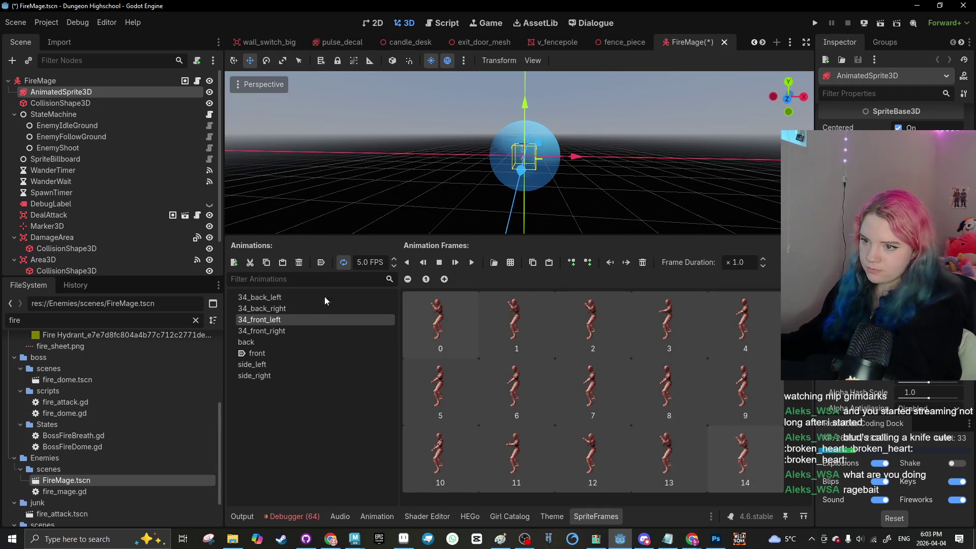
{"action": "left_click", "coordinate": [388, 342]}
{"action": "left_click", "coordinate": [315, 309]}
{"action": "left_click", "coordinate": [742, 458]}
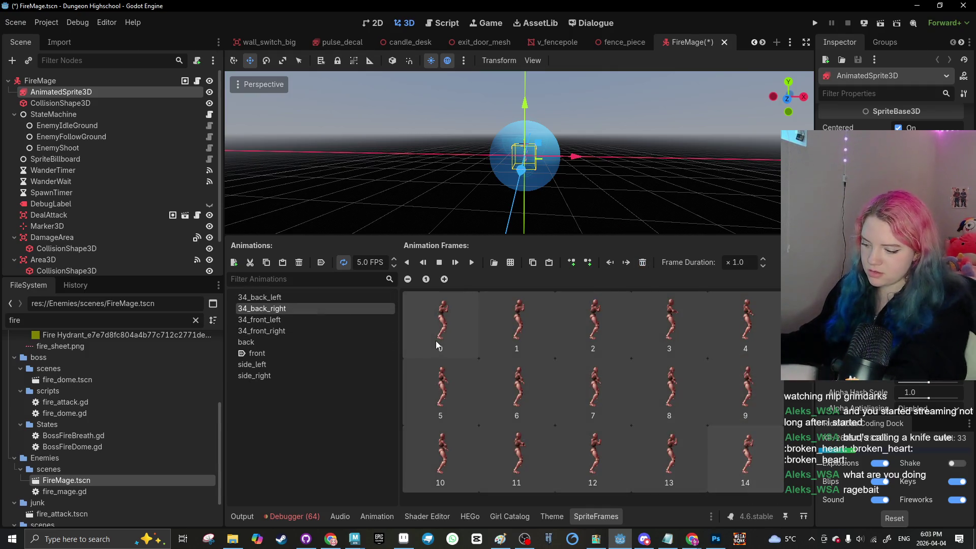
{"action": "key", "text": "Up"}
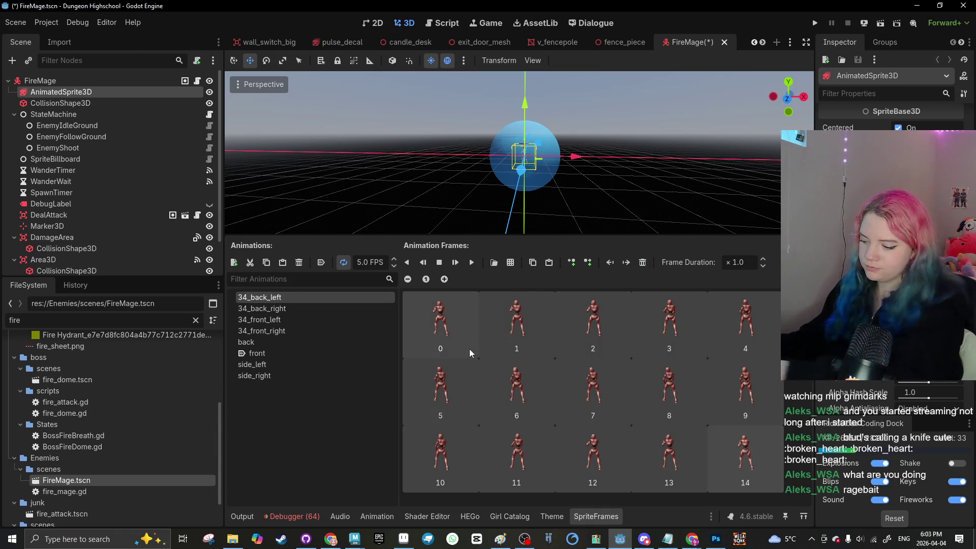
{"action": "left_click", "coordinate": [308, 342]}
{"action": "left_click", "coordinate": [303, 351]}
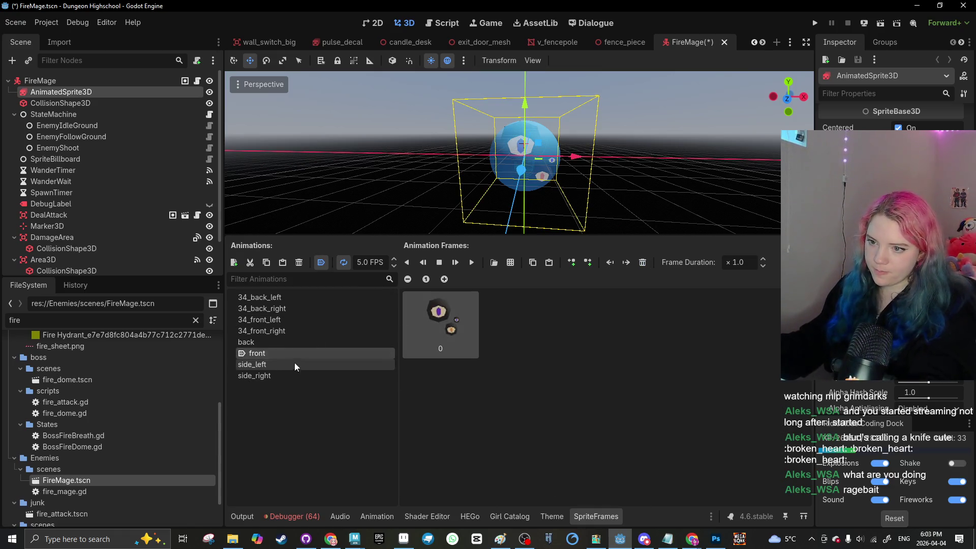
Step: Add the matching eyeball_monster.png view as the 34_front_right frame
{"action": "left_click", "coordinate": [295, 330]}
{"action": "left_click", "coordinate": [511, 262]}
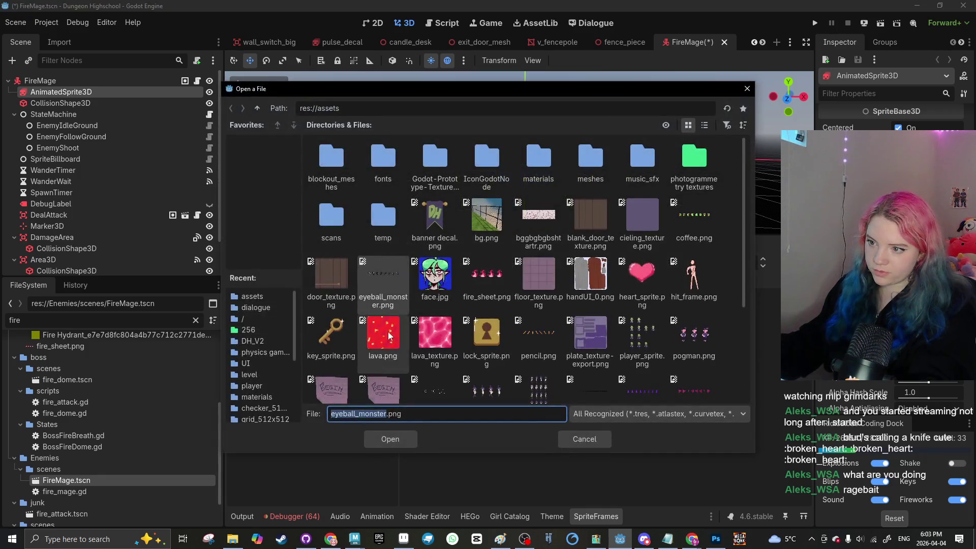
{"action": "double_click", "coordinate": [383, 279]}
{"action": "left_click", "coordinate": [316, 272]}
{"action": "left_click", "coordinate": [356, 438]}
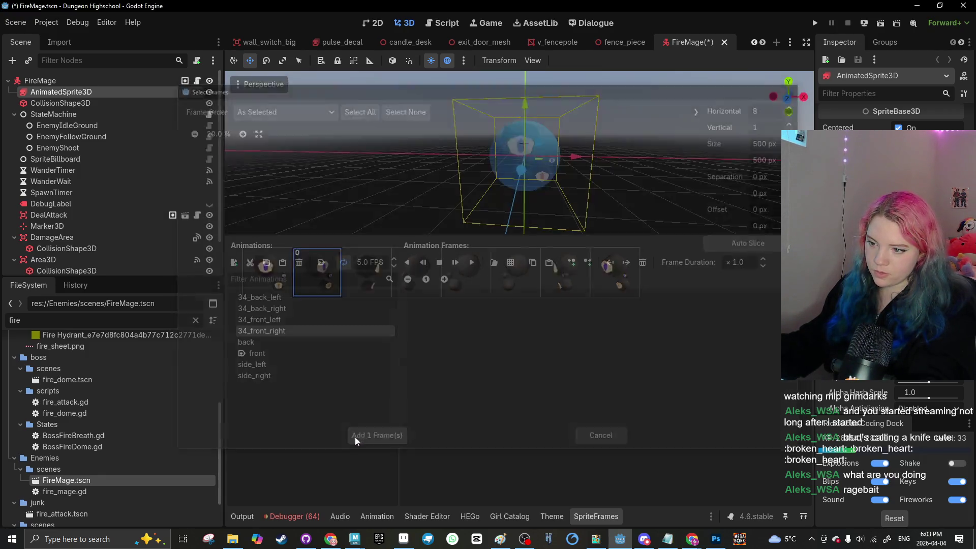
Step: Give side_right the third eyeball view from the 8-frame eyeball_monster sheet
{"action": "left_click", "coordinate": [312, 375]}
{"action": "left_click", "coordinate": [510, 262]}
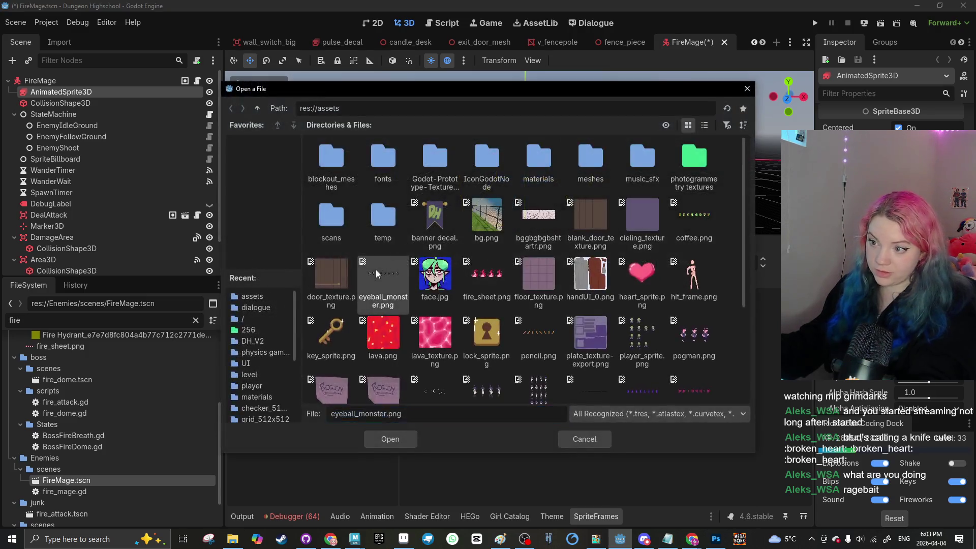
{"action": "double_click", "coordinate": [377, 274]}
{"action": "left_click", "coordinate": [355, 272]}
{"action": "left_click", "coordinate": [359, 439]}
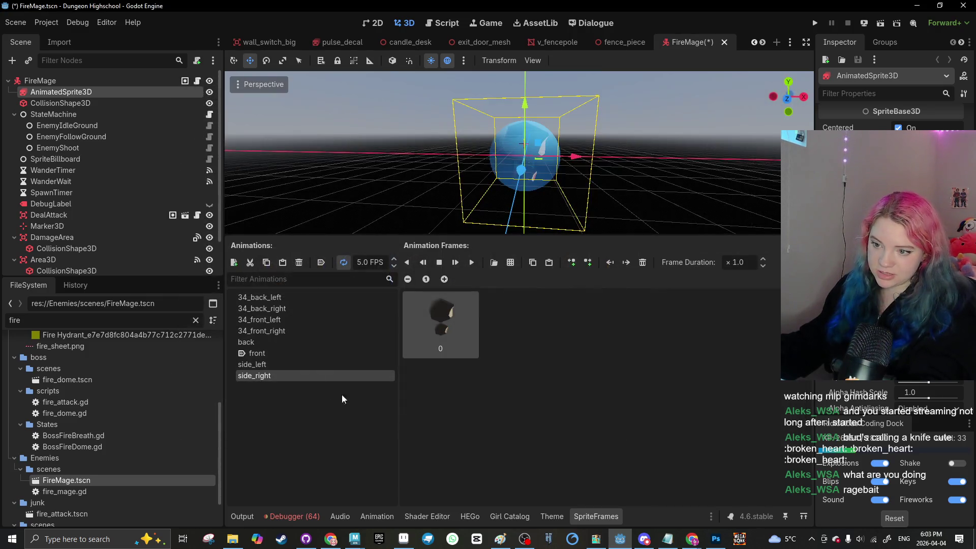
Step: Give 34_back_right the fourth eyeball view from the sheet
{"action": "left_click", "coordinate": [311, 308]}
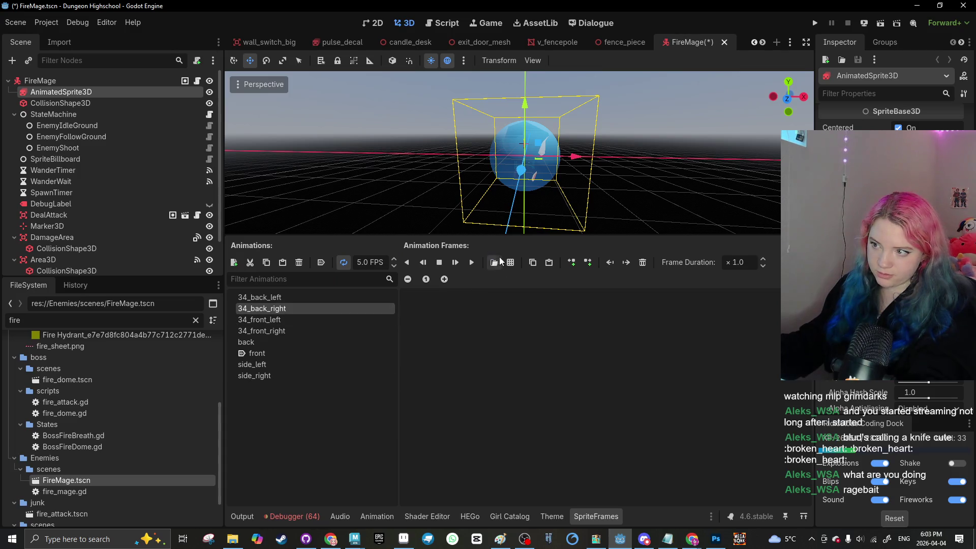
{"action": "left_click", "coordinate": [511, 263]}
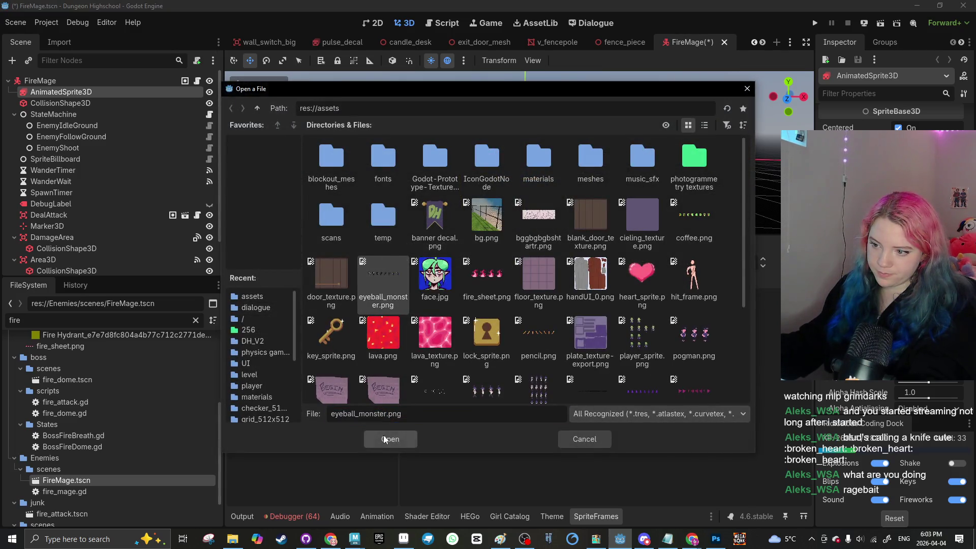
{"action": "left_click", "coordinate": [387, 438]}
{"action": "left_click", "coordinate": [415, 290]}
{"action": "left_click", "coordinate": [350, 438]}
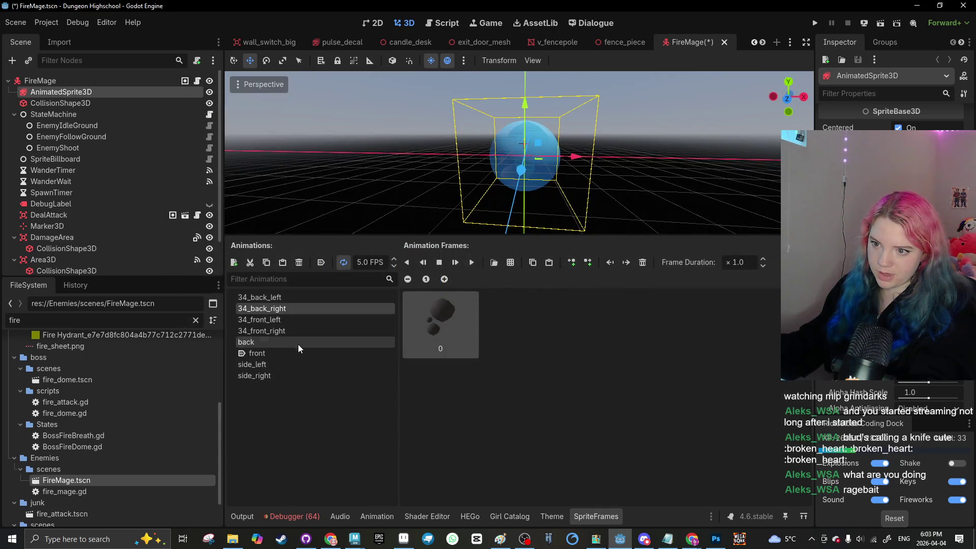
Step: Give the back animation the fifth eyeball view from the sheet
{"action": "left_click", "coordinate": [299, 344]}
{"action": "left_click", "coordinate": [511, 262]}
{"action": "left_click", "coordinate": [391, 438]}
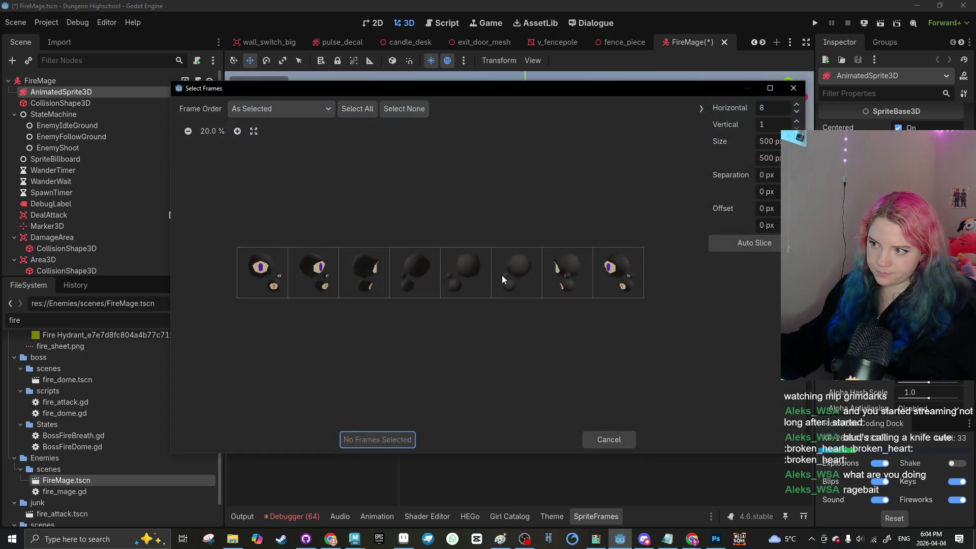
{"action": "left_click", "coordinate": [517, 272]}
{"action": "left_click", "coordinate": [517, 272]}
{"action": "left_click", "coordinate": [466, 273]}
Step: Add the matching eyeball_monster view to 34_back_left
{"action": "left_click", "coordinate": [375, 439]}
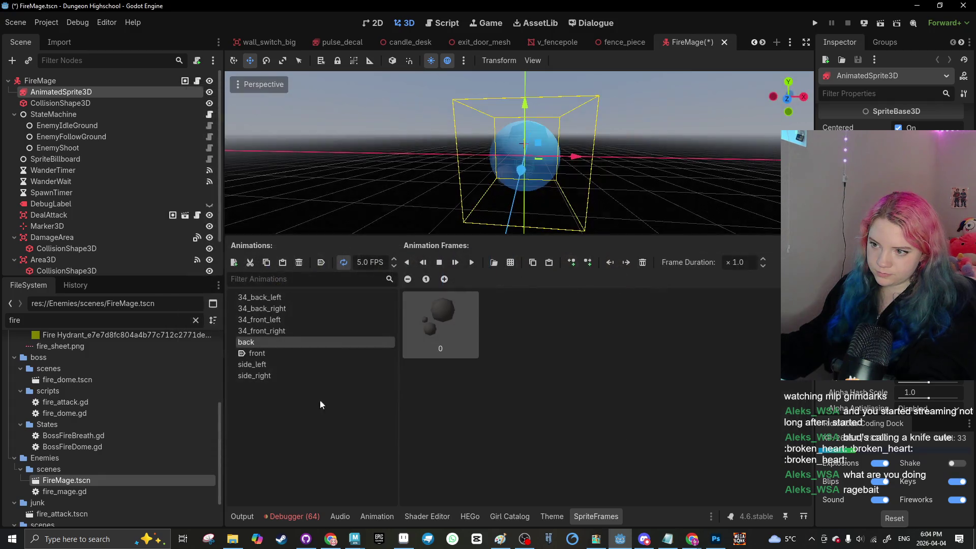
{"action": "left_click", "coordinate": [325, 298]}
{"action": "left_click", "coordinate": [510, 262]}
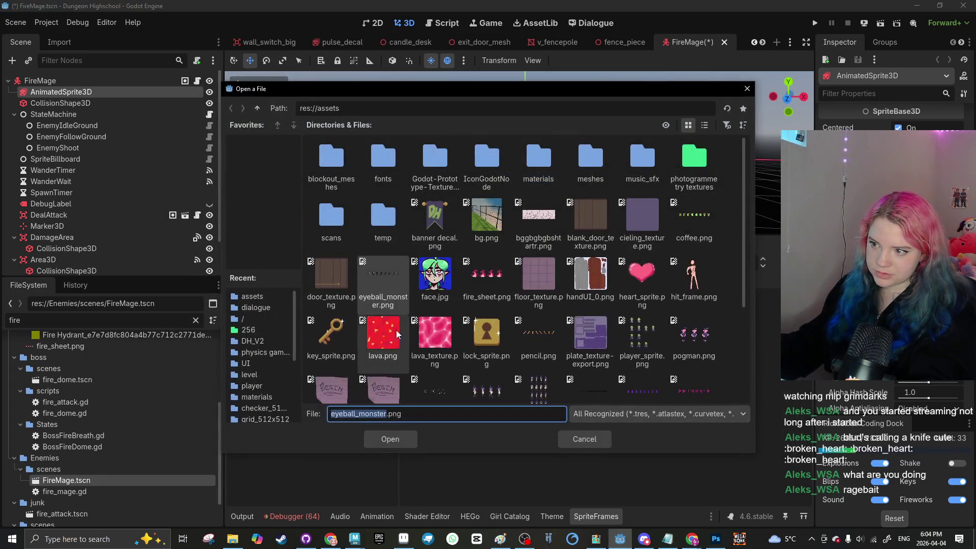
{"action": "double_click", "coordinate": [384, 343]}
{"action": "left_click", "coordinate": [374, 439]}
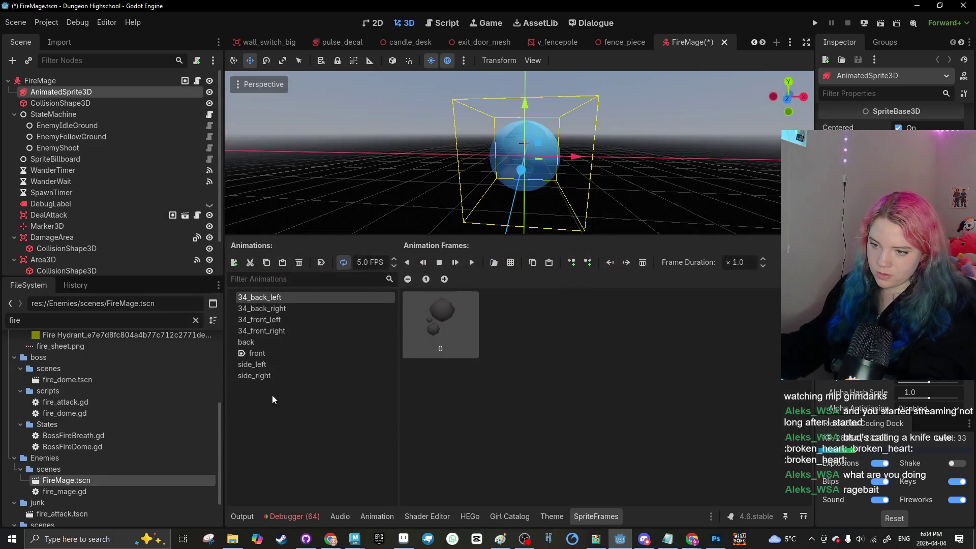
Step: Give side_left the seventh eyeball view from the 8-frame sheet
{"action": "left_click", "coordinate": [292, 375]}
{"action": "left_click", "coordinate": [288, 366]}
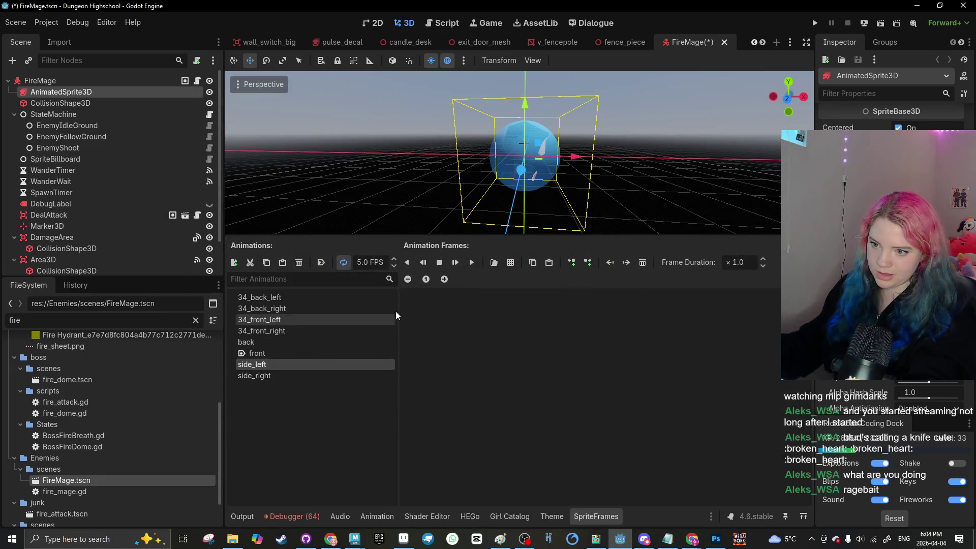
{"action": "left_click", "coordinate": [494, 262]}
{"action": "scroll", "coordinate": [537, 358], "scroll_direction": "down", "scroll_amount": 1}
{"action": "left_click", "coordinate": [390, 439]}
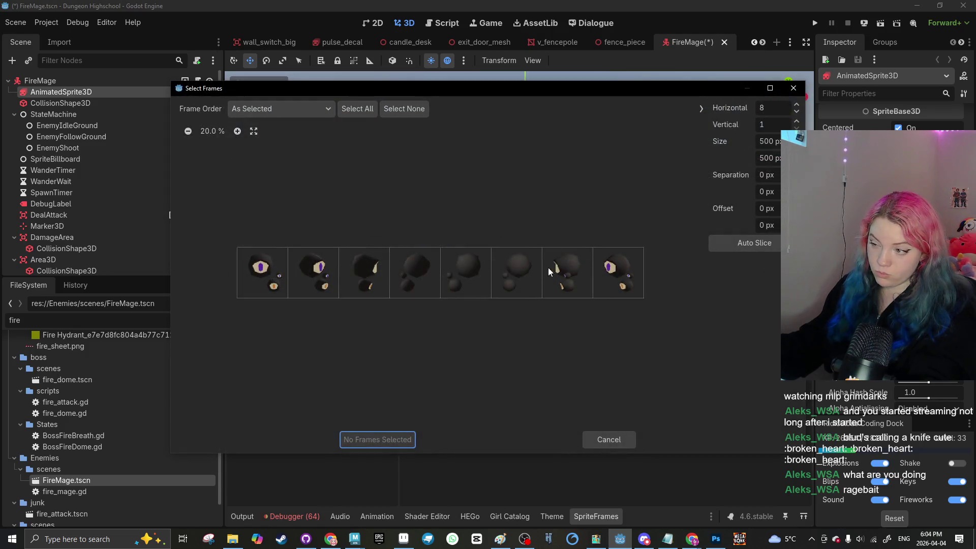
{"action": "left_click", "coordinate": [558, 285]}
{"action": "left_click", "coordinate": [377, 438]}
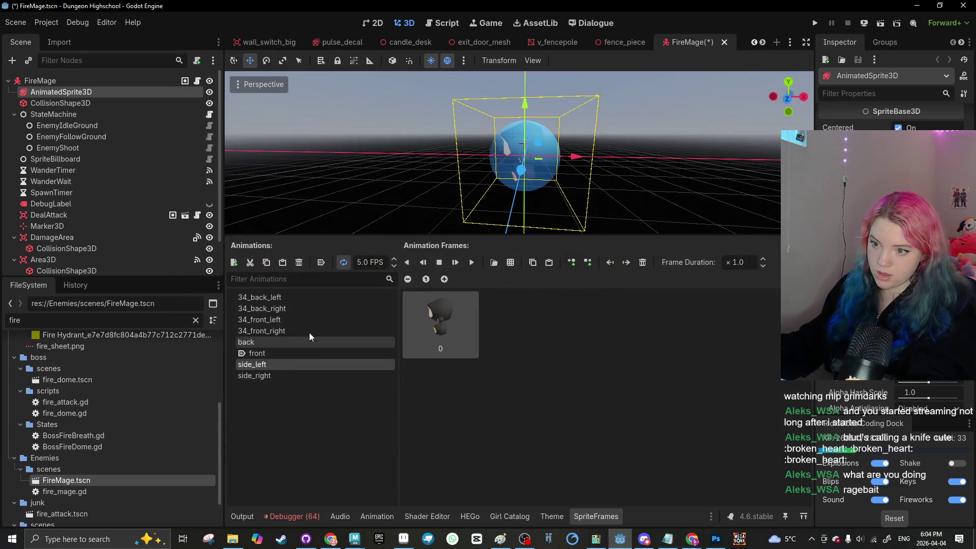
Step: Give 34_front_left the eighth eyeball view, then deselect the animated sprite node
{"action": "left_click", "coordinate": [309, 319]}
{"action": "left_click", "coordinate": [510, 263]}
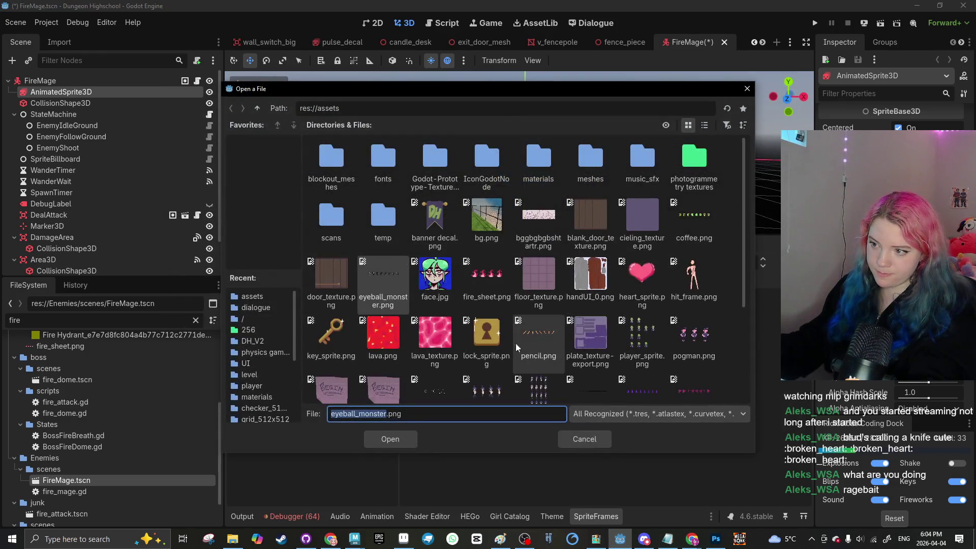
{"action": "double_click", "coordinate": [435, 282]}
{"action": "left_click", "coordinate": [638, 271]}
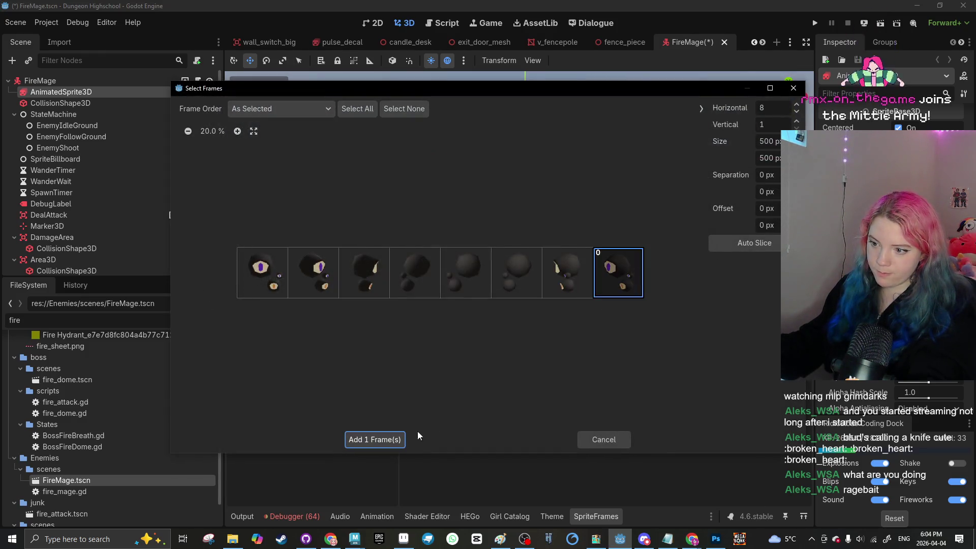
{"action": "left_click", "coordinate": [379, 439]}
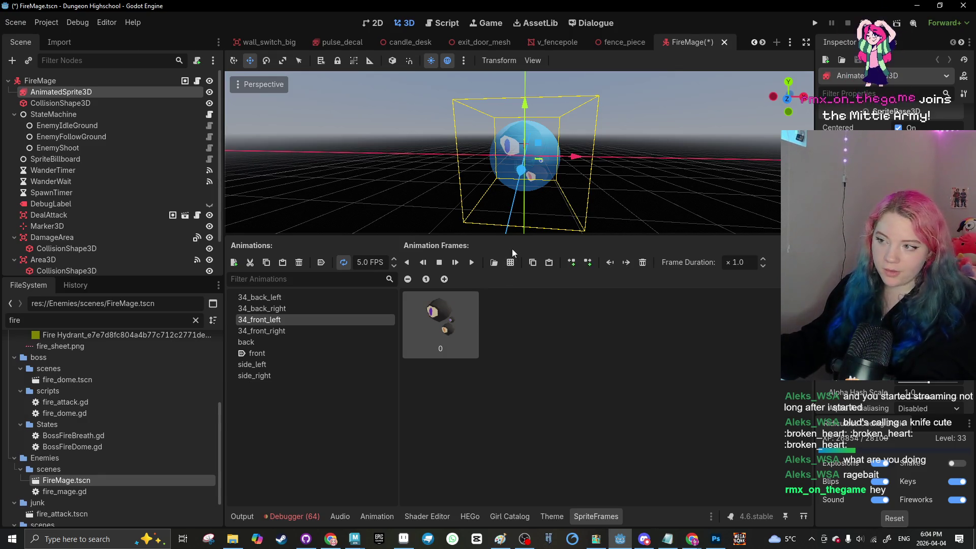
{"action": "scroll", "coordinate": [366, 214], "scroll_direction": "up", "scroll_amount": 5}
{"action": "left_click", "coordinate": [359, 219]}
Step: Save the FireMage scene and switch to the levelfinal scene
{"action": "key", "text": "ctrl+s"}
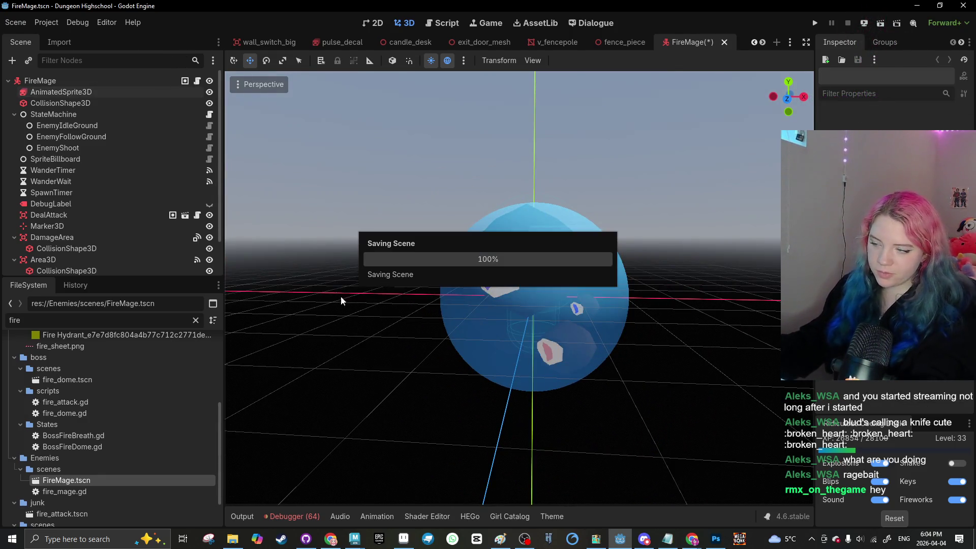
{"action": "left_click_drag", "start_coordinate": [340, 301], "coordinate": [392, 305]}
{"action": "scroll", "coordinate": [610, 42], "scroll_direction": "up", "scroll_amount": 8}
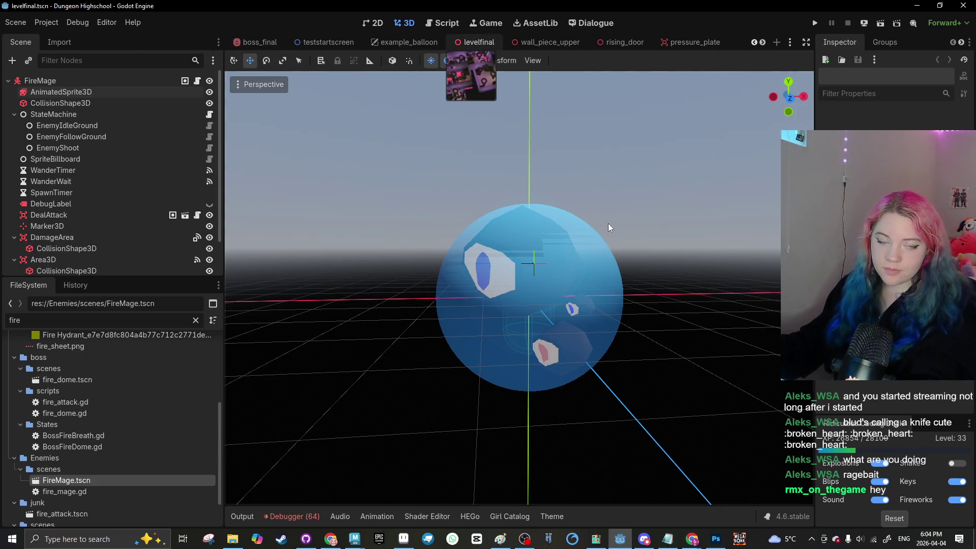
{"action": "left_click", "coordinate": [478, 42]}
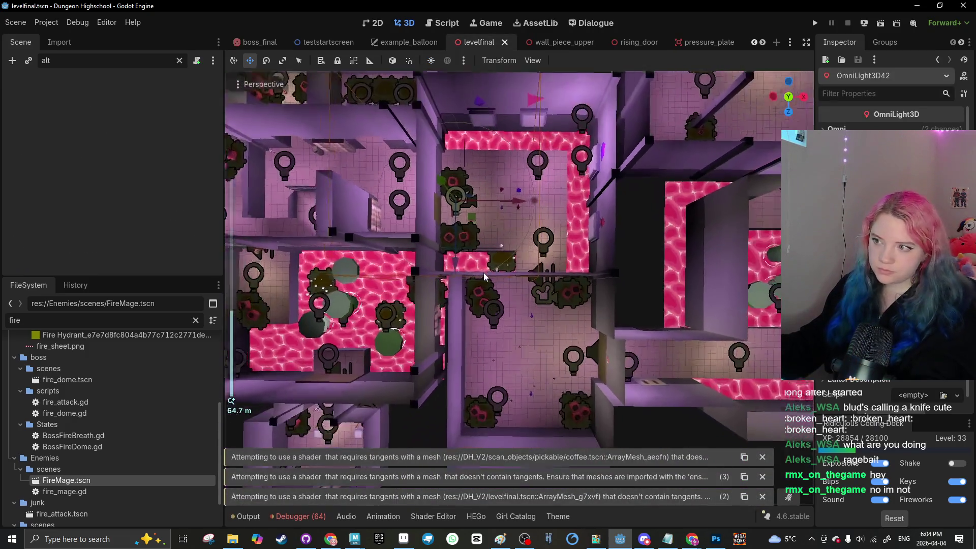
{"action": "scroll", "coordinate": [484, 277], "scroll_direction": "up", "scroll_amount": 2}
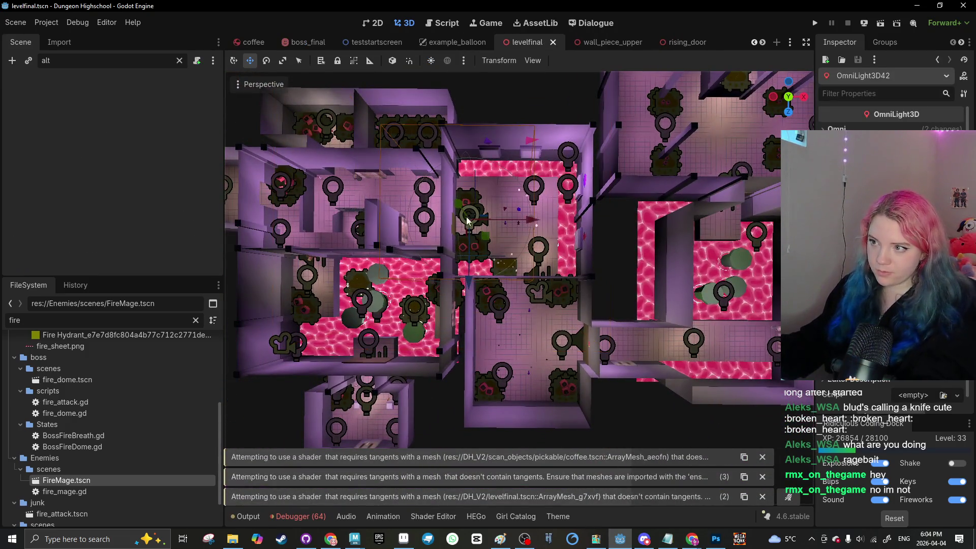
Step: Filter the Scene tree for 'firs' and move FirstPersonPlayer along Z and 4.44 units along X
{"action": "left_click", "coordinate": [280, 183]}
{"action": "left_click", "coordinate": [179, 60]}
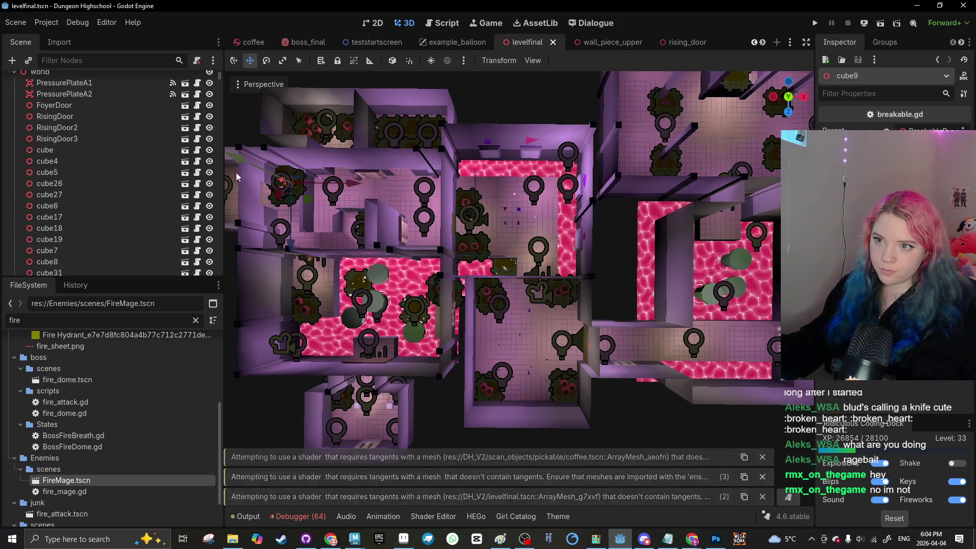
{"action": "type", "text": "firs"}
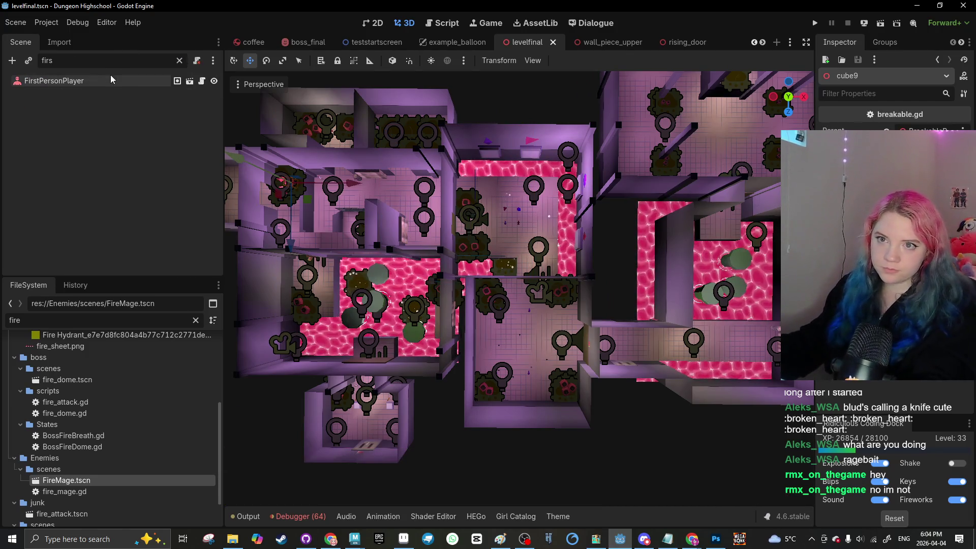
{"action": "double_click", "coordinate": [54, 80]}
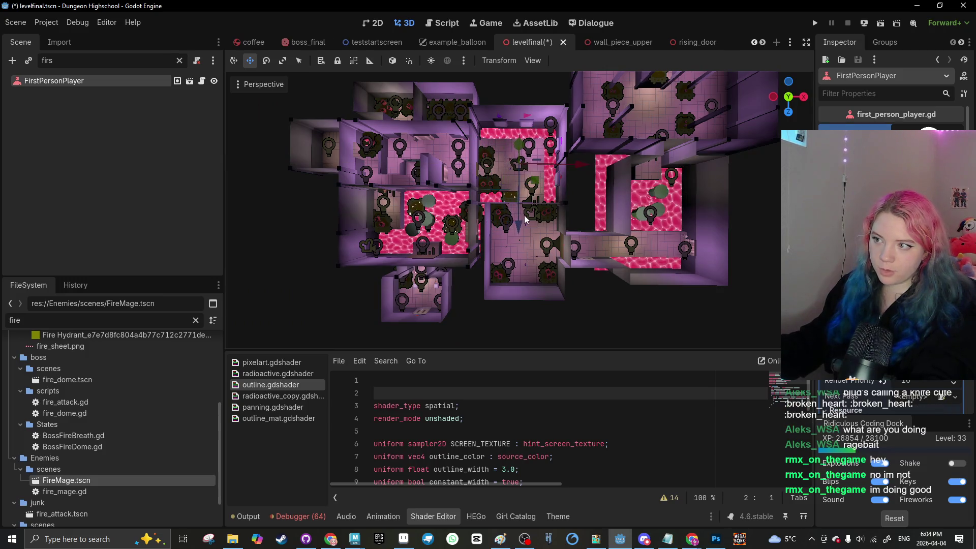
{"action": "left_click_drag", "start_coordinate": [526, 219], "coordinate": [525, 280]}
{"action": "scroll", "coordinate": [520, 270], "scroll_direction": "up", "scroll_amount": 10}
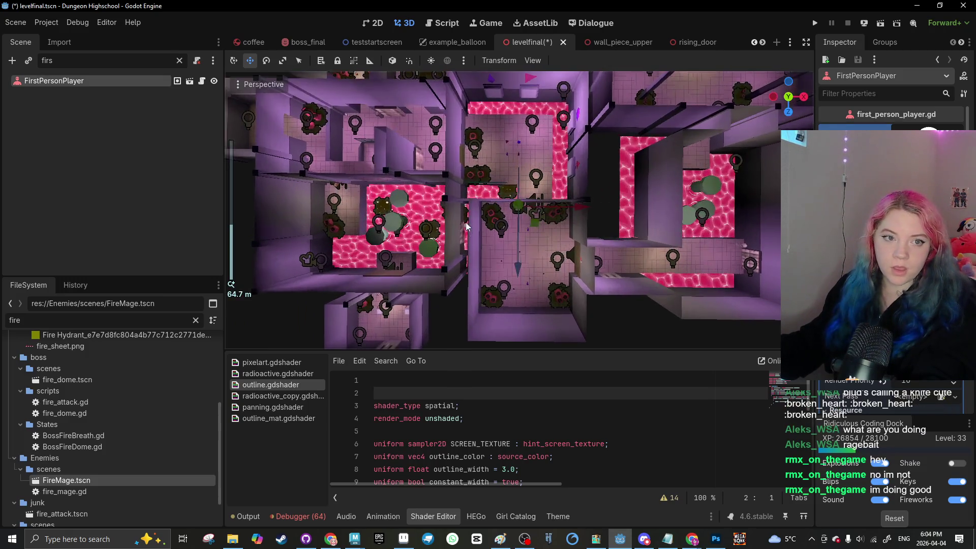
{"action": "left_click_drag", "start_coordinate": [580, 214], "coordinate": [597, 217]}
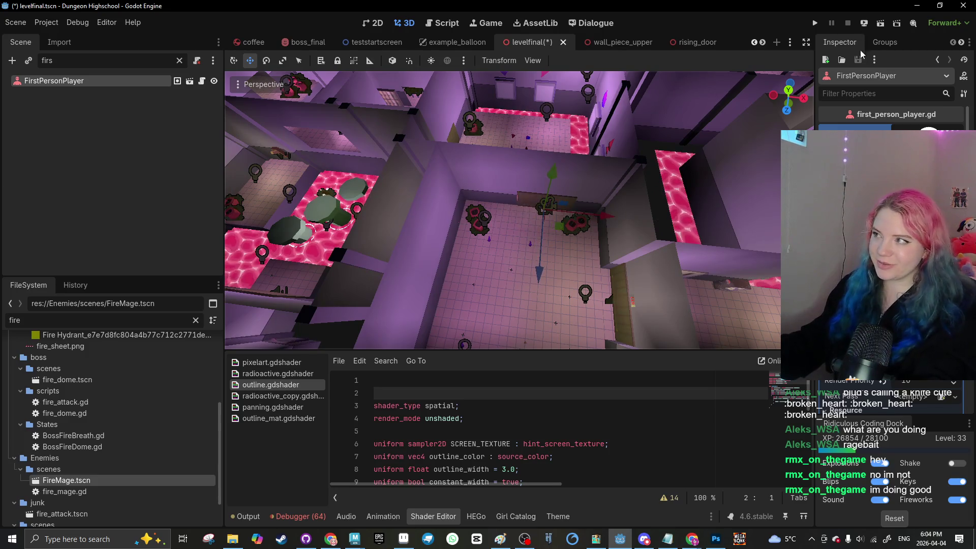
Step: Save and run levelfinal, look around at the eyeball monsters in-game, then stop with F8
{"action": "left_click", "coordinate": [864, 24]}
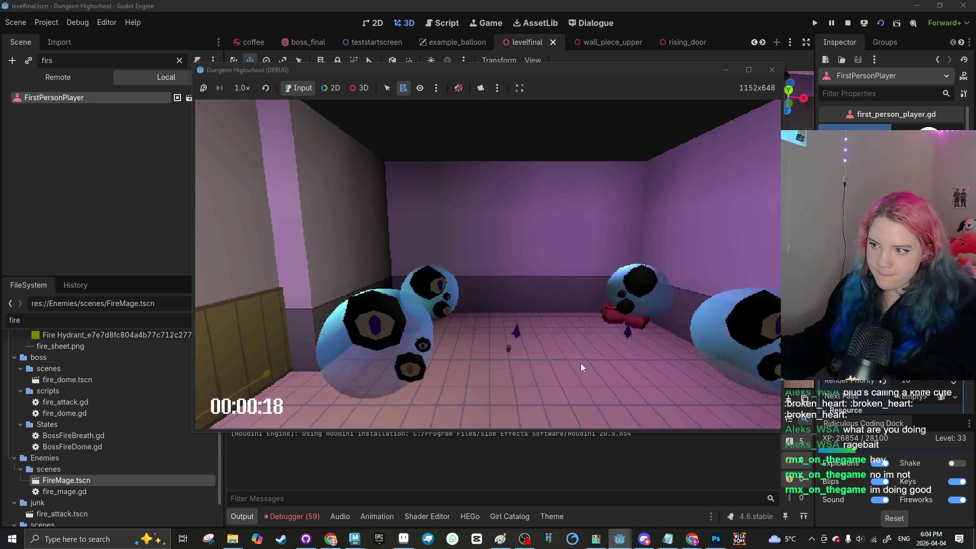
{"action": "left_click", "coordinate": [543, 349]}
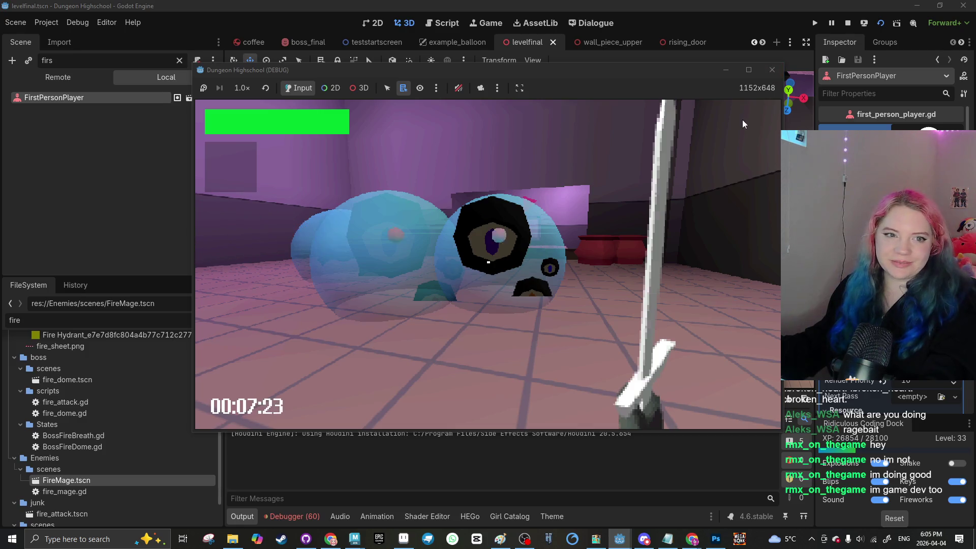
{"action": "key", "text": "F8"}
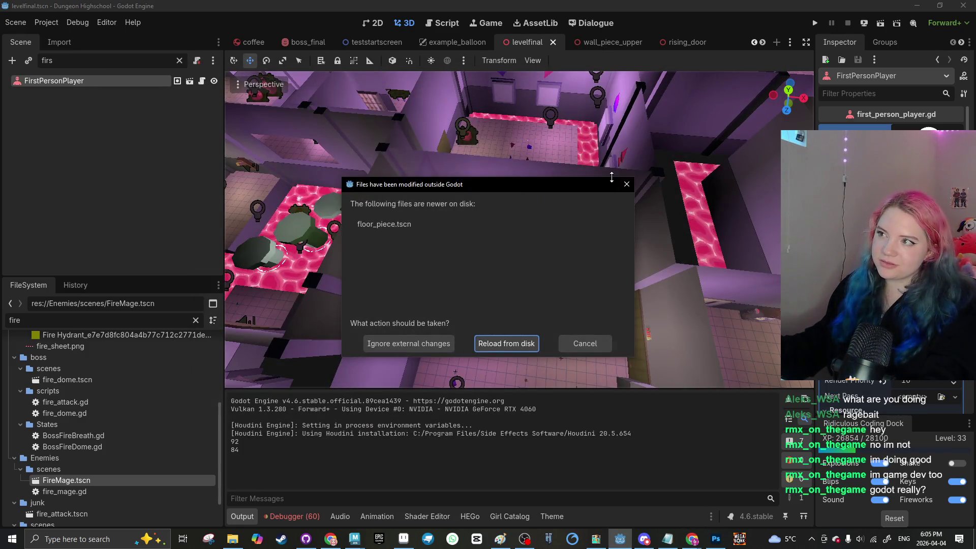
Step: Dismiss the files-changed prompt, page through scene tabs, and filter FileSystem for 'eyeba'
{"action": "key", "text": "Return"}
{"action": "left_click", "coordinate": [762, 43]}
{"action": "left_click", "coordinate": [763, 43]}
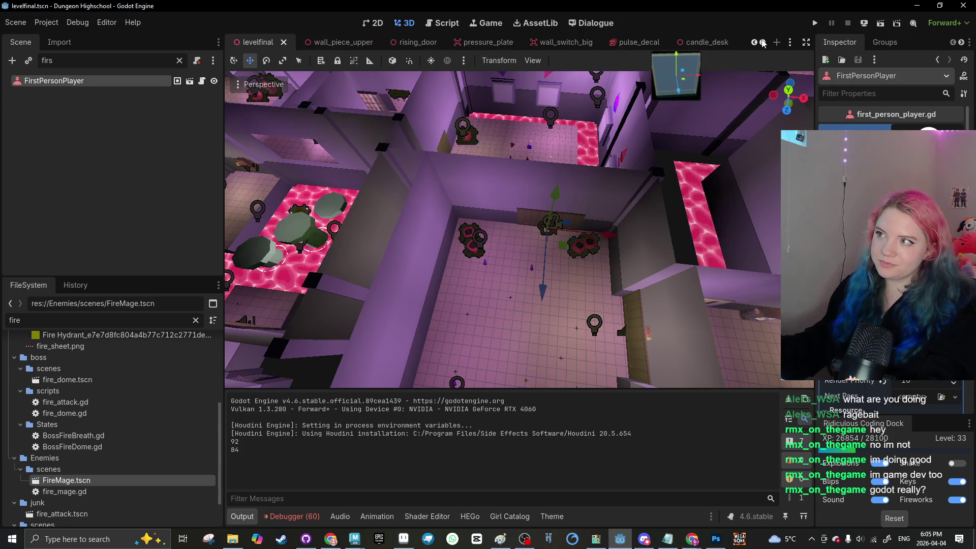
{"action": "left_click", "coordinate": [763, 43]}
{"action": "left_click", "coordinate": [763, 43]}
{"action": "left_click", "coordinate": [762, 43]}
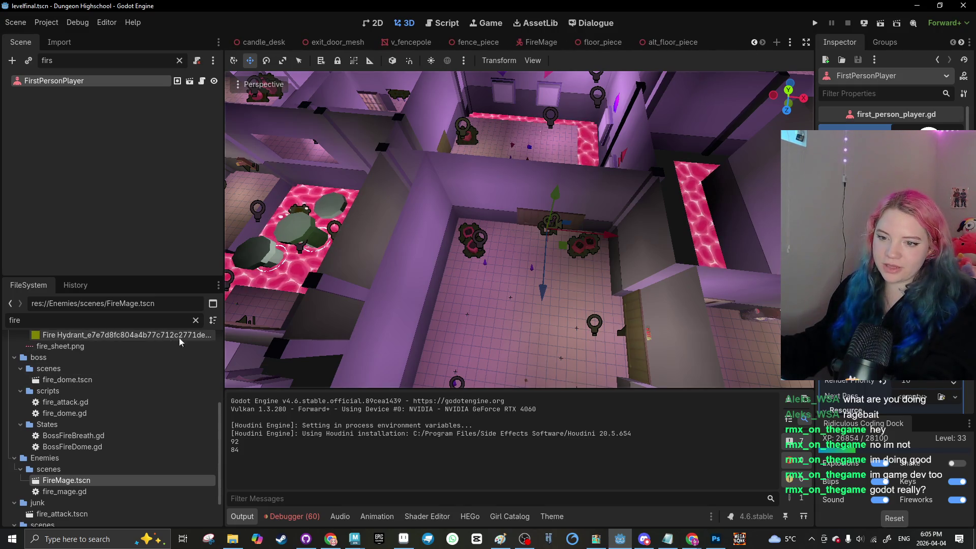
{"action": "left_click", "coordinate": [195, 320]}
{"action": "type", "text": "eyeba"}
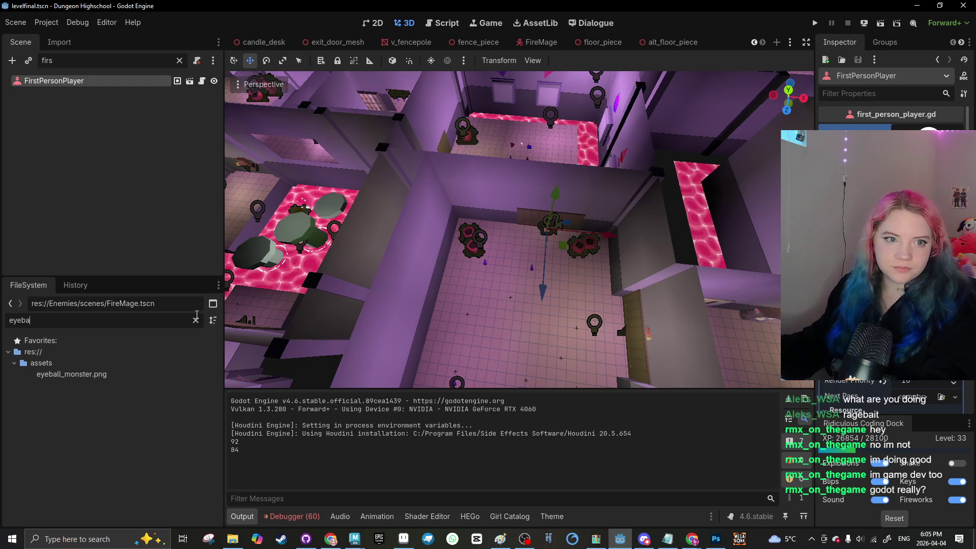
Step: Reimport eyeball_monster.png with Compress Mode set to Lossless
{"action": "left_click", "coordinate": [135, 374]}
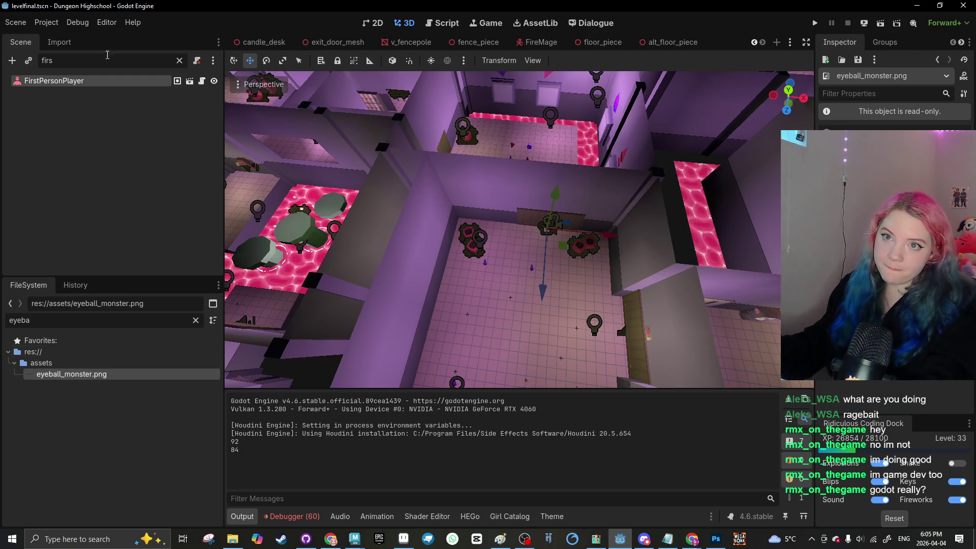
{"action": "left_click", "coordinate": [59, 42]}
{"action": "left_click", "coordinate": [147, 127]}
{"action": "left_click", "coordinate": [147, 145]}
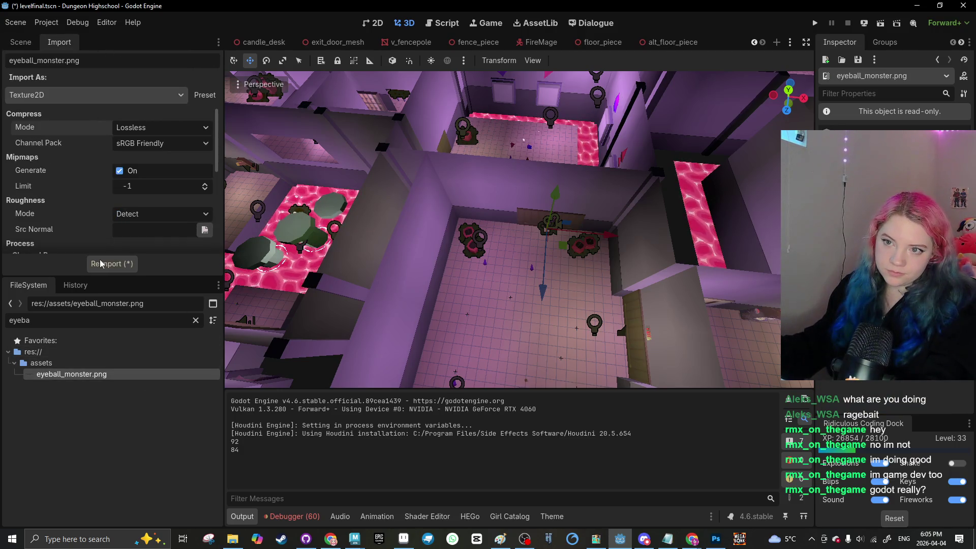
{"action": "left_click", "coordinate": [115, 265]}
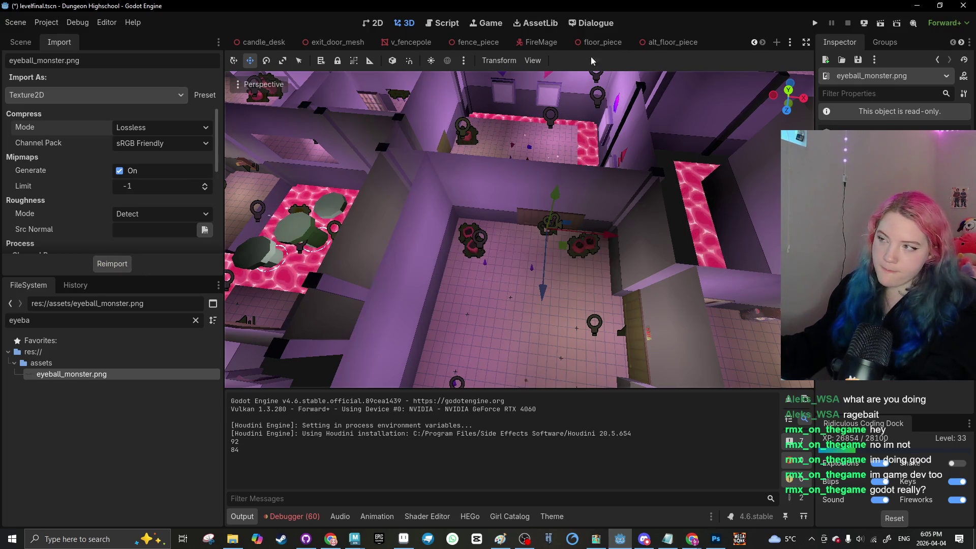
Step: Open the FireMage scene and inspect the shield sphere around the eyeball monster
{"action": "left_click", "coordinate": [531, 45]}
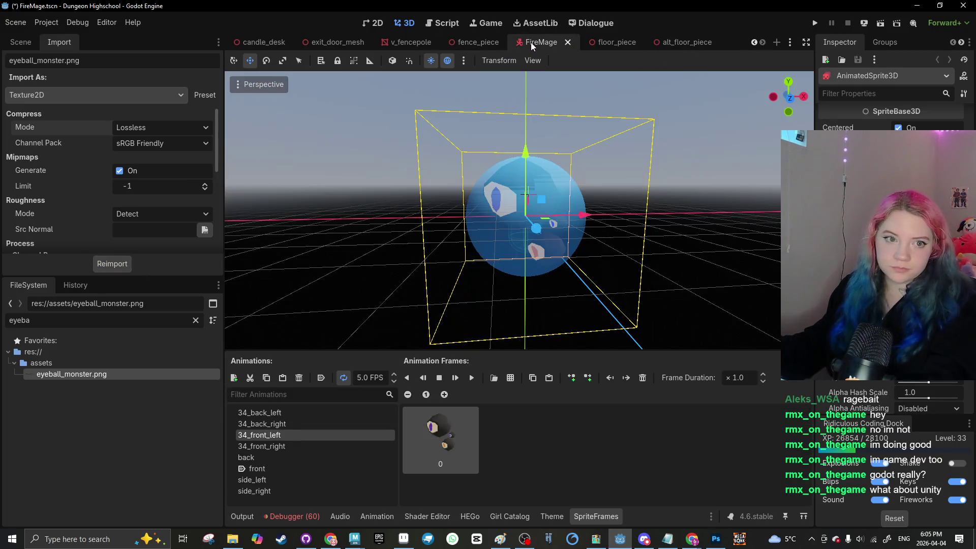
{"action": "scroll", "coordinate": [469, 149], "scroll_direction": "down", "scroll_amount": 3}
{"action": "scroll", "coordinate": [487, 182], "scroll_direction": "up", "scroll_amount": 3}
{"action": "scroll", "coordinate": [487, 182], "scroll_direction": "up", "scroll_amount": 2}
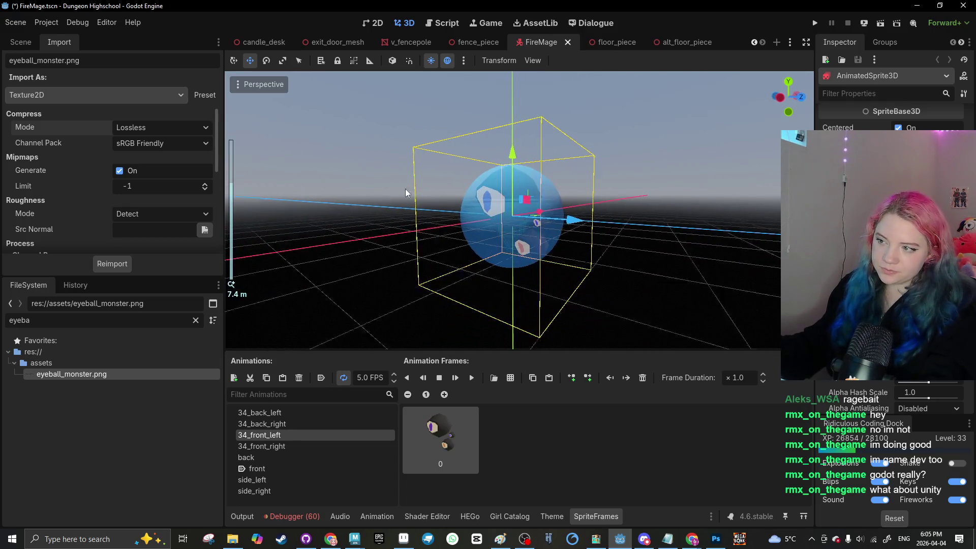
{"action": "scroll", "coordinate": [890, 117], "scroll_direction": "down", "scroll_amount": 3}
{"action": "scroll", "coordinate": [889, 117], "scroll_direction": "down", "scroll_amount": 3}
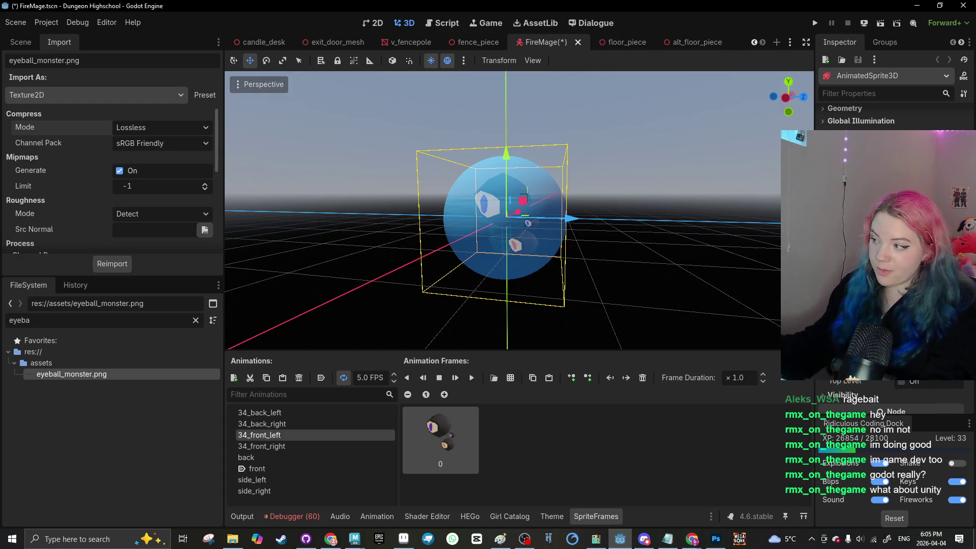
{"action": "left_click", "coordinate": [499, 267]}
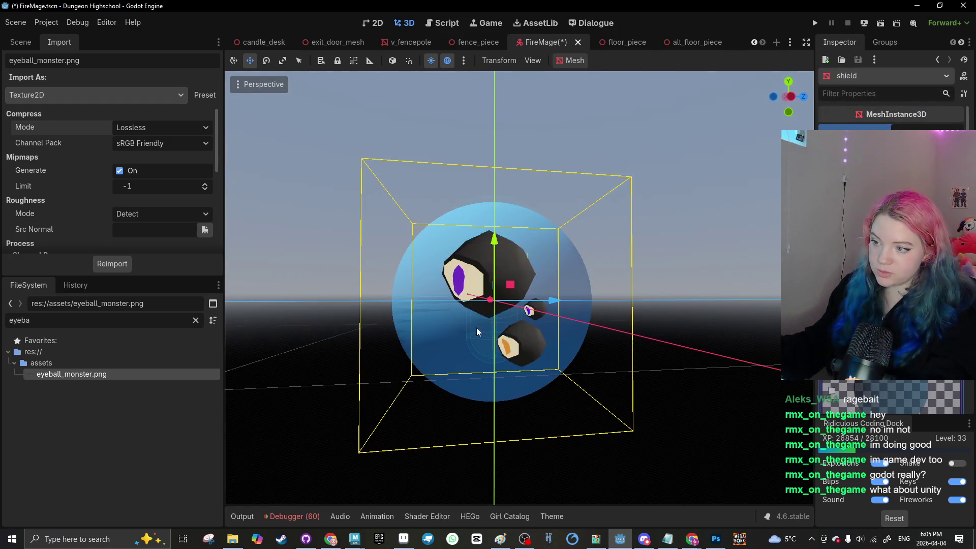
{"action": "key", "text": "ctrl+KP_3"}
{"action": "left_click", "coordinate": [621, 322]}
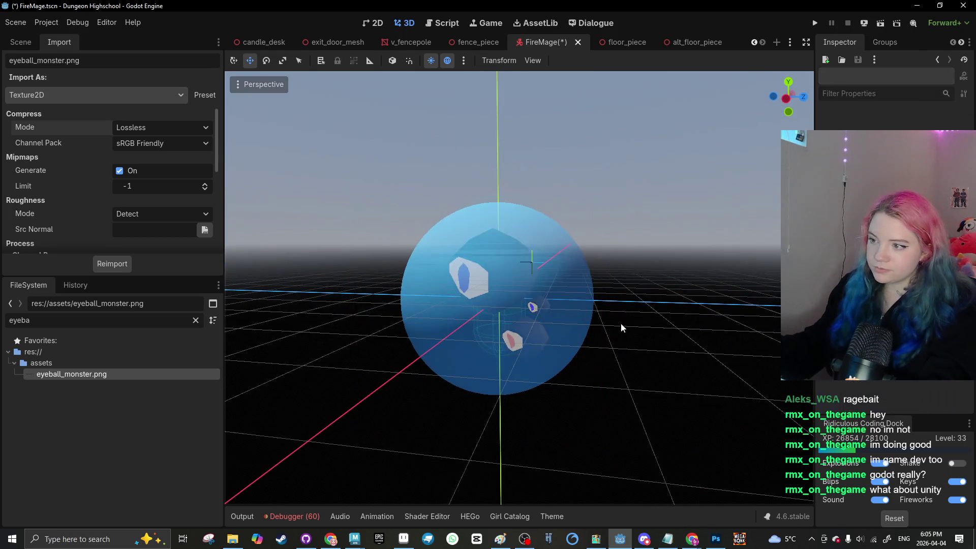
{"action": "left_click_drag", "start_coordinate": [639, 303], "coordinate": [486, 344]}
{"action": "left_click", "coordinate": [486, 344]}
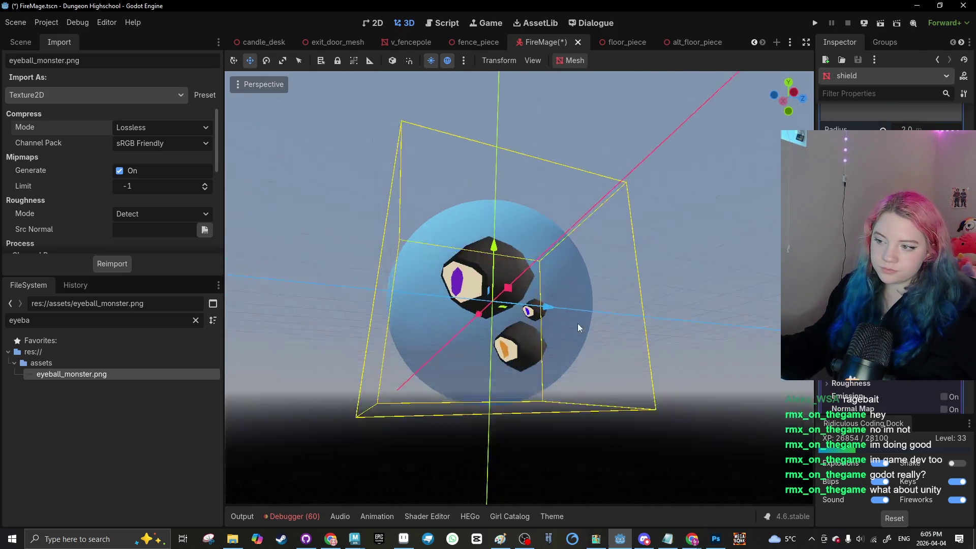
{"action": "left_click_drag", "start_coordinate": [578, 324], "coordinate": [306, 283]}
{"action": "left_click_drag", "start_coordinate": [494, 237], "coordinate": [517, 310]}
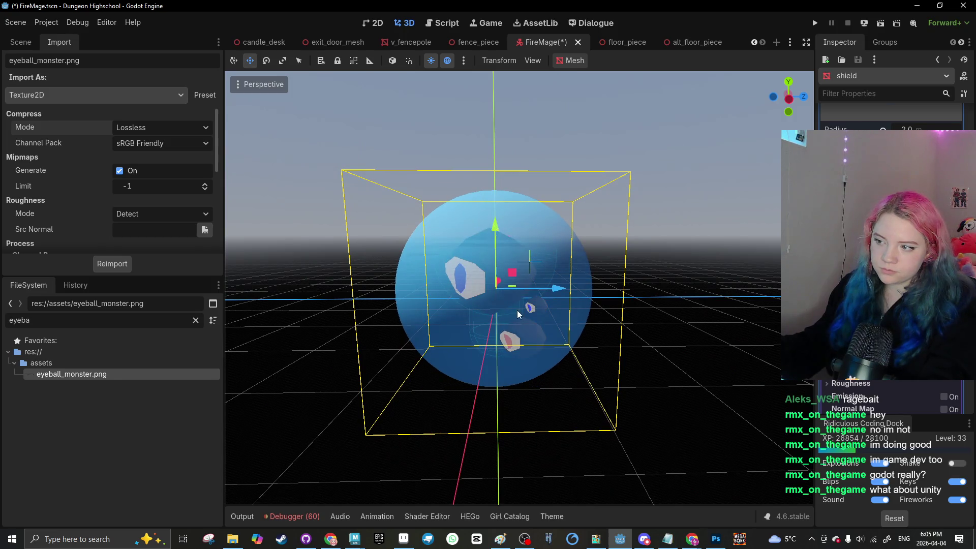
{"action": "right_click", "coordinate": [517, 310]}
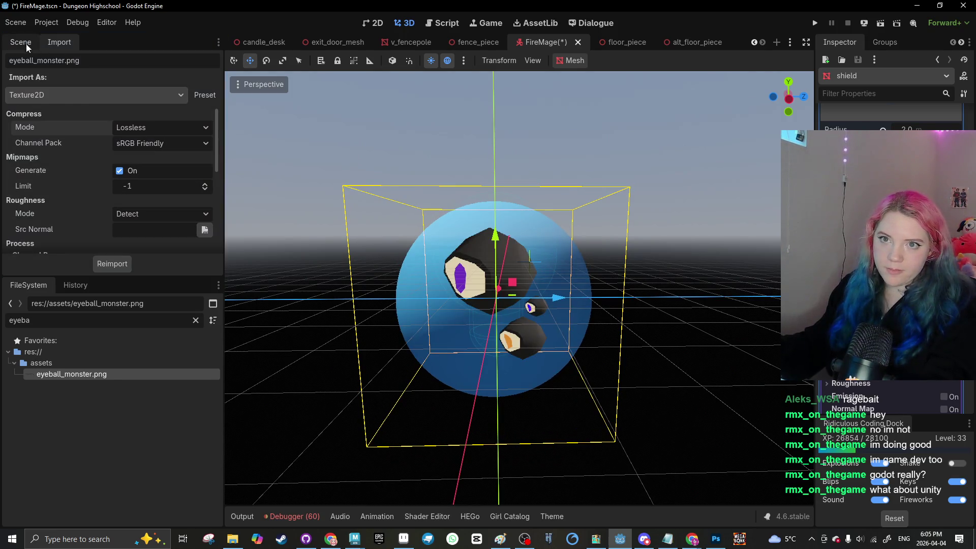
Step: Lift the shield sphere 0.692 units up and save the FireMage scene
{"action": "left_click", "coordinate": [25, 43]}
{"action": "scroll", "coordinate": [93, 168], "scroll_direction": "up", "scroll_amount": 2}
{"action": "left_click", "coordinate": [77, 93]}
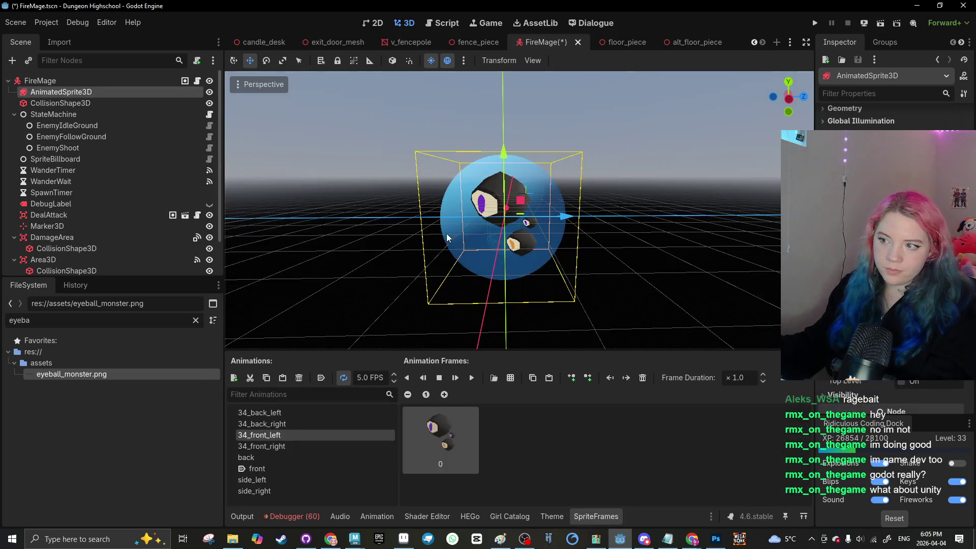
{"action": "left_click", "coordinate": [385, 205]}
{"action": "key", "text": "ctrl+s"}
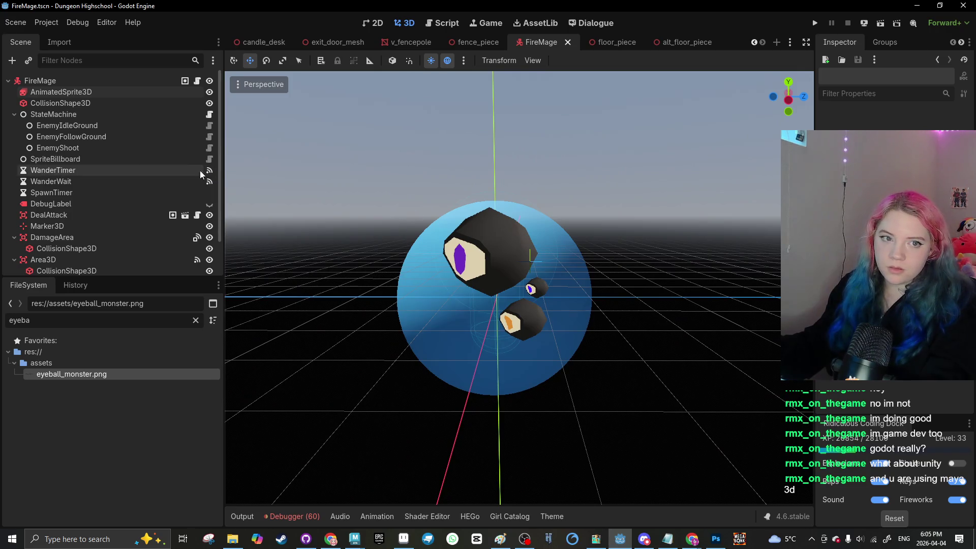
{"action": "left_click", "coordinate": [100, 93]}
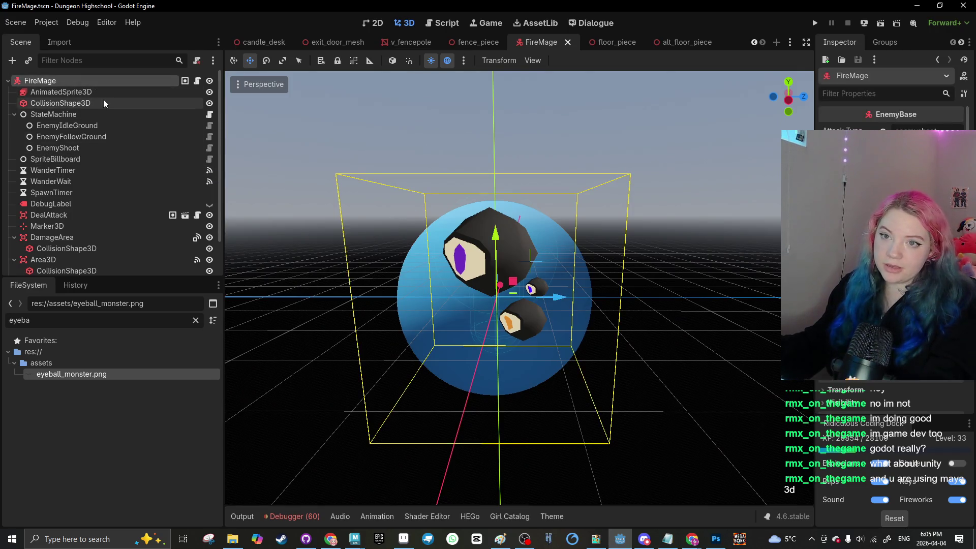
{"action": "left_click", "coordinate": [499, 142]}
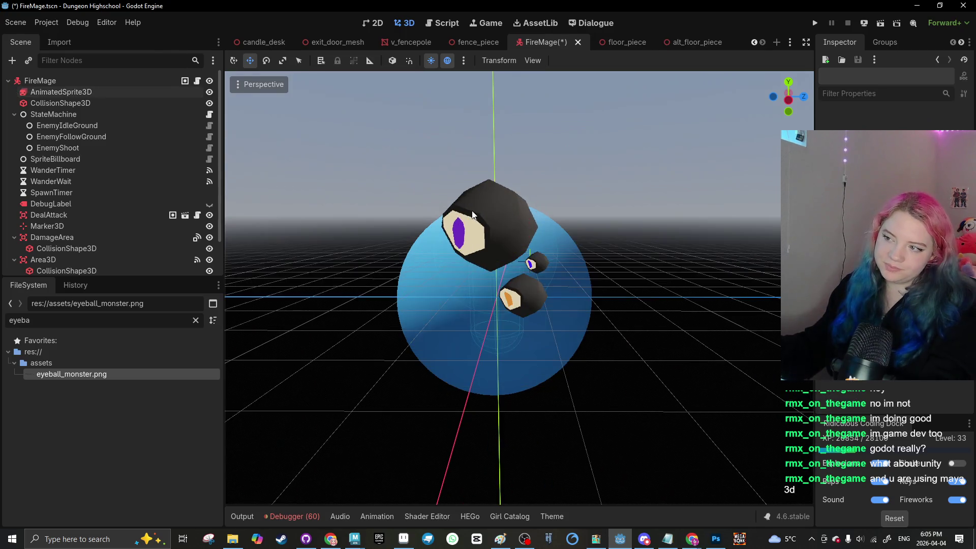
{"action": "left_click", "coordinate": [441, 254]}
{"action": "left_click_drag", "start_coordinate": [504, 249], "coordinate": [500, 208]}
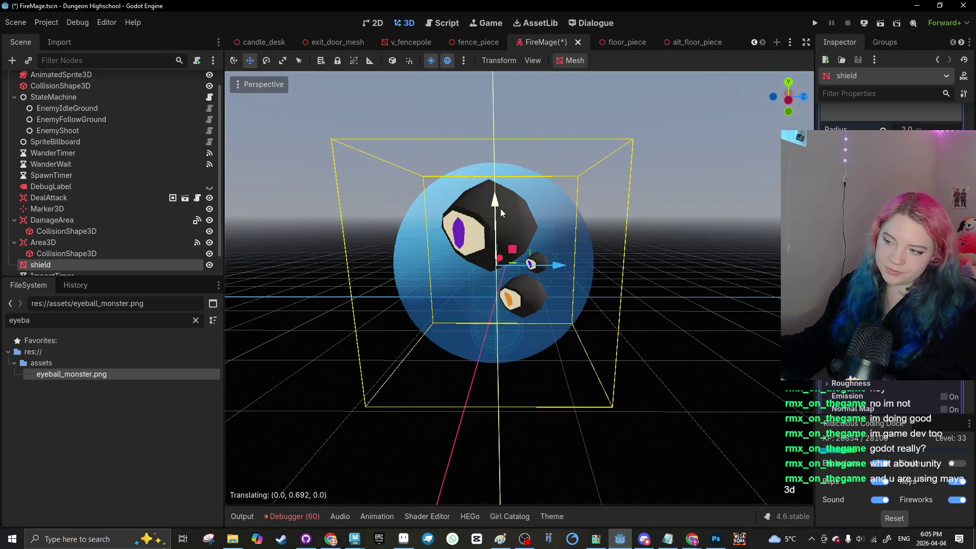
{"action": "left_click", "coordinate": [289, 266]}
{"action": "key", "text": "ctrl+s"}
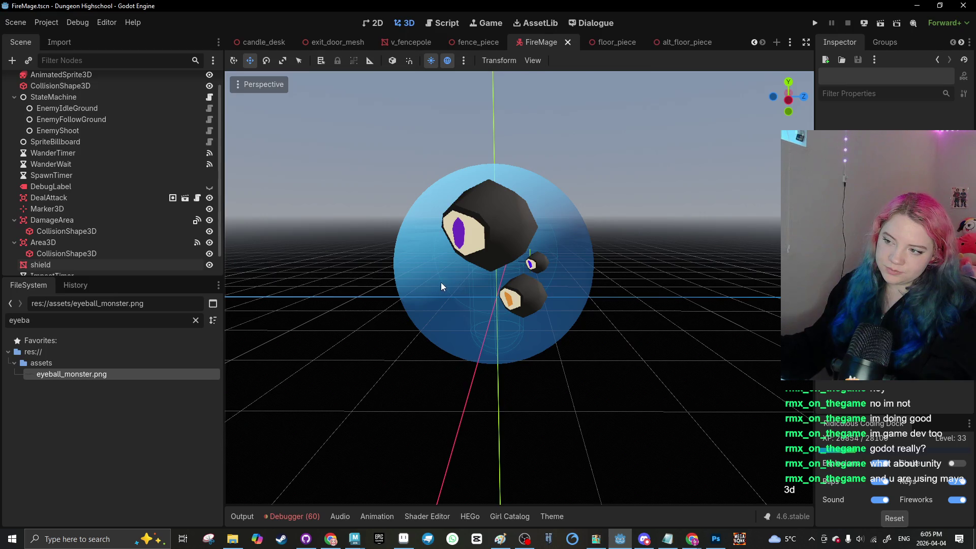
Step: Select the DamageArea's Area3D, reverting an accidental move, and return to plain selection mode
{"action": "left_click", "coordinate": [441, 282]}
{"action": "scroll", "coordinate": [87, 126], "scroll_direction": "up", "scroll_amount": 1}
{"action": "scroll", "coordinate": [75, 228], "scroll_direction": "down", "scroll_amount": 2}
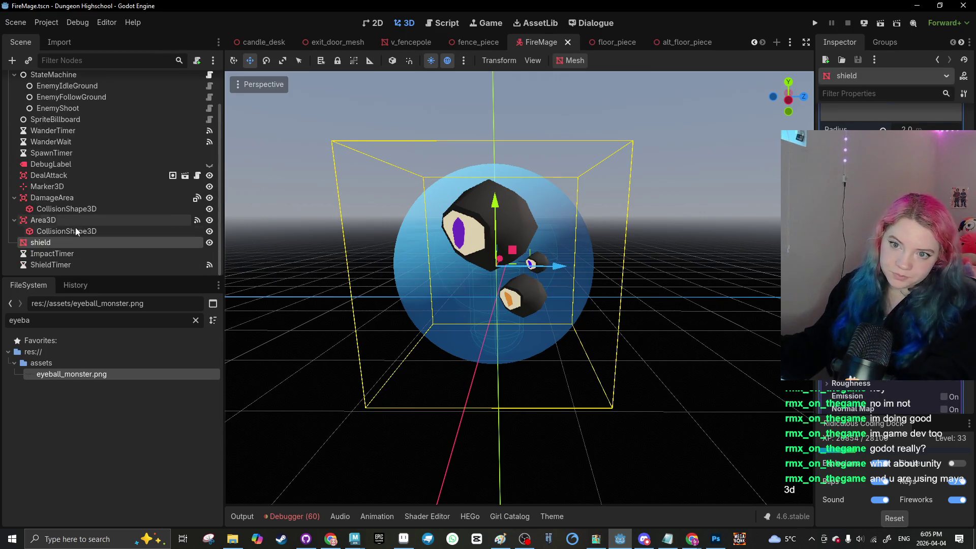
{"action": "left_click", "coordinate": [84, 197]}
{"action": "left_click_drag", "start_coordinate": [496, 238], "coordinate": [495, 239]}
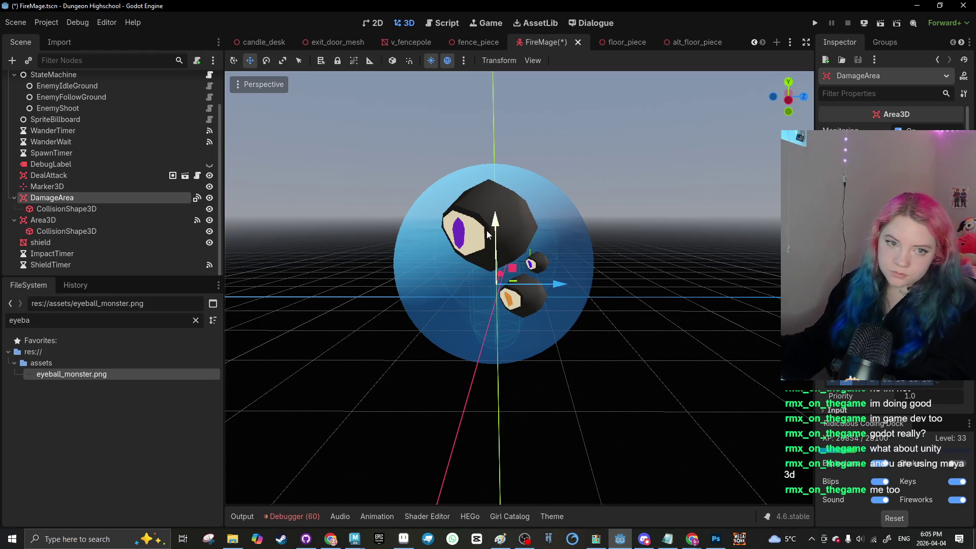
{"action": "key", "text": "ctrl+s"}
{"action": "left_click", "coordinate": [137, 220]}
{"action": "mouse_move", "coordinate": [559, 238]}
{"action": "left_mouse_down"}
{"action": "mouse_move", "coordinate": [547, 237]}
{"action": "mouse_move", "coordinate": [524, 315]}
{"action": "mouse_move", "coordinate": [532, 276]}
{"action": "mouse_move", "coordinate": [610, 244]}
{"action": "mouse_move", "coordinate": [716, 236]}
{"action": "mouse_move", "coordinate": [360, 139]}
{"action": "left_mouse_up"}
{"action": "key", "text": "r"}
{"action": "key", "text": "w"}
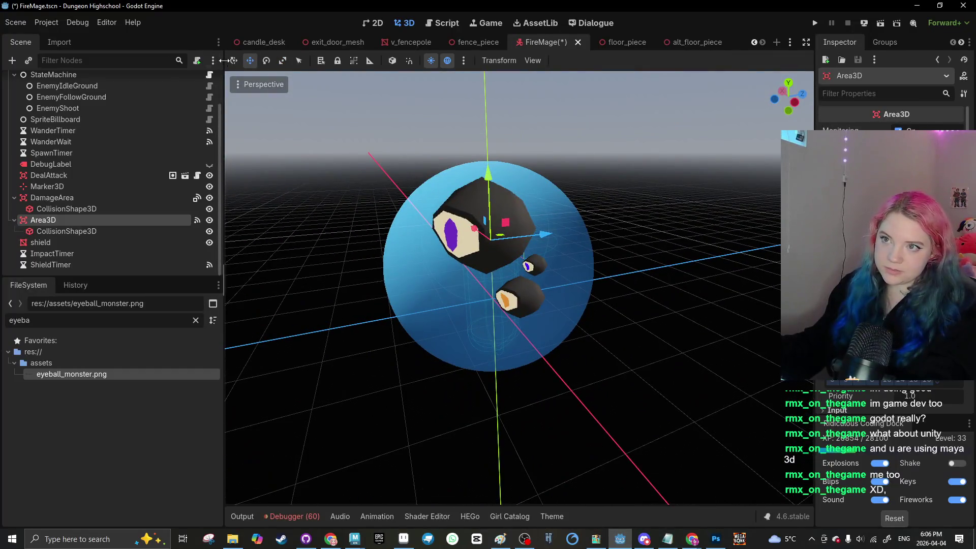
{"action": "left_click", "coordinate": [234, 60]}
Step: Frame the Area3D's collision shape around the eyeball model and save the scene
{"action": "scroll", "coordinate": [430, 216], "scroll_direction": "up", "scroll_amount": 5}
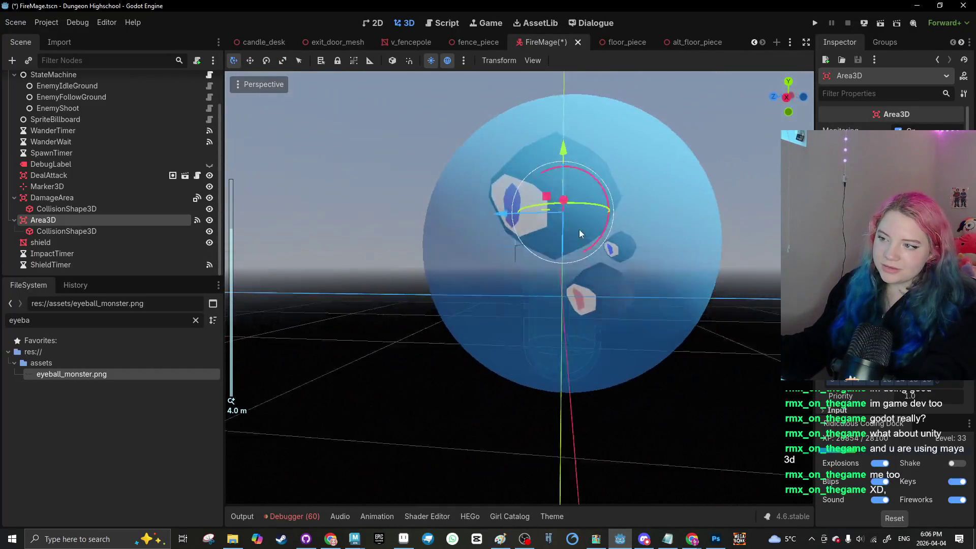
{"action": "mouse_move", "coordinate": [579, 230]}
{"action": "left_mouse_down"}
{"action": "mouse_move", "coordinate": [602, 283]}
{"action": "mouse_move", "coordinate": [520, 306]}
{"action": "mouse_move", "coordinate": [444, 278]}
{"action": "left_mouse_up"}
{"action": "scroll", "coordinate": [444, 278], "scroll_direction": "up", "scroll_amount": 1}
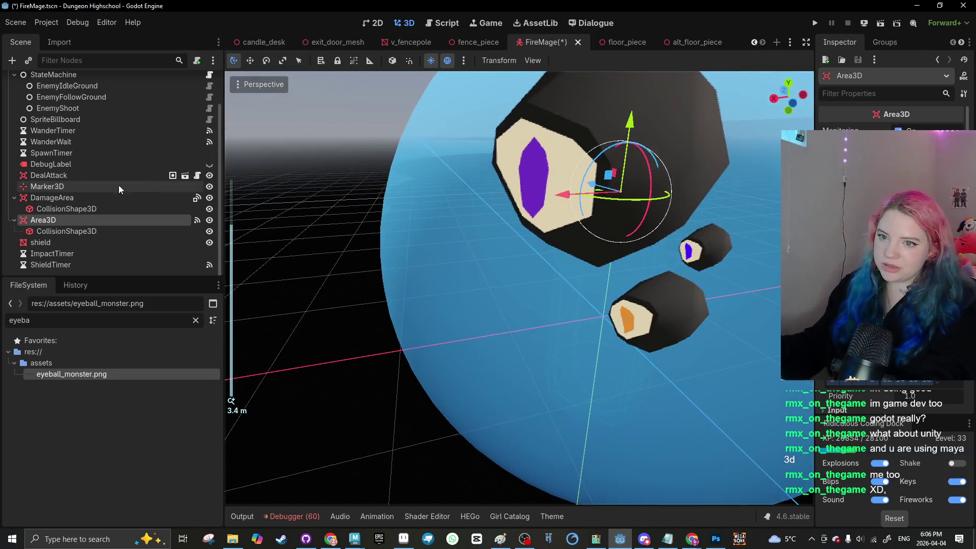
{"action": "left_click", "coordinate": [101, 230]}
{"action": "key", "text": "f"}
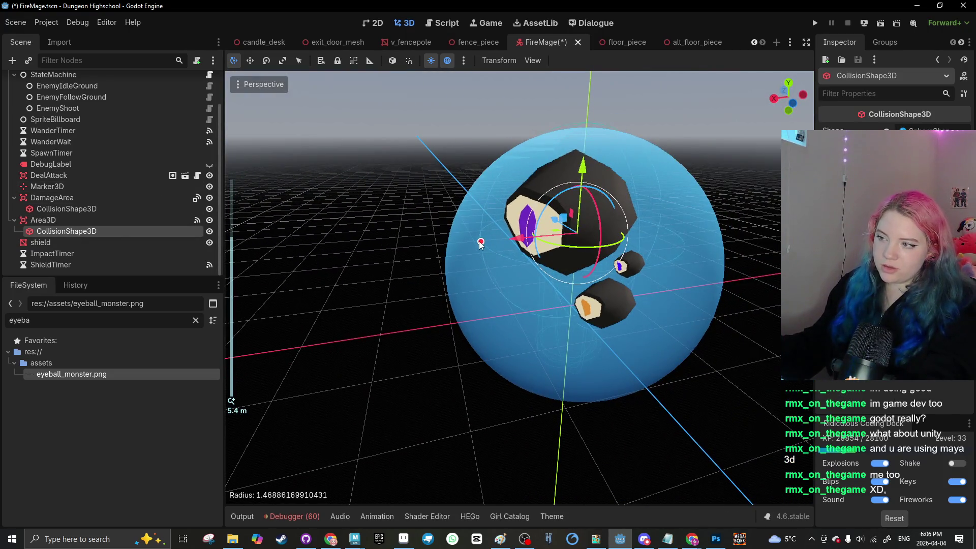
{"action": "left_click", "coordinate": [374, 232]}
{"action": "key", "text": "ctrl+s"}
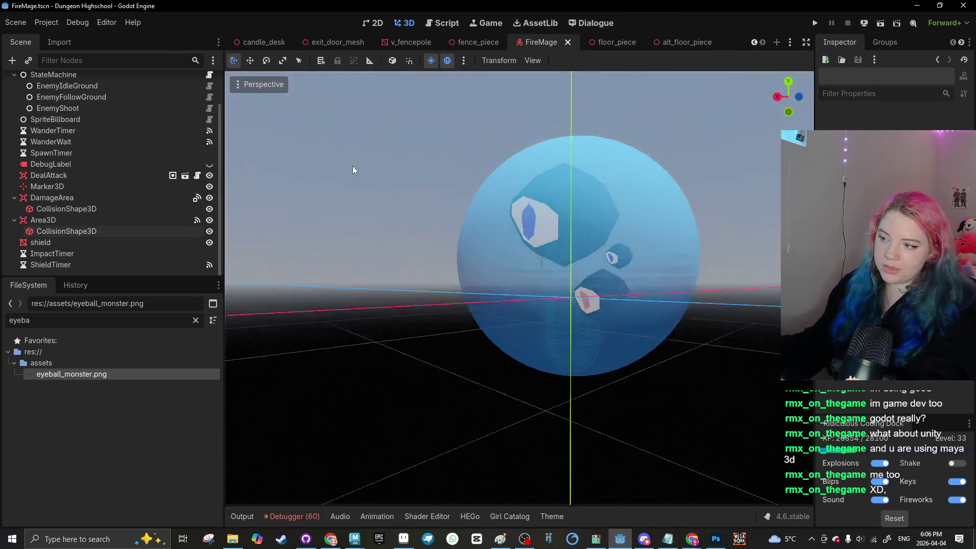
{"action": "mouse_move", "coordinate": [354, 170]}
{"action": "left_mouse_down"}
{"action": "mouse_move", "coordinate": [363, 193]}
{"action": "mouse_move", "coordinate": [367, 184]}
{"action": "left_mouse_up"}
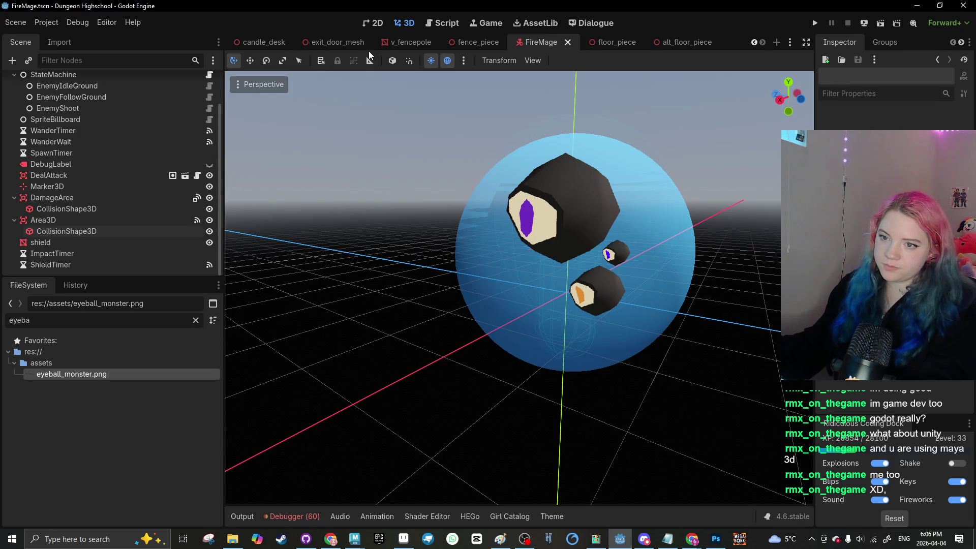
Step: Make the DamageArea capsule collision shape taller and wider, then save FireMage
{"action": "left_click", "coordinate": [136, 198]}
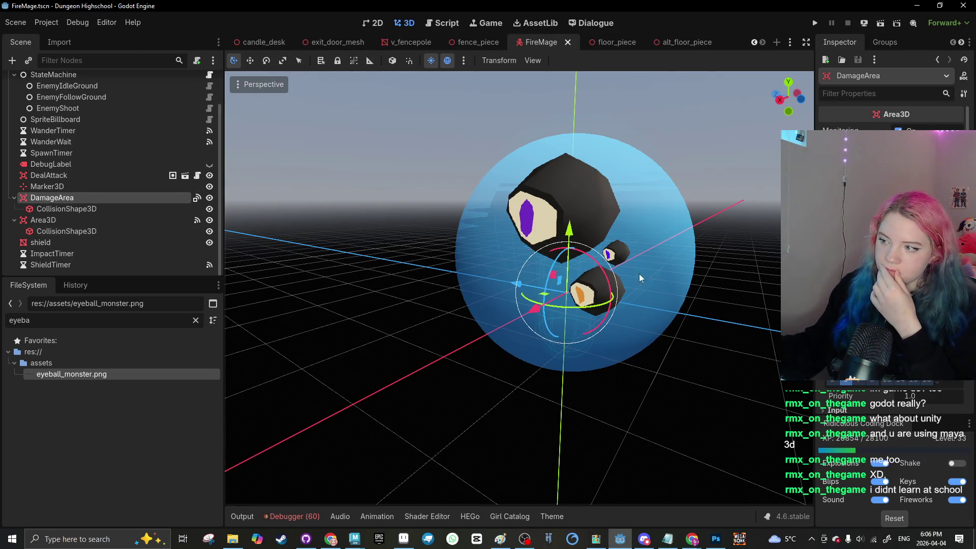
{"action": "mouse_move", "coordinate": [639, 277]}
{"action": "left_mouse_down"}
{"action": "mouse_move", "coordinate": [428, 298]}
{"action": "mouse_move", "coordinate": [578, 291]}
{"action": "left_mouse_up"}
{"action": "key", "text": "r"}
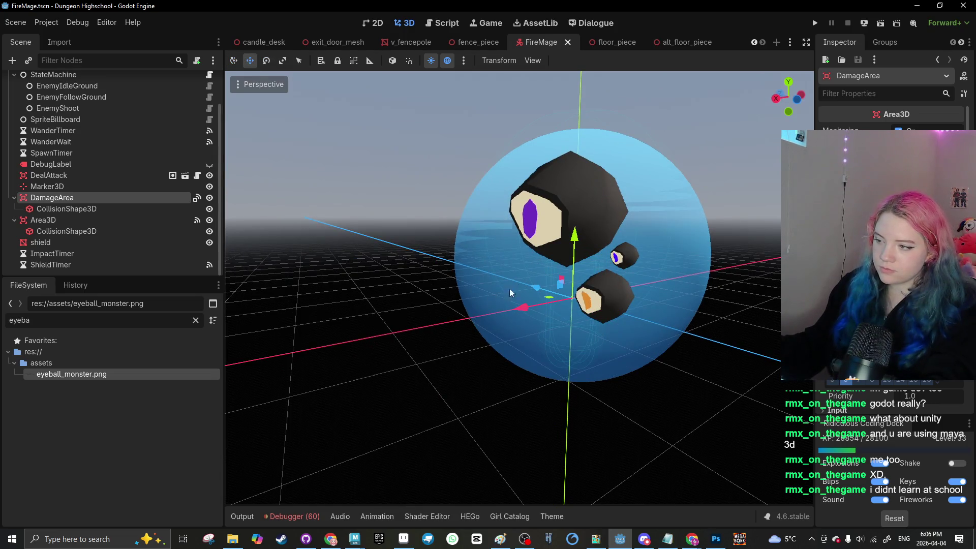
{"action": "key", "text": "q"}
{"action": "left_click", "coordinate": [93, 207]}
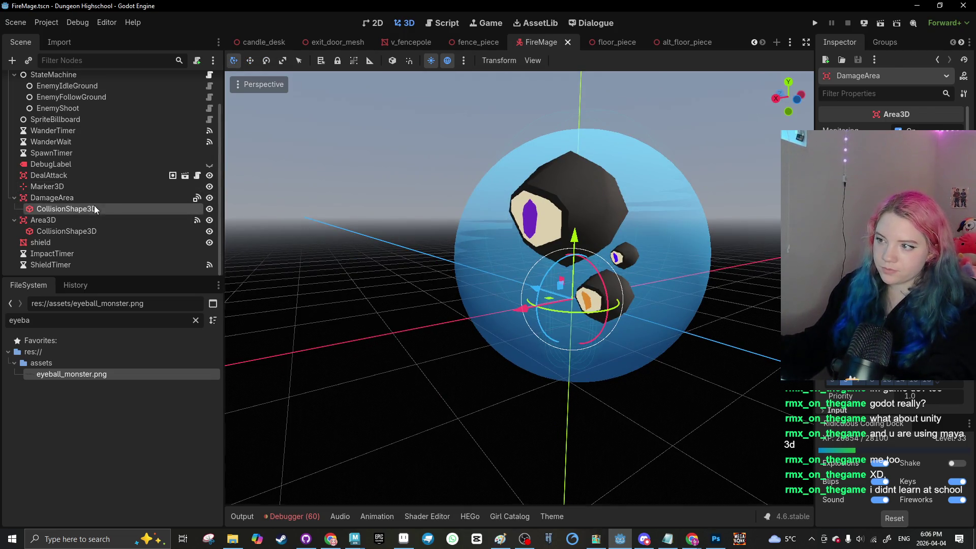
{"action": "left_click_drag", "start_coordinate": [575, 224], "coordinate": [578, 158]}
{"action": "left_click_drag", "start_coordinate": [547, 275], "coordinate": [523, 271]}
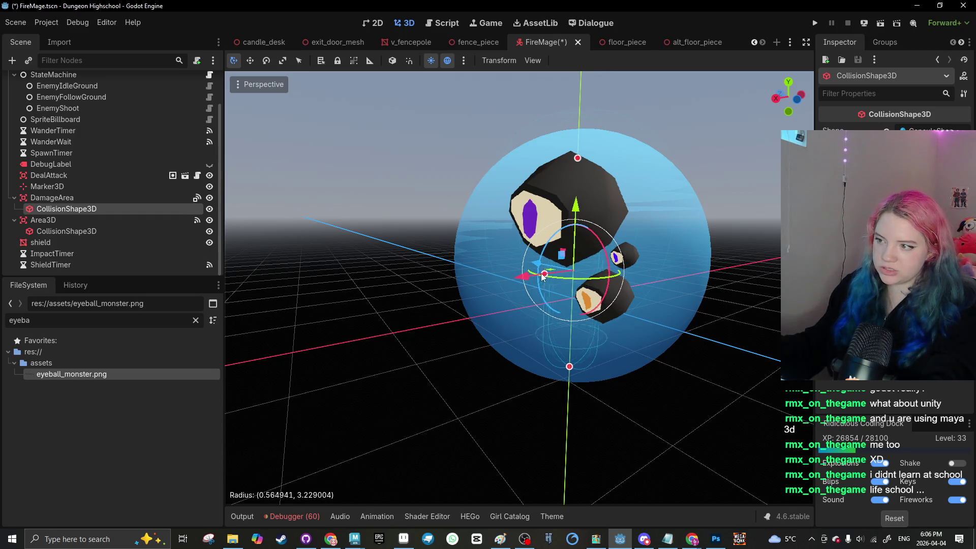
{"action": "left_click", "coordinate": [321, 240]}
{"action": "key", "text": "ctrl+s"}
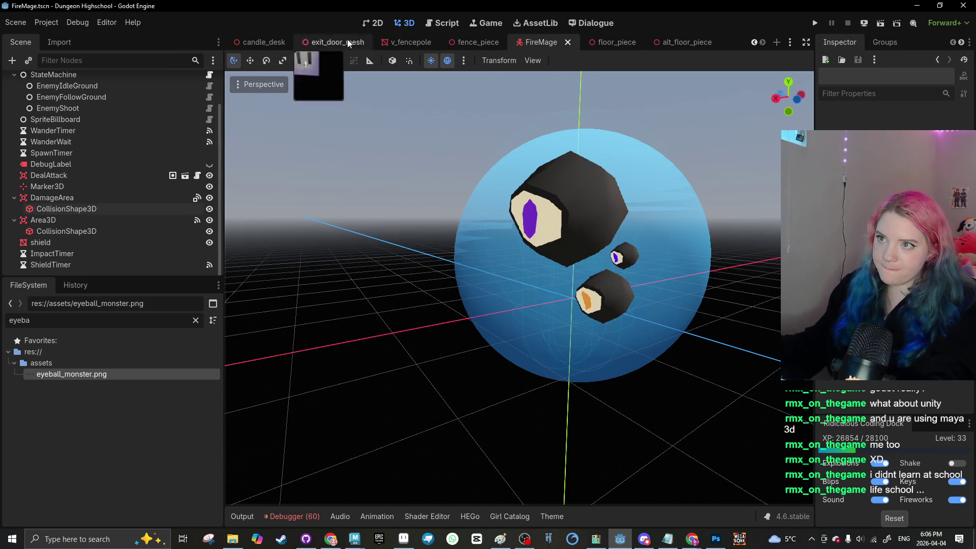
{"action": "scroll", "coordinate": [746, 45], "scroll_direction": "up", "scroll_amount": 10}
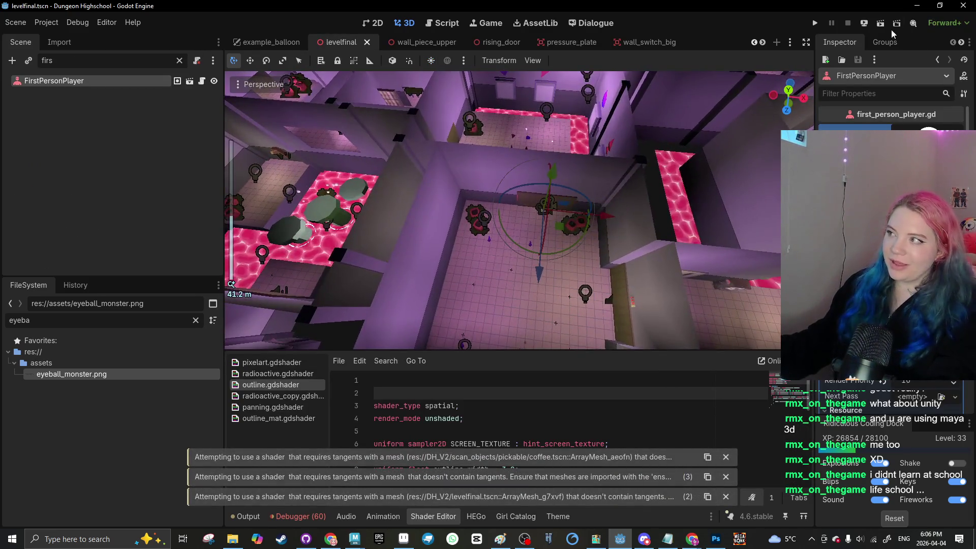
Step: Run the project, play briefly among the eyeball monsters, then stop it and return to the editor
{"action": "left_click", "coordinate": [881, 23]}
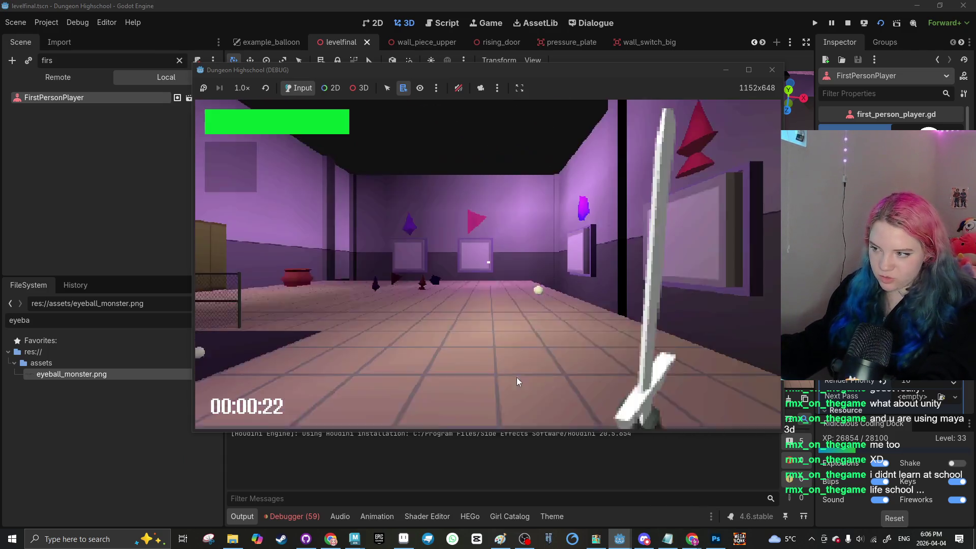
{"action": "left_click", "coordinate": [517, 378]}
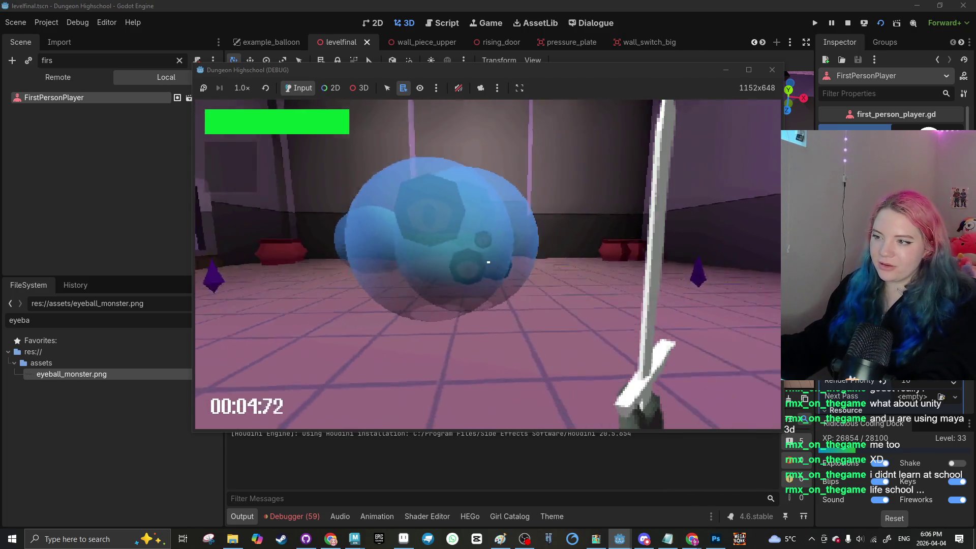
{"action": "left_click", "coordinate": [772, 70]}
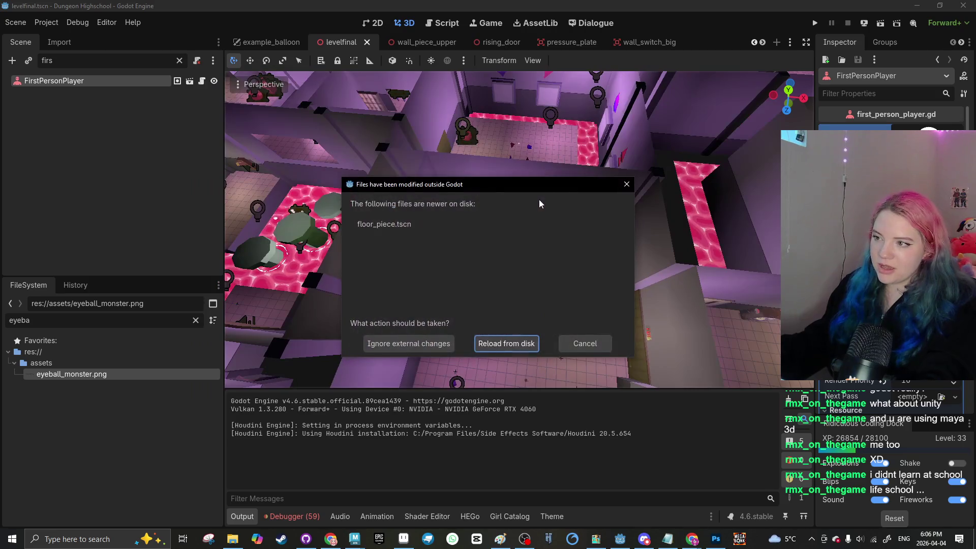
{"action": "key", "text": "Escape"}
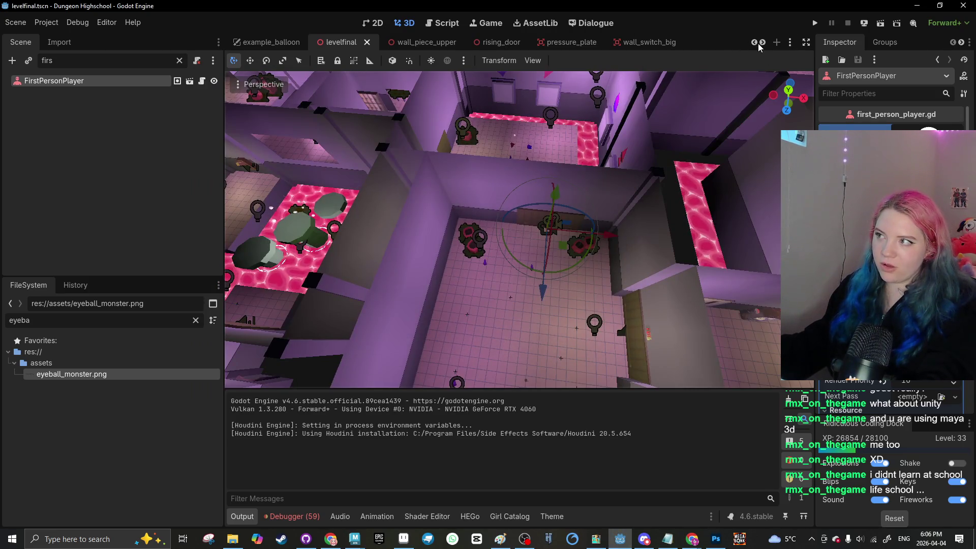
{"action": "left_click", "coordinate": [763, 42]}
{"action": "left_click", "coordinate": [762, 43]}
{"action": "left_click", "coordinate": [762, 42]}
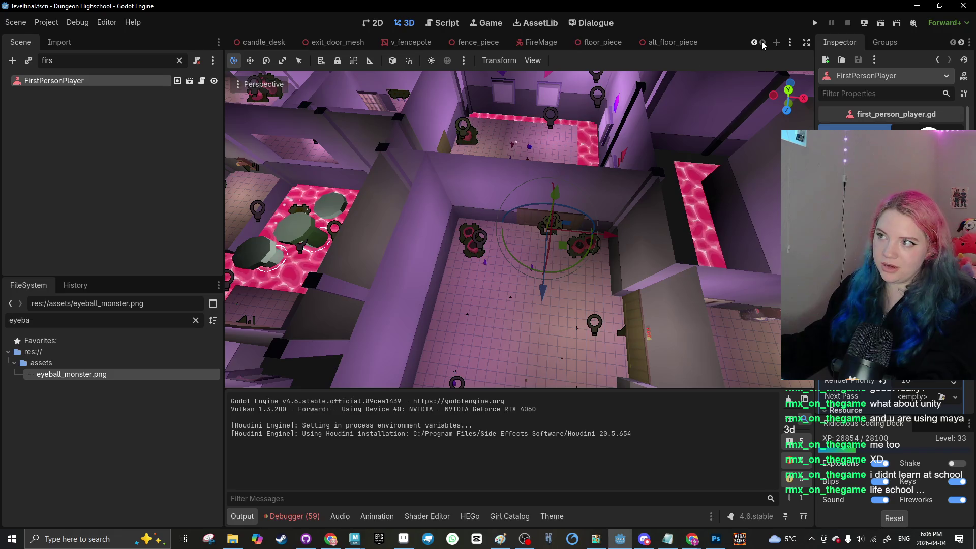
Step: In the FireMage scene, change a setting on the shield sphere's material and save
{"action": "left_click", "coordinate": [534, 42]}
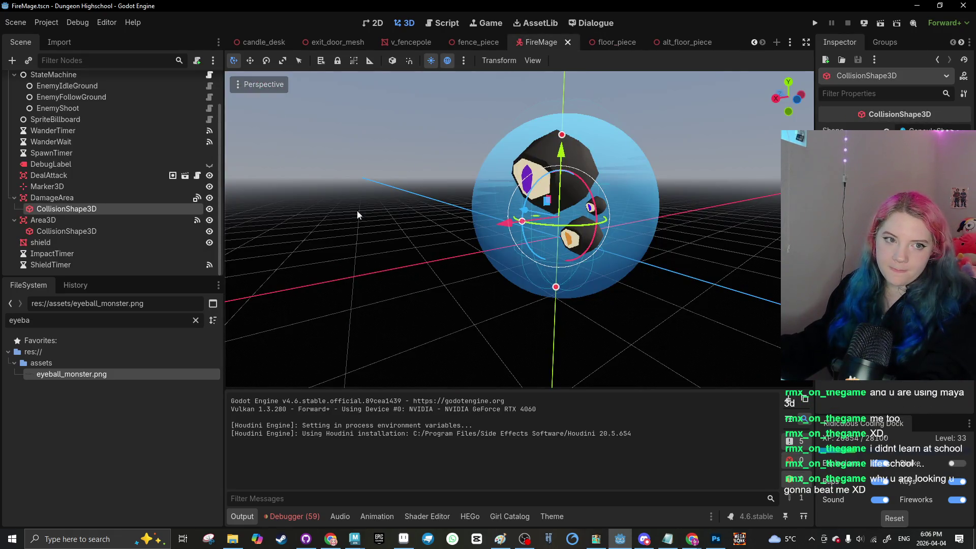
{"action": "scroll", "coordinate": [420, 240], "scroll_direction": "up", "scroll_amount": 2}
{"action": "scroll", "coordinate": [420, 240], "scroll_direction": "down", "scroll_amount": 2}
{"action": "left_click", "coordinate": [512, 229]}
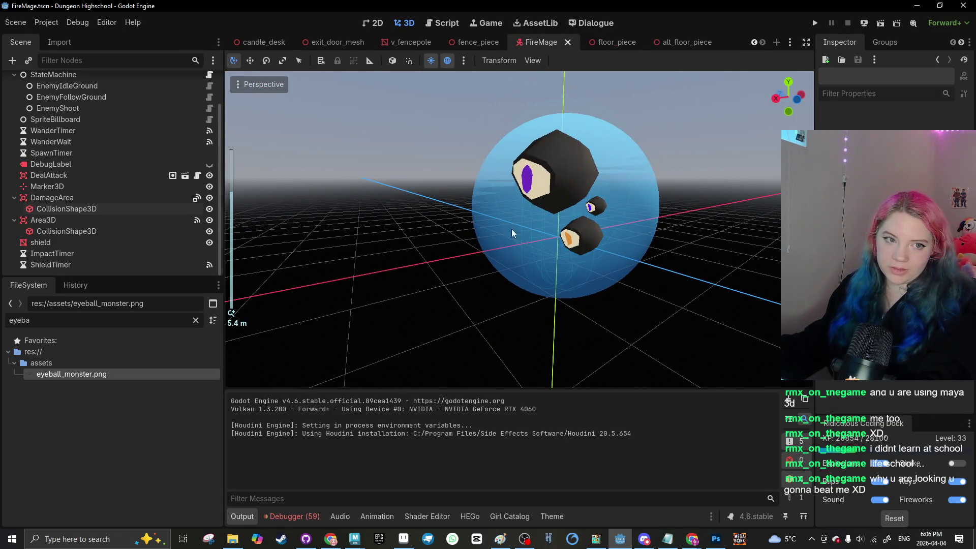
{"action": "left_click", "coordinate": [559, 261]}
{"action": "scroll", "coordinate": [890, 254], "scroll_direction": "down", "scroll_amount": 1}
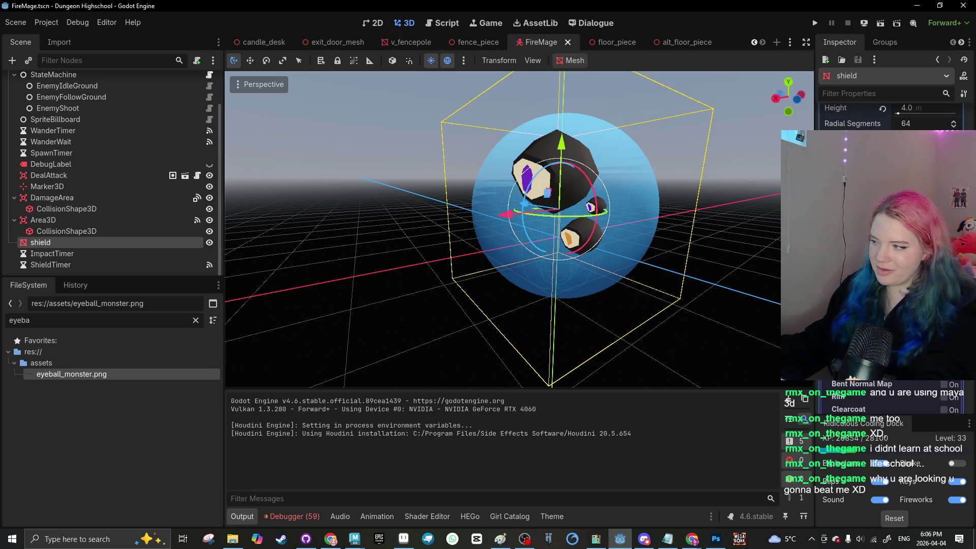
{"action": "left_click", "coordinate": [890, 254]}
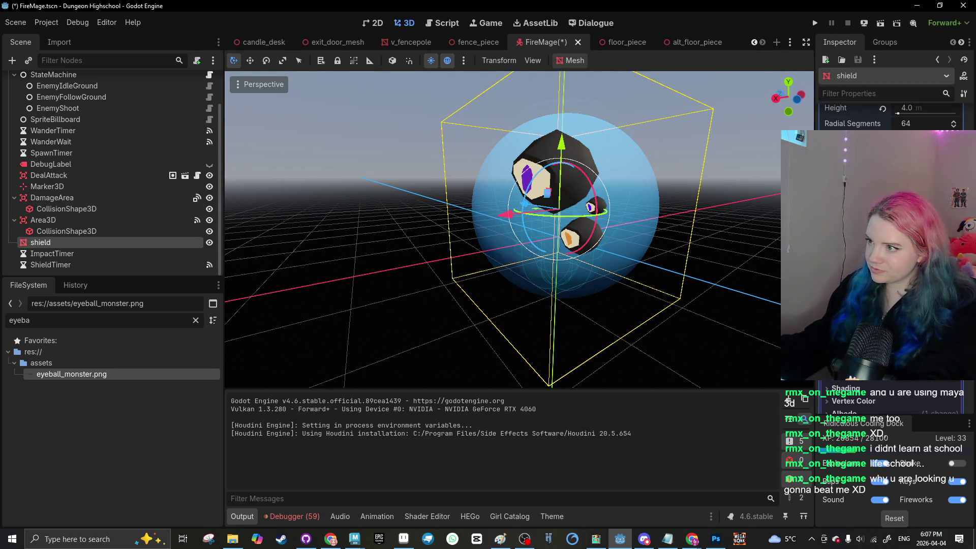
{"action": "key", "text": "ctrl+s"}
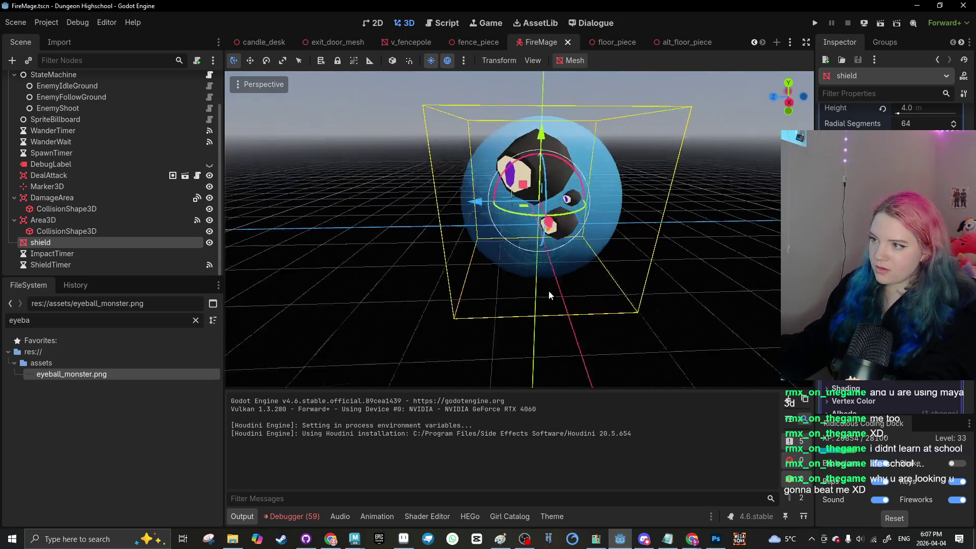
Step: Re-inspect the shield sphere from a slightly orbited view and select the FireMage root node
{"action": "left_click", "coordinate": [409, 242]}
{"action": "left_click_drag", "start_coordinate": [409, 242], "coordinate": [413, 237]}
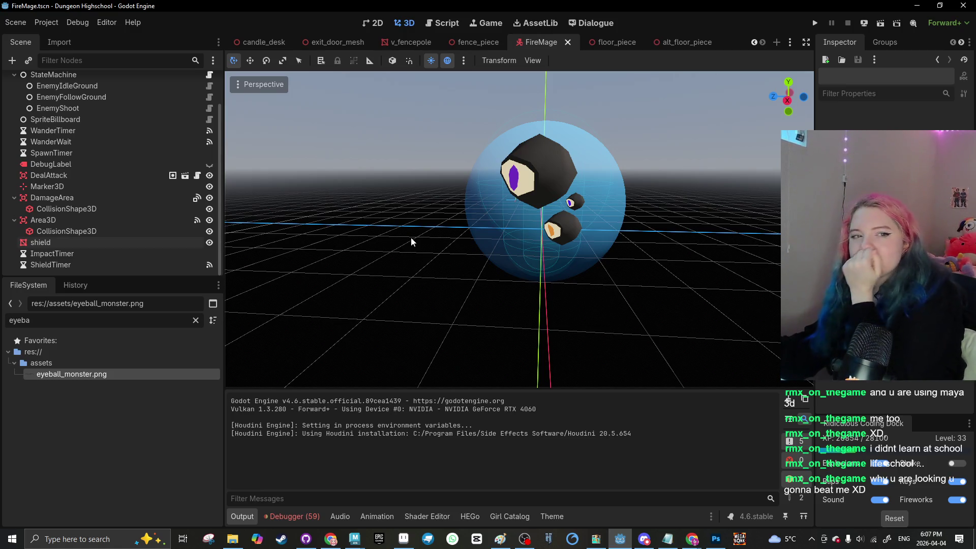
{"action": "left_click", "coordinate": [493, 207]}
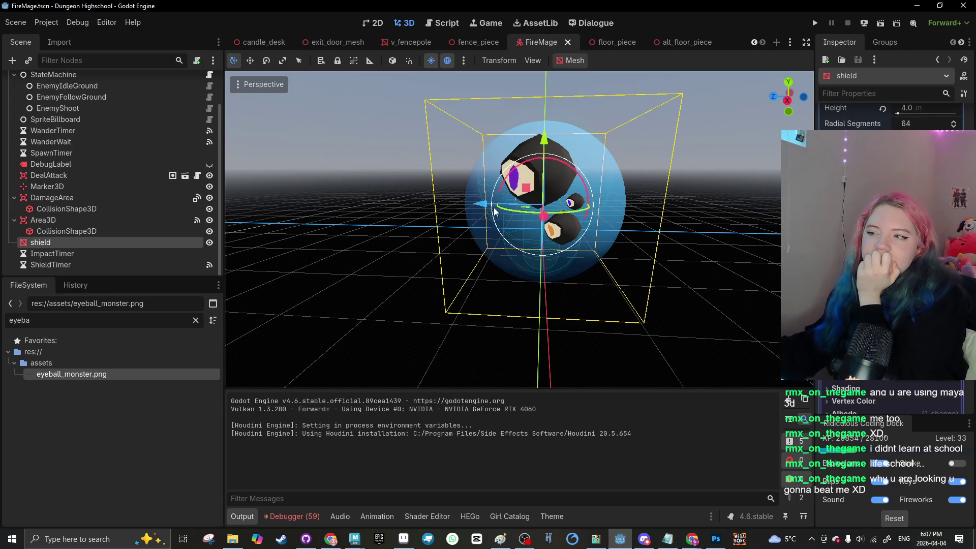
{"action": "left_click", "coordinate": [354, 261]}
{"action": "scroll", "coordinate": [434, 224], "scroll_direction": "up", "scroll_amount": 3}
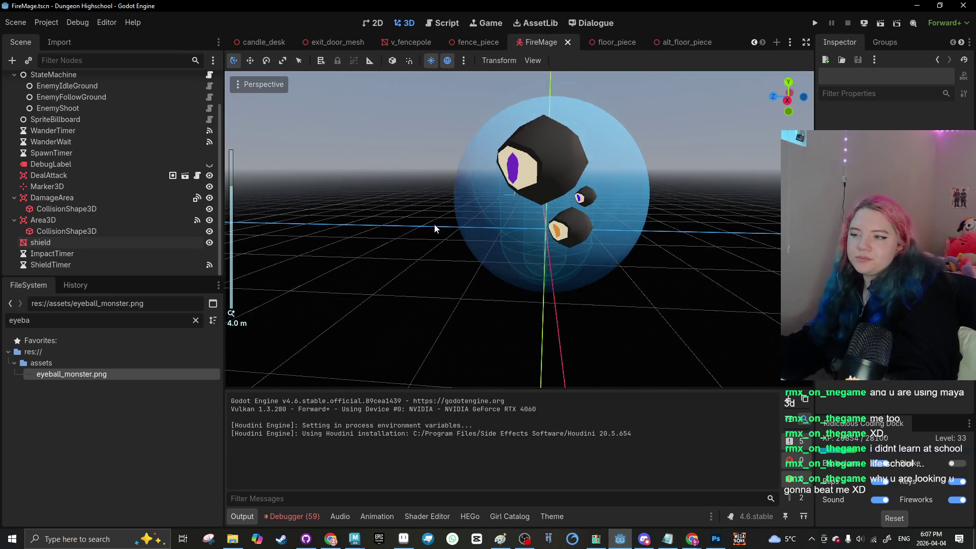
{"action": "scroll", "coordinate": [115, 230], "scroll_direction": "up", "scroll_amount": 1}
{"action": "scroll", "coordinate": [77, 216], "scroll_direction": "up", "scroll_amount": 2}
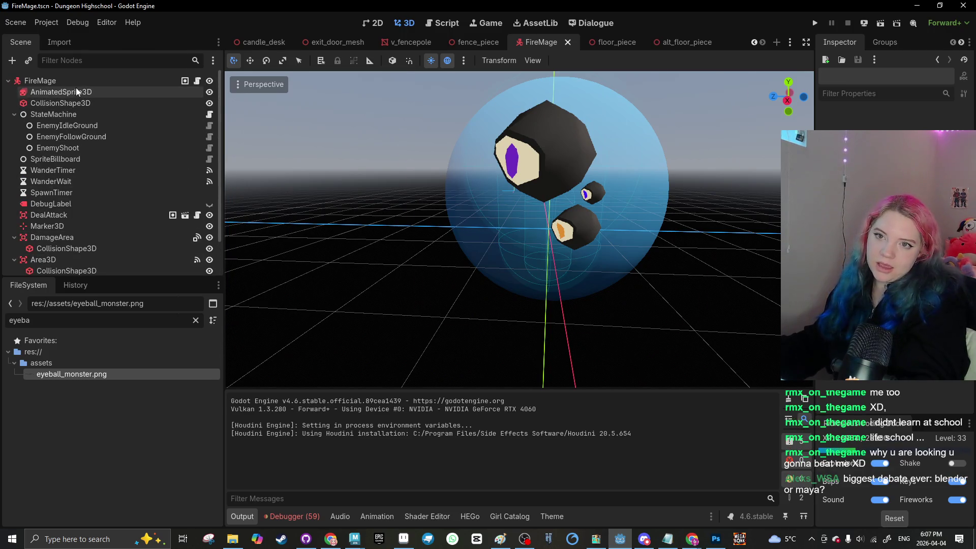
{"action": "left_click", "coordinate": [75, 82]}
Step: Add an AnimationPlayer child node to FireMage, found by searching 'anima'
{"action": "left_click", "coordinate": [11, 61]}
{"action": "type", "text": "anima"}
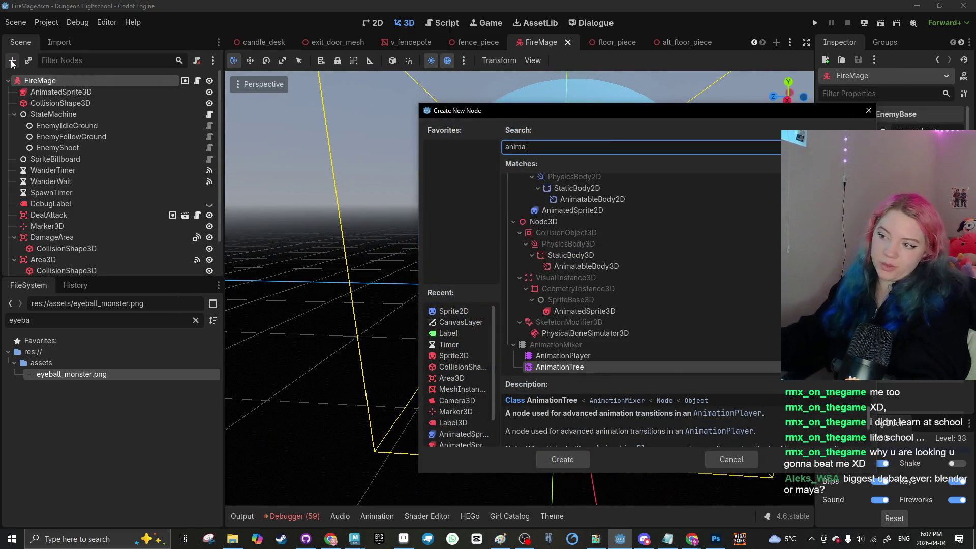
{"action": "left_click", "coordinate": [544, 359]}
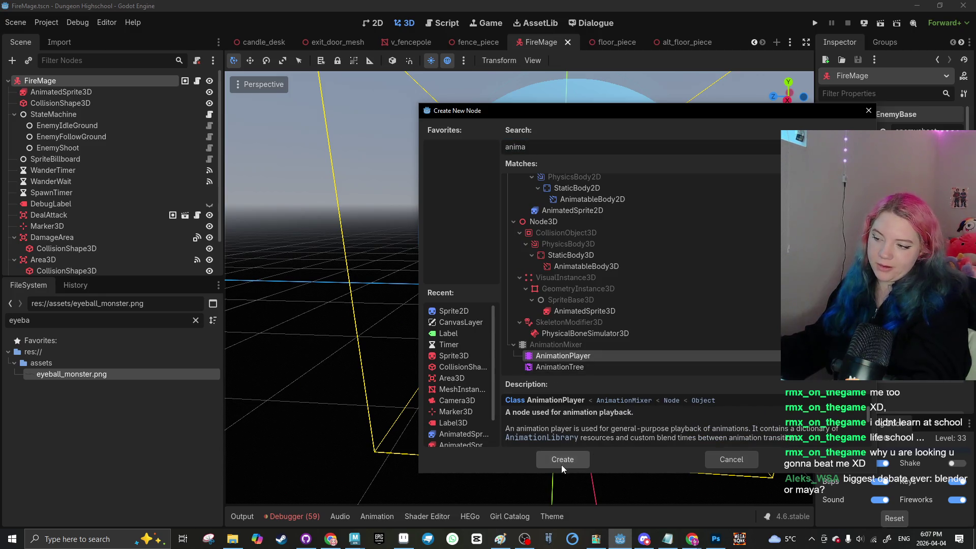
{"action": "left_click", "coordinate": [564, 460]}
Step: Create a new empty animation named get_hit
{"action": "left_click", "coordinate": [382, 400]}
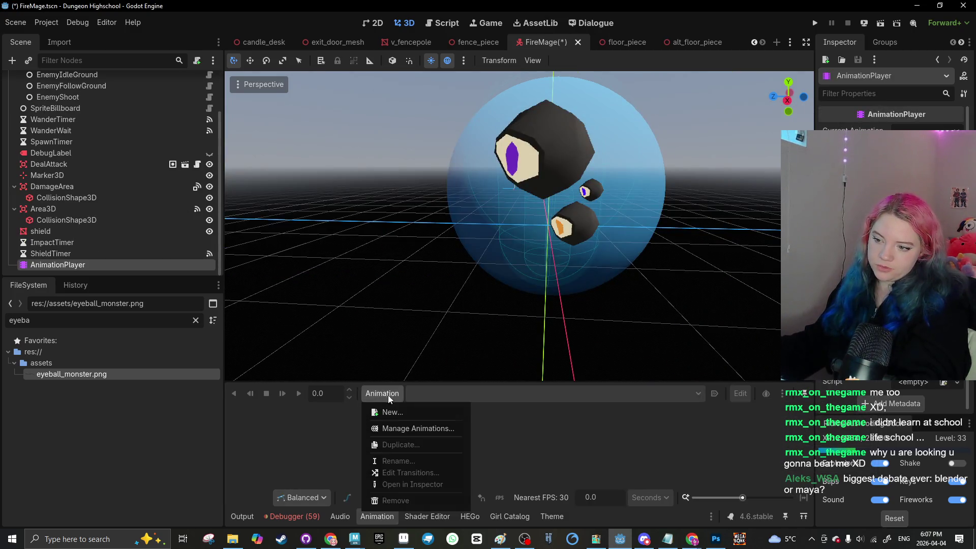
{"action": "left_click", "coordinate": [375, 406]}
{"action": "type", "text": "hit"}
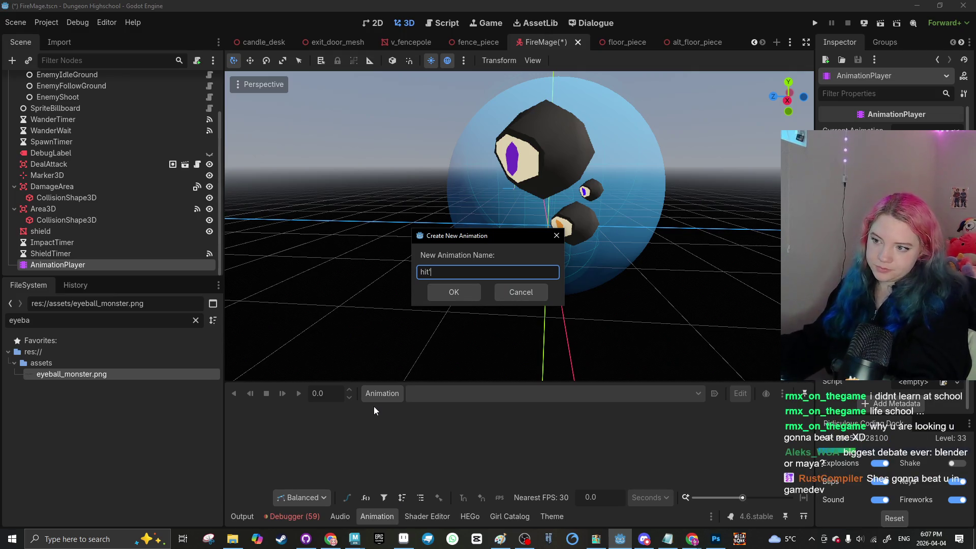
{"action": "key", "text": "BackSpace"}
{"action": "key", "text": "BackSpace"}
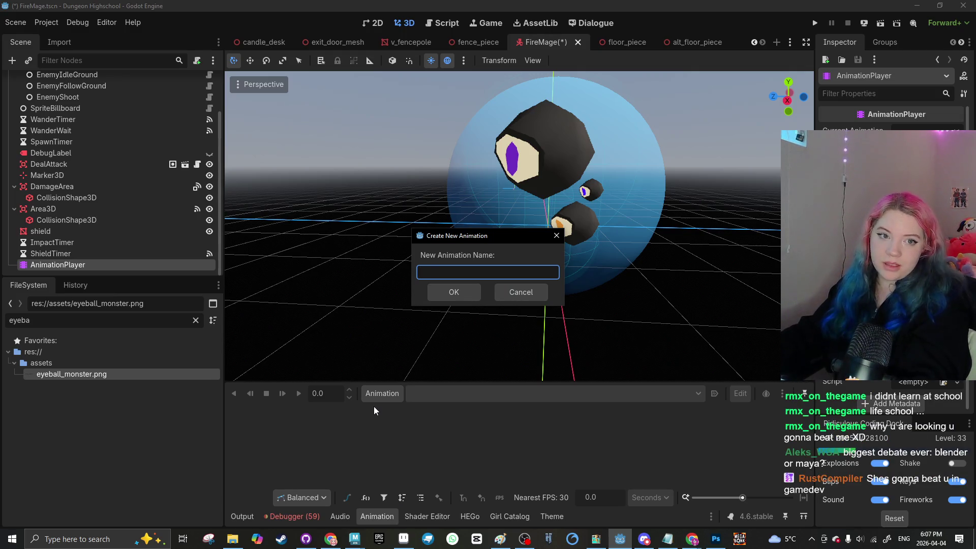
{"action": "type", "text": "get_hit"}
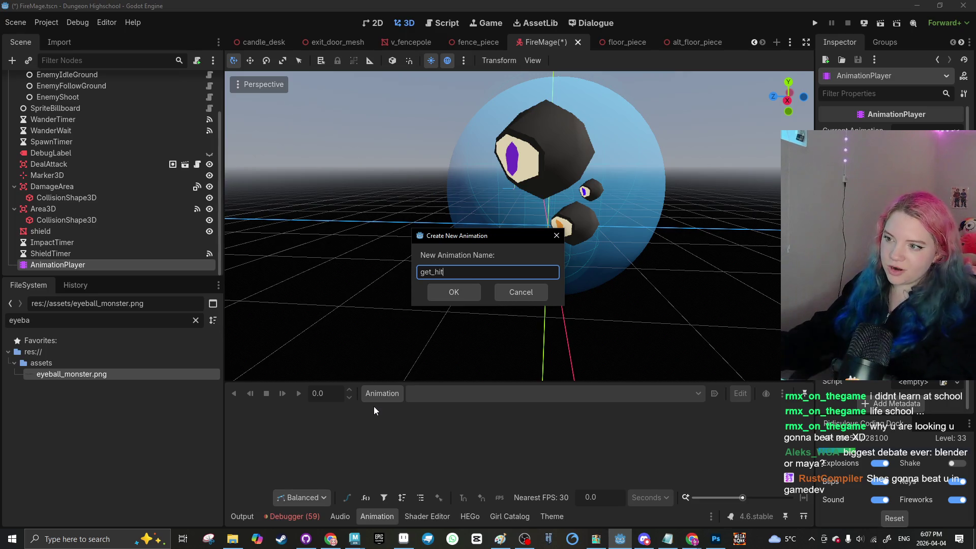
{"action": "key", "text": "Return"}
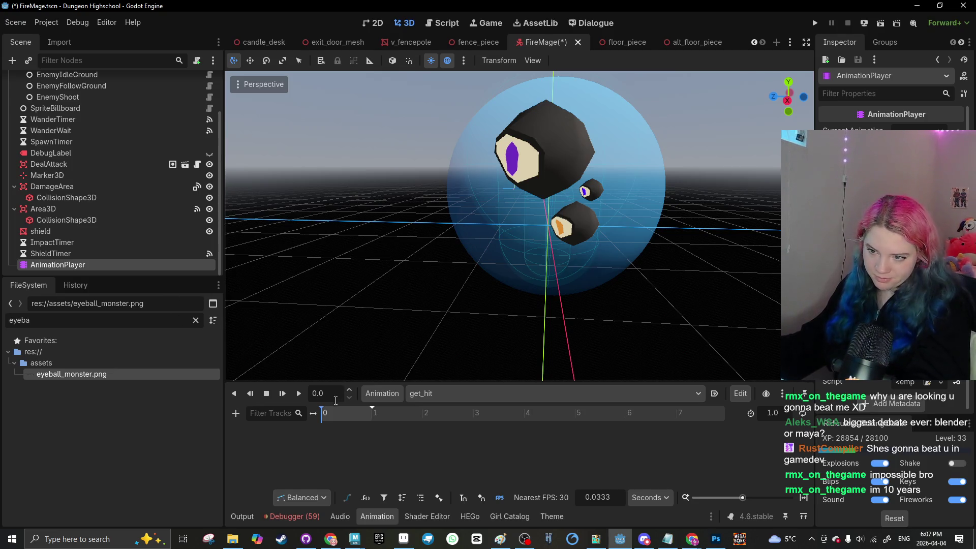
Step: Create a position track for AnimatedSprite3D in get_hit, keying its starting position
{"action": "left_click", "coordinate": [556, 167]}
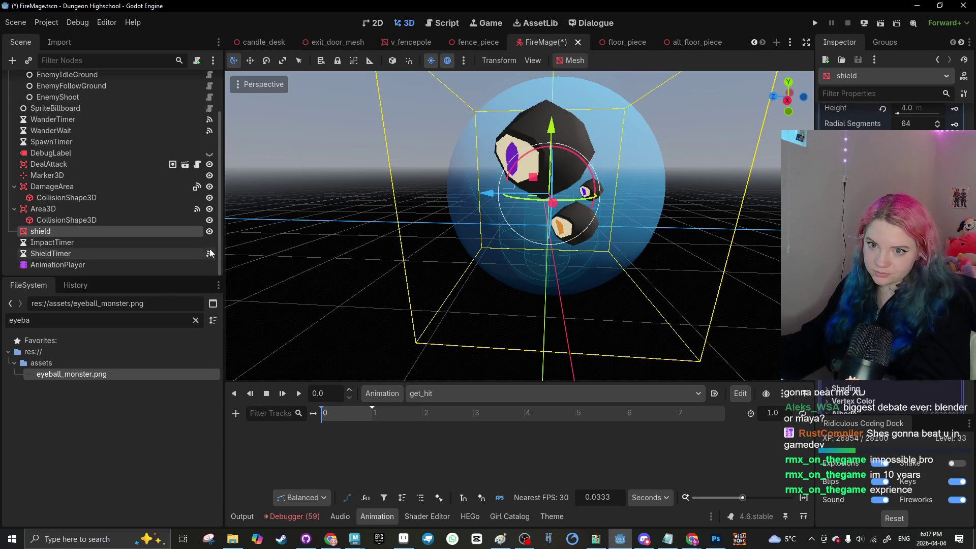
{"action": "scroll", "coordinate": [123, 99], "scroll_direction": "up", "scroll_amount": 3}
{"action": "left_click", "coordinate": [116, 92]}
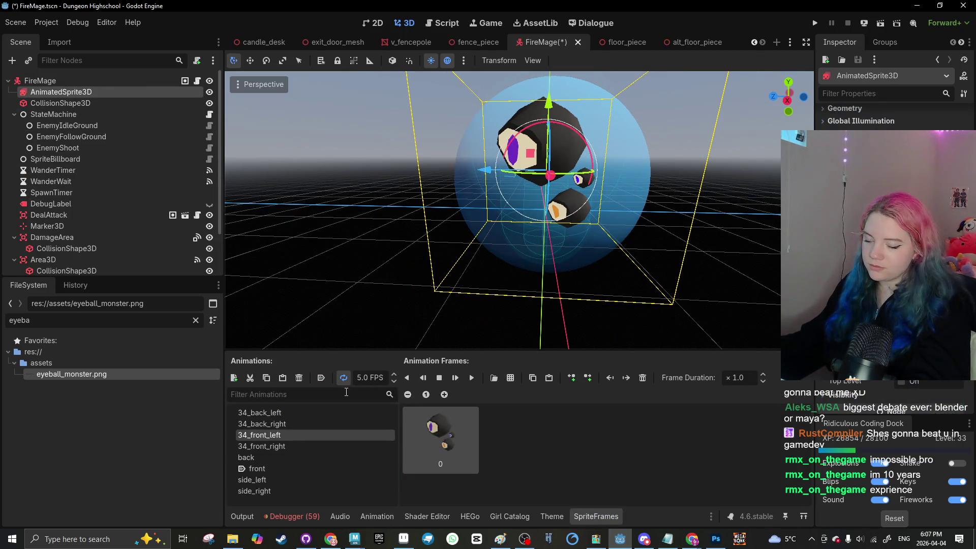
{"action": "left_click", "coordinate": [370, 517]}
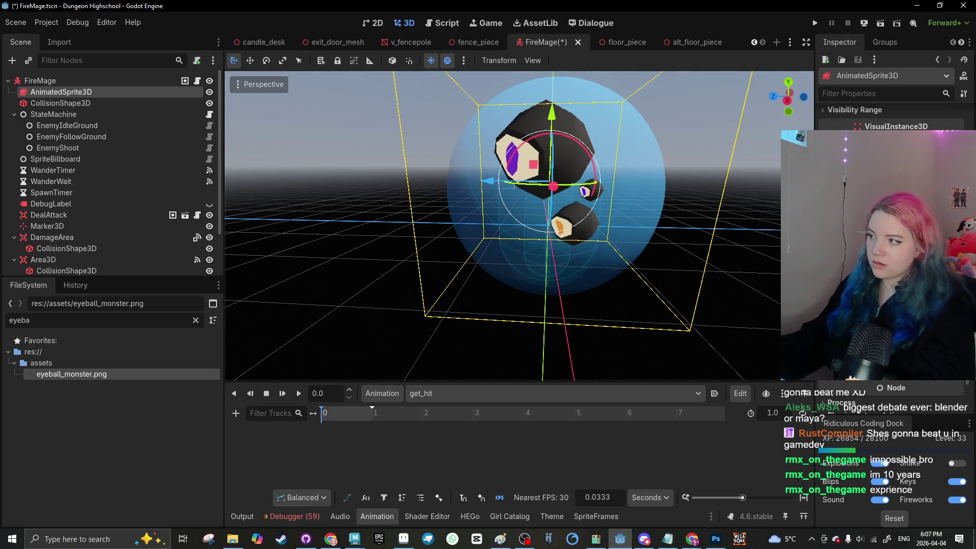
{"action": "key", "text": "k"}
{"action": "left_click", "coordinate": [441, 303]}
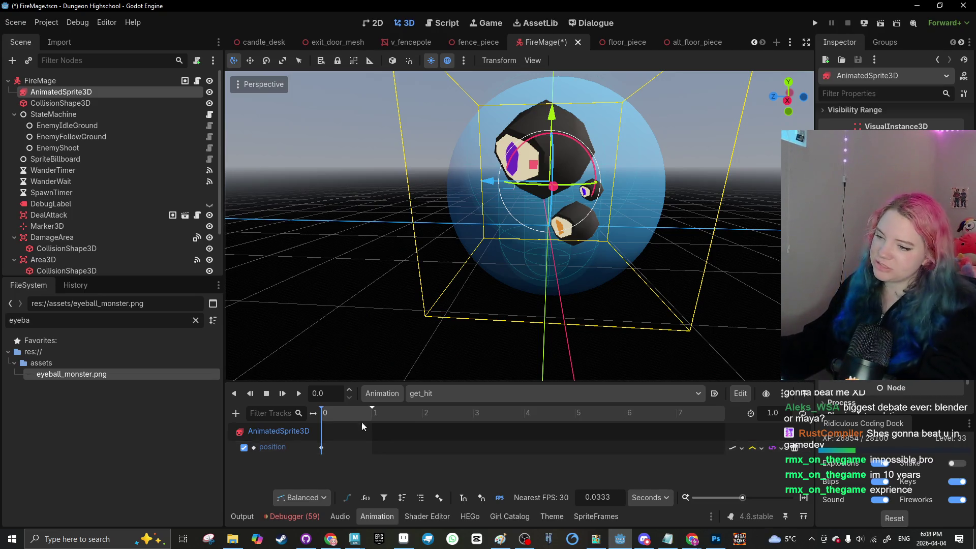
Step: Key the sprite shifted left, right and up at successive times around 0.14
{"action": "left_click_drag", "start_coordinate": [331, 413], "coordinate": [373, 413]}
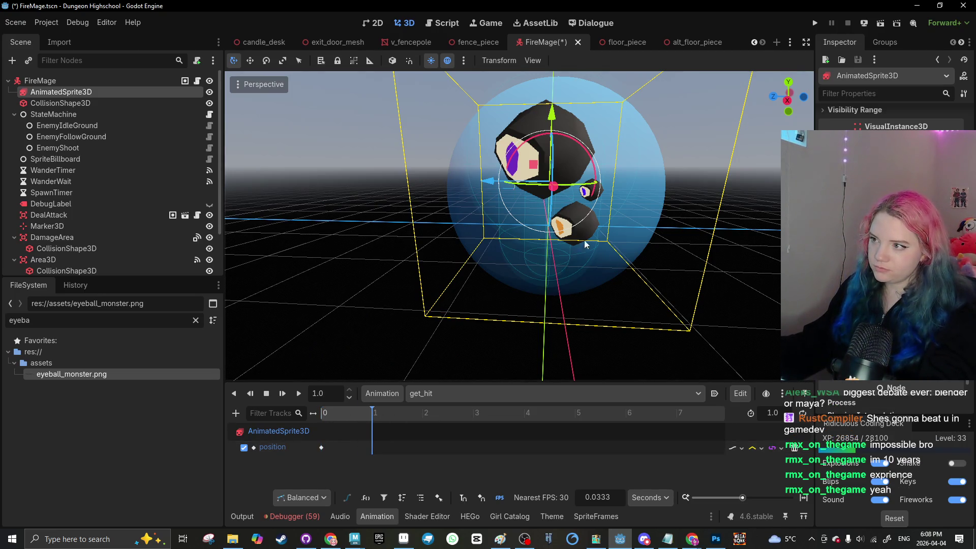
{"action": "left_click", "coordinate": [328, 414]}
{"action": "left_click_drag", "start_coordinate": [523, 187], "coordinate": [516, 188]}
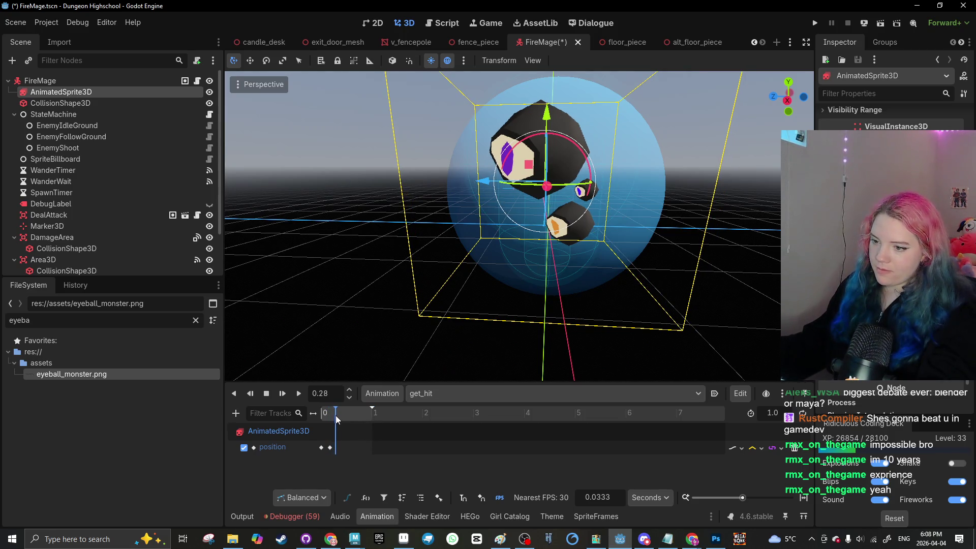
{"action": "left_click_drag", "start_coordinate": [336, 416], "coordinate": [338, 416]}
{"action": "left_click_drag", "start_coordinate": [485, 185], "coordinate": [498, 186]}
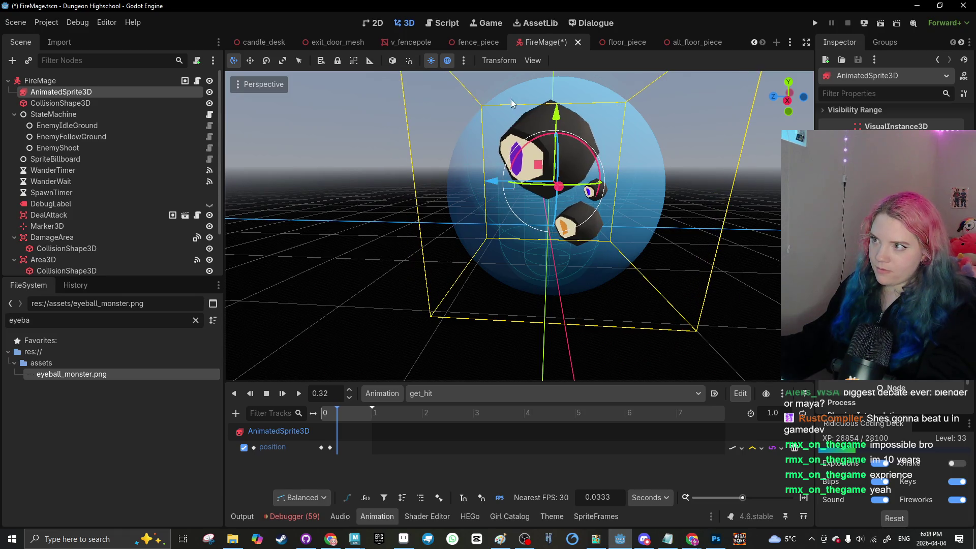
{"action": "left_click_drag", "start_coordinate": [556, 113], "coordinate": [555, 121]}
{"action": "left_click", "coordinate": [342, 413]}
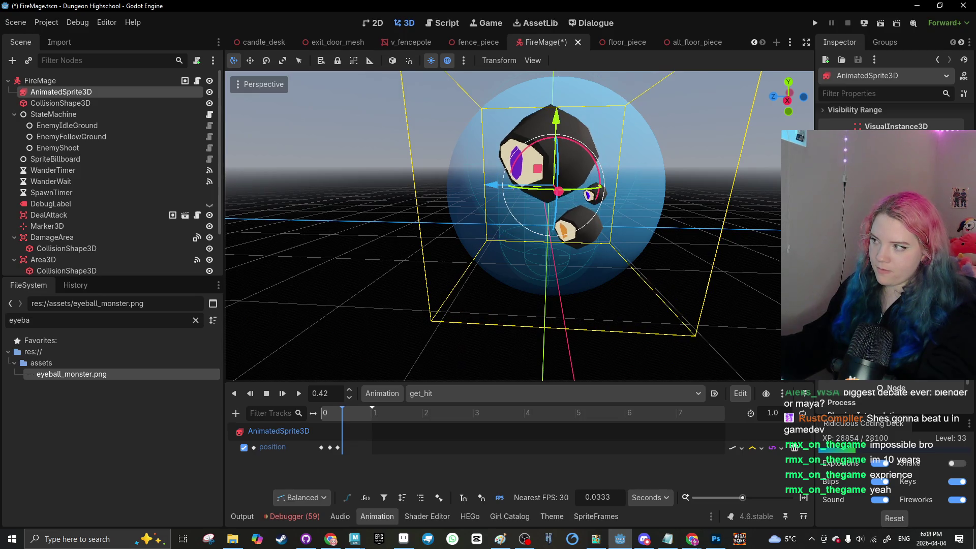
Step: Insert another position key at 0.55 and preview the shake
{"action": "left_click", "coordinate": [321, 448]}
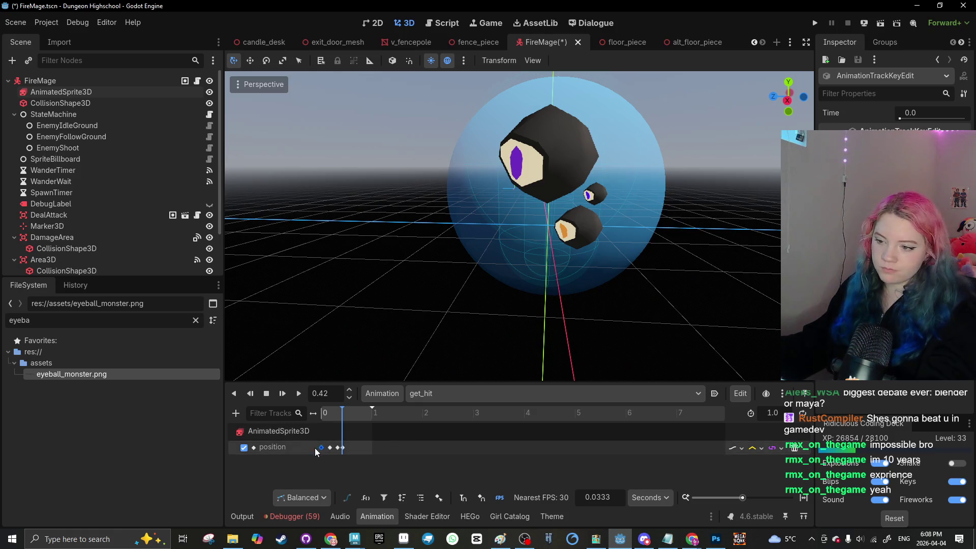
{"action": "left_click", "coordinate": [349, 413]}
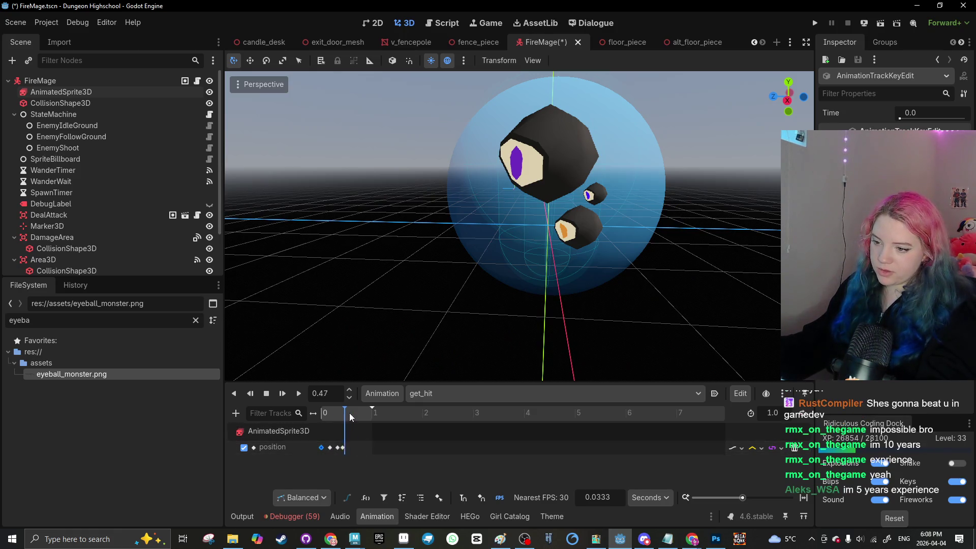
{"action": "right_click", "coordinate": [353, 452]}
{"action": "left_click", "coordinate": [376, 445]}
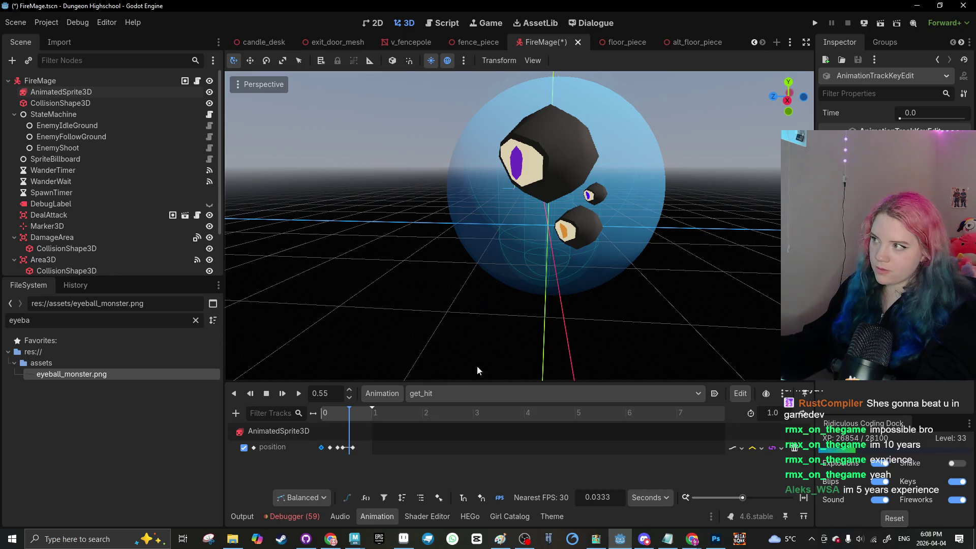
{"action": "left_click", "coordinate": [353, 447]}
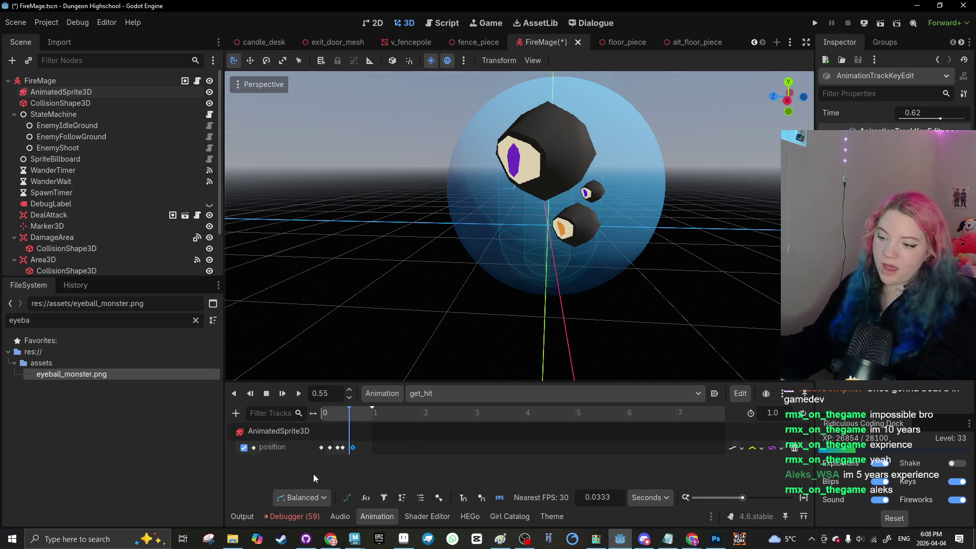
{"action": "left_click", "coordinate": [339, 413]}
{"action": "left_click", "coordinate": [300, 392]}
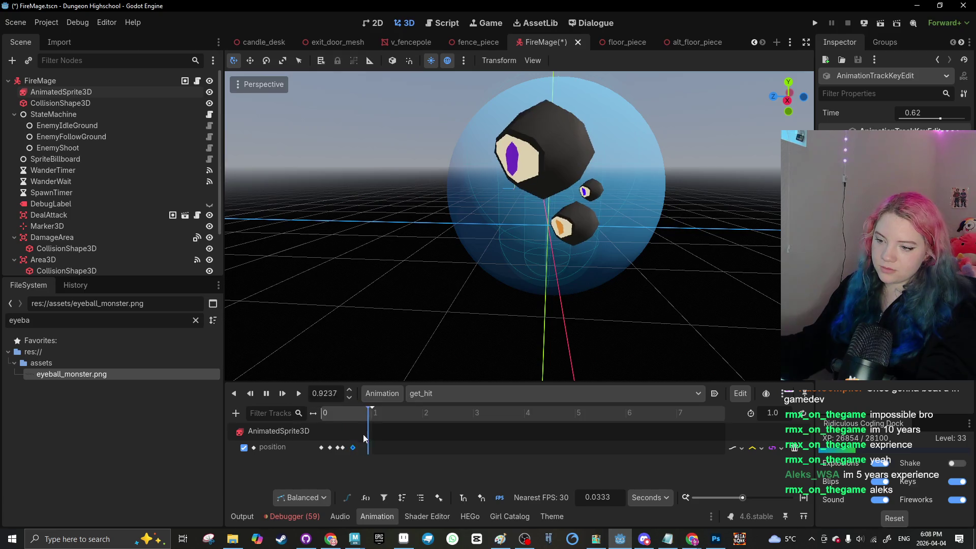
Step: Zoom the timeline and retime the position keys, placing one at about 0.086
{"action": "left_click_drag", "start_coordinate": [344, 448], "coordinate": [328, 453]}
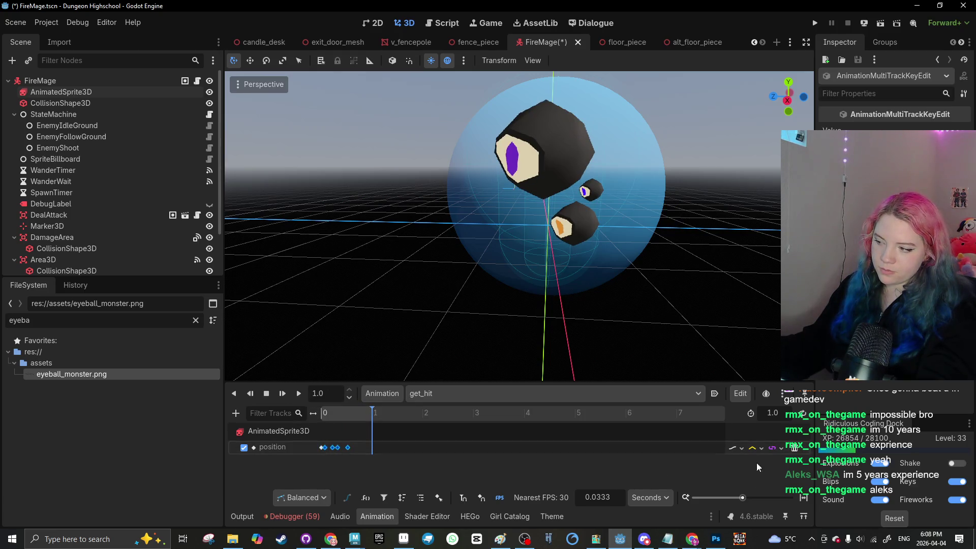
{"action": "left_click", "coordinate": [756, 498]}
{"action": "left_click_drag", "start_coordinate": [757, 497], "coordinate": [759, 497]}
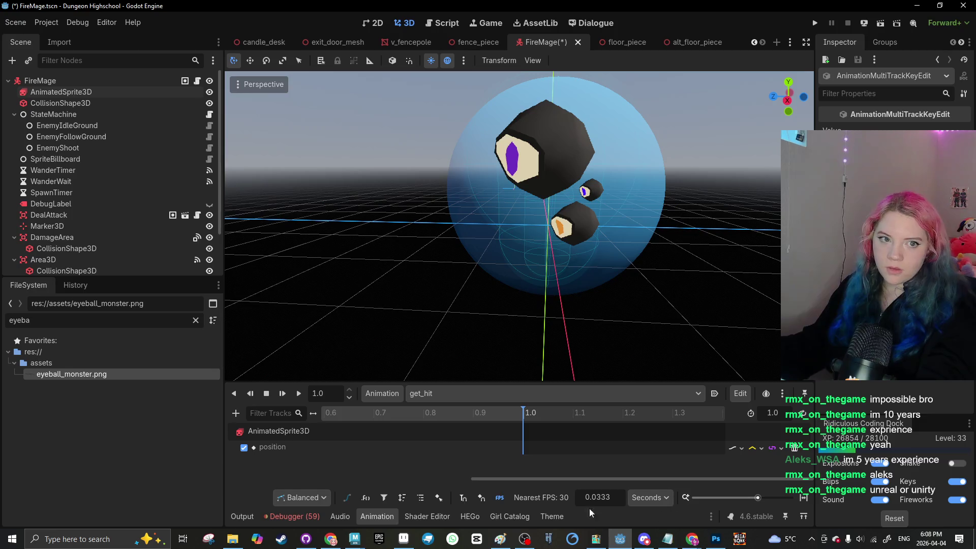
{"action": "left_click_drag", "start_coordinate": [532, 479], "coordinate": [281, 459]}
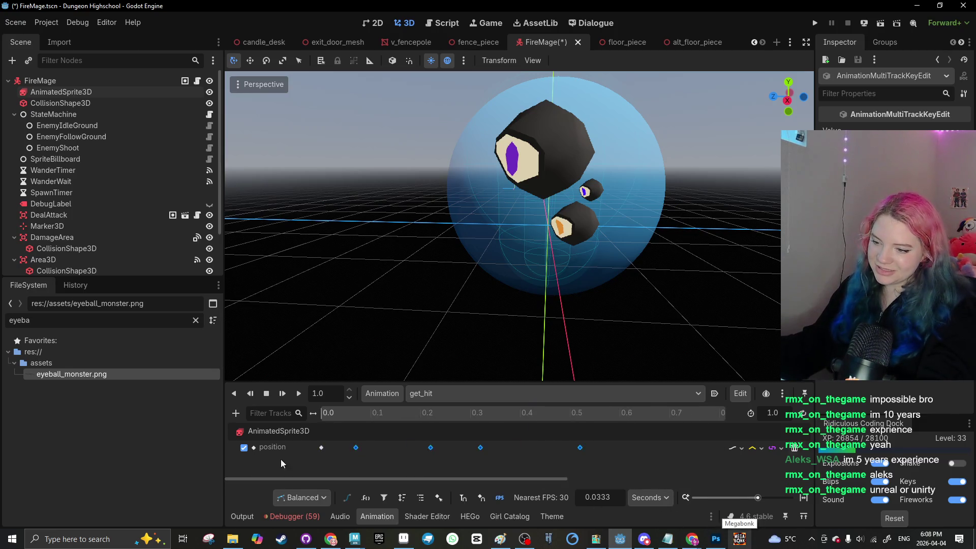
{"action": "mouse_move", "coordinate": [355, 447]}
{"action": "left_mouse_down"}
{"action": "mouse_move", "coordinate": [368, 451]}
{"action": "mouse_move", "coordinate": [340, 447]}
{"action": "left_mouse_up"}
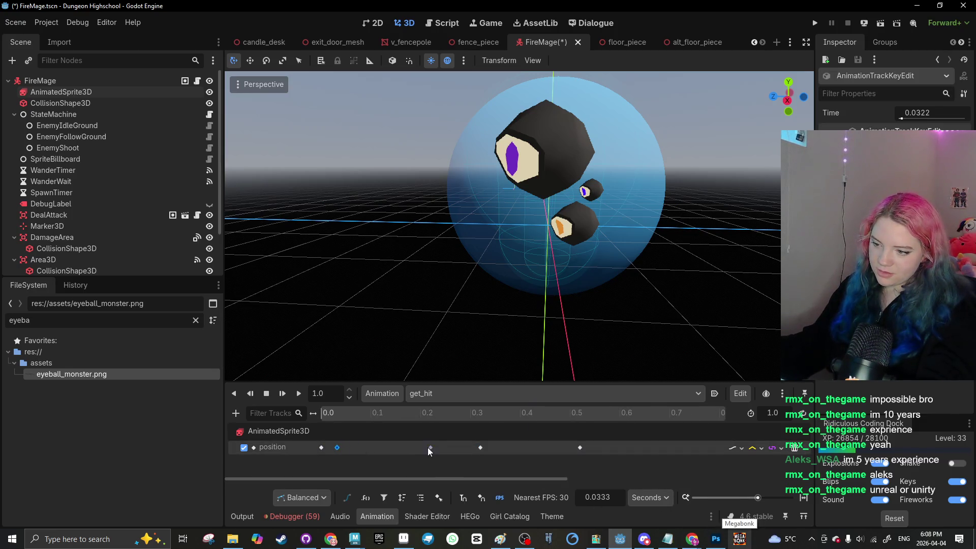
{"action": "left_click_drag", "start_coordinate": [352, 446], "coordinate": [364, 447]}
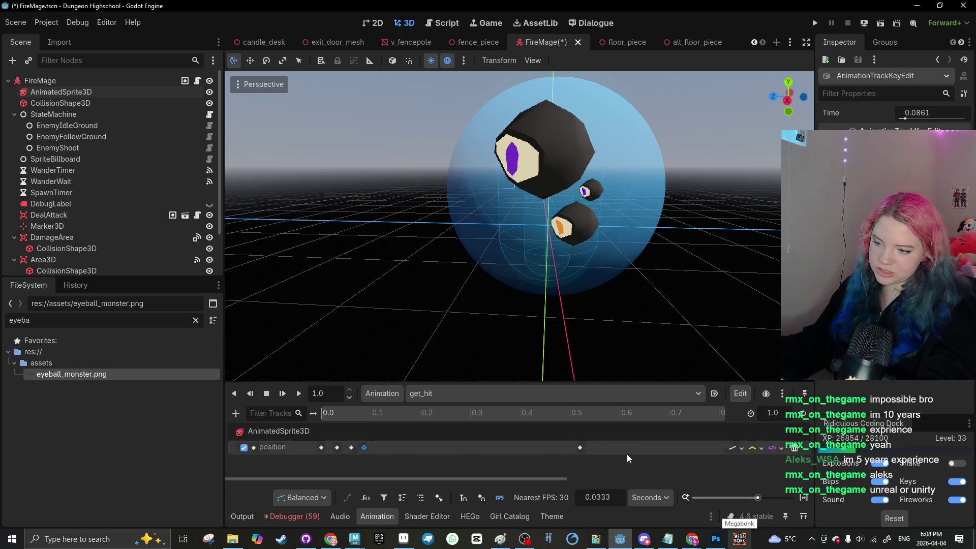
{"action": "left_click", "coordinate": [287, 395]}
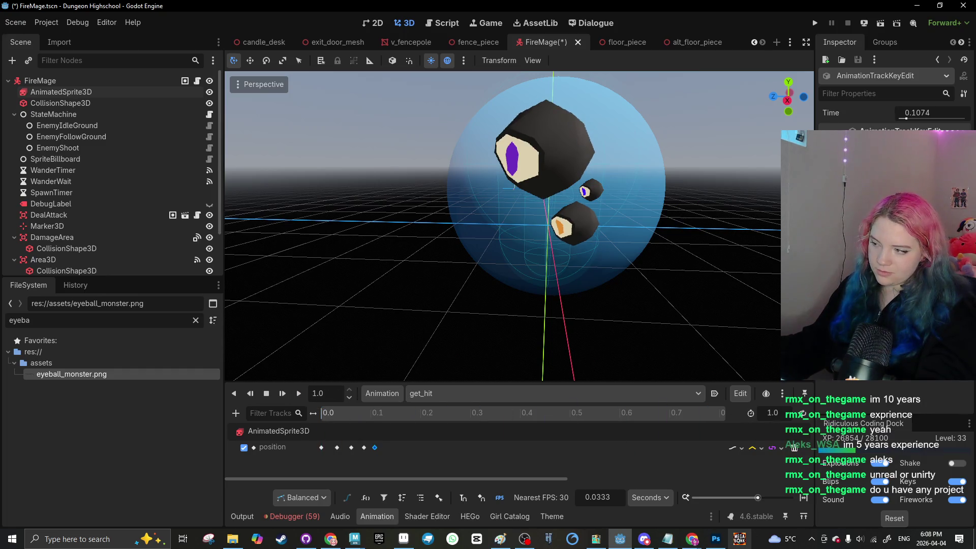
Step: Set the get_hit animation length to 0.12 seconds and nudge the last key to fit
{"action": "left_click", "coordinate": [783, 414]}
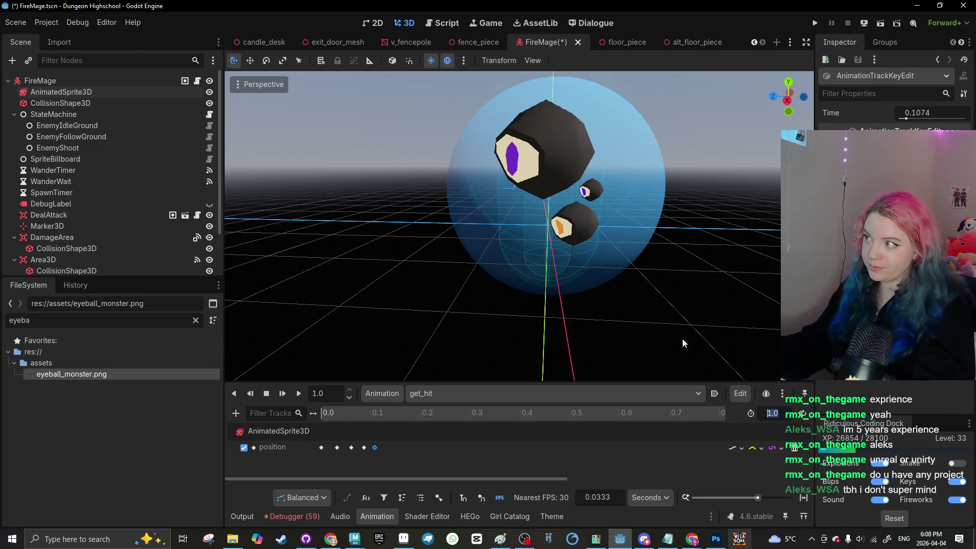
{"action": "left_click_drag", "start_coordinate": [382, 416], "coordinate": [379, 416]}
{"action": "left_click", "coordinate": [764, 413]}
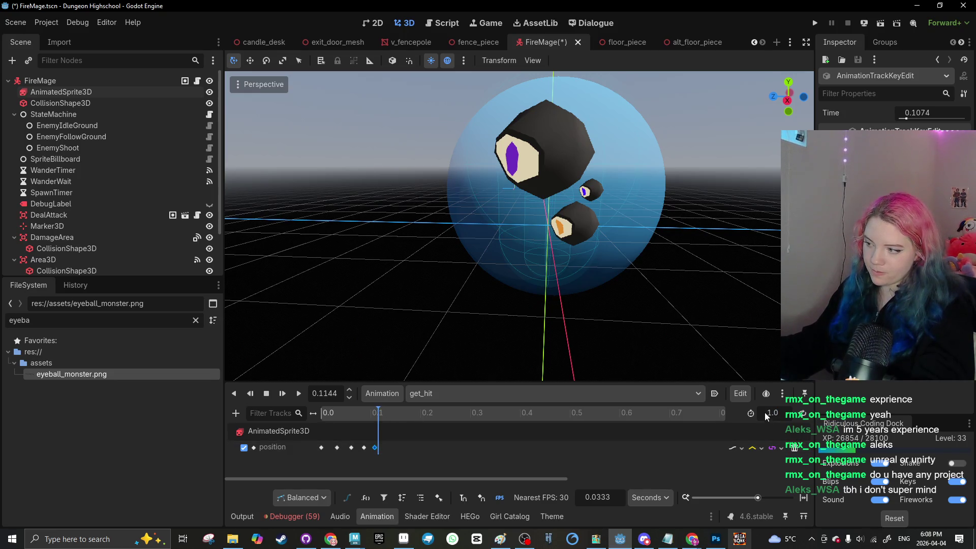
{"action": "type", "text": "0.1"}
{"action": "key", "text": "Return"}
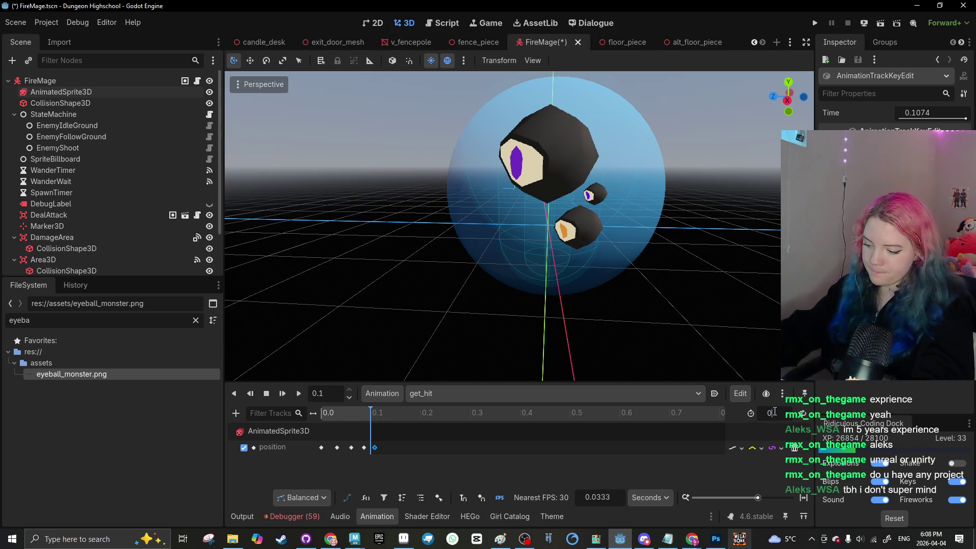
{"action": "type", "text": "4"}
{"action": "key", "text": "Return"}
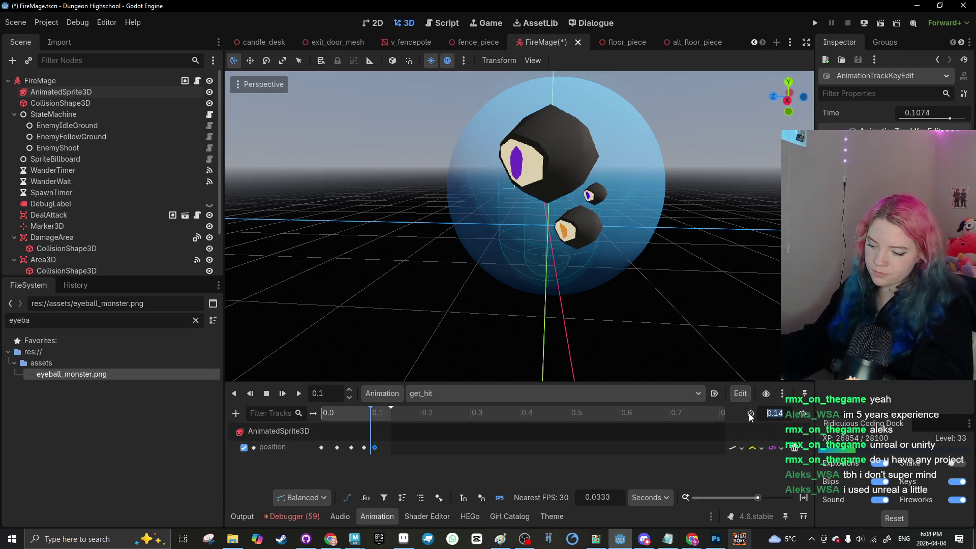
{"action": "type", "text": "0.12"}
{"action": "key", "text": "Return"}
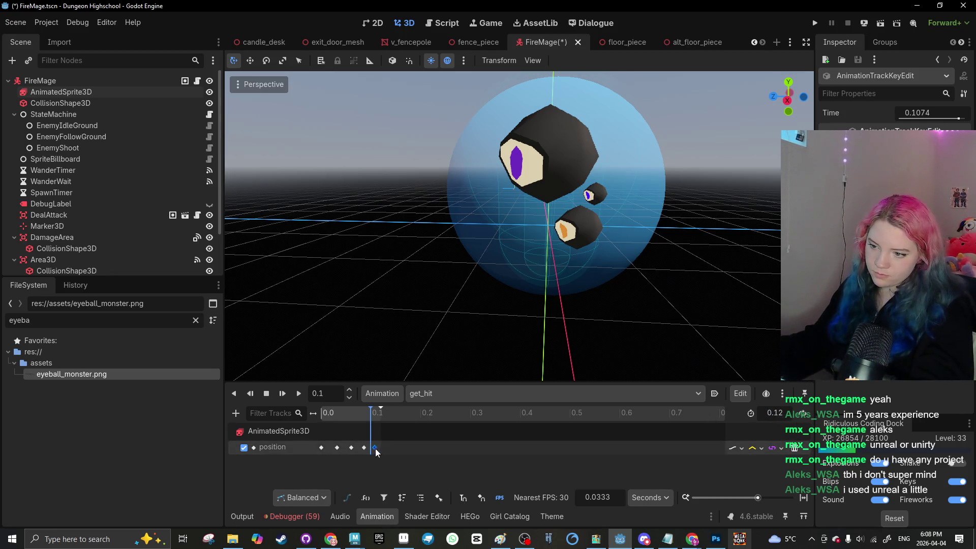
{"action": "left_click_drag", "start_coordinate": [375, 448], "coordinate": [378, 448]}
{"action": "left_click", "coordinate": [299, 393]}
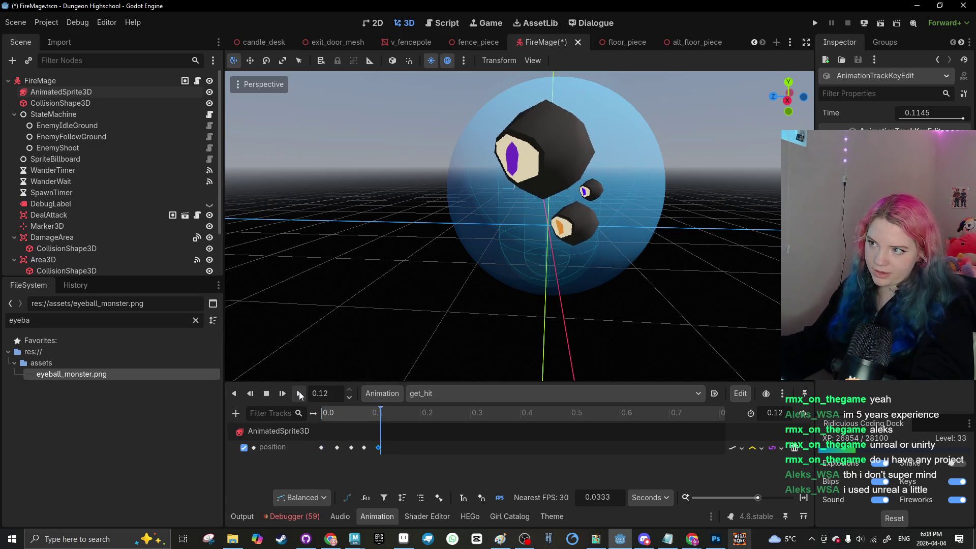
Step: Select AnimatedSprite3D and create a modulate track in the get_hit animation
{"action": "left_click", "coordinate": [259, 430]}
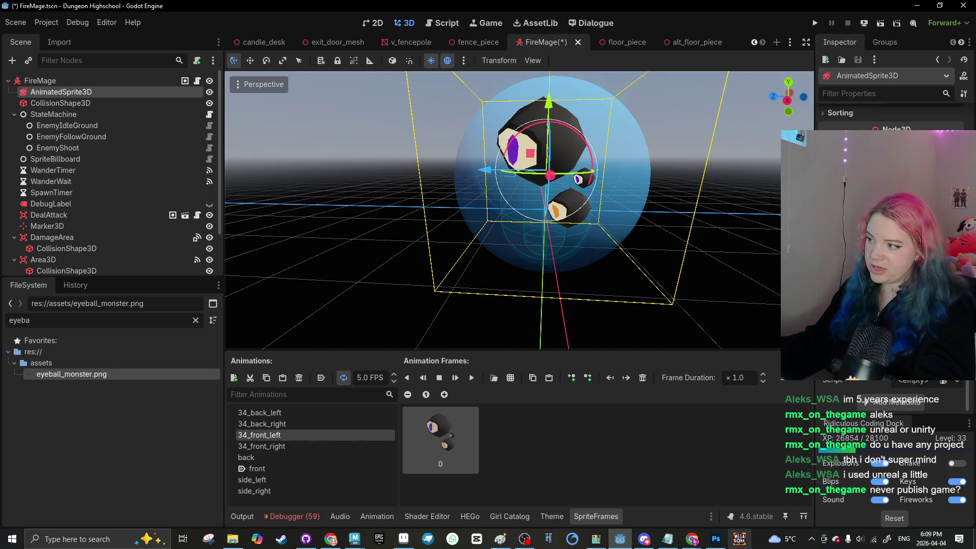
{"action": "scroll", "coordinate": [895, 402], "scroll_direction": "up", "scroll_amount": 3}
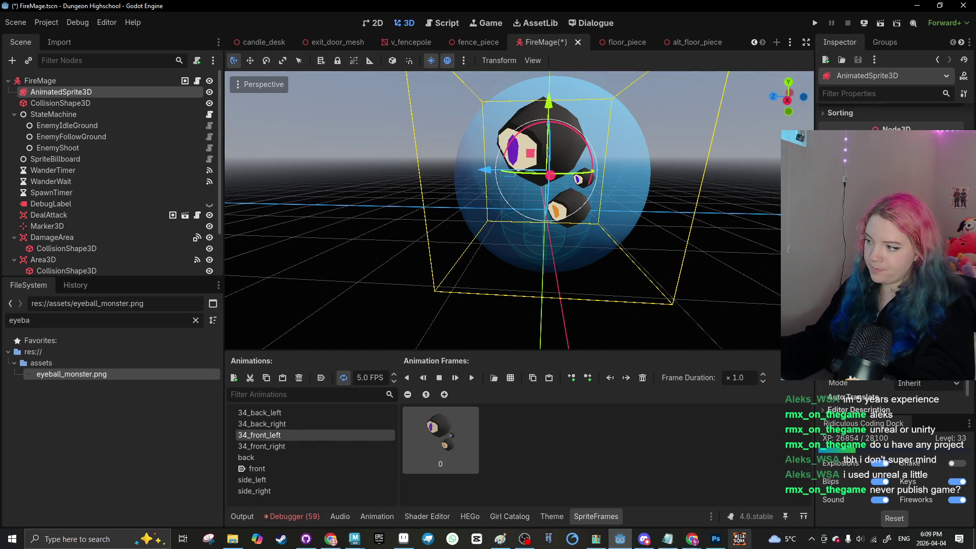
{"action": "scroll", "coordinate": [895, 402], "scroll_direction": "up", "scroll_amount": 5}
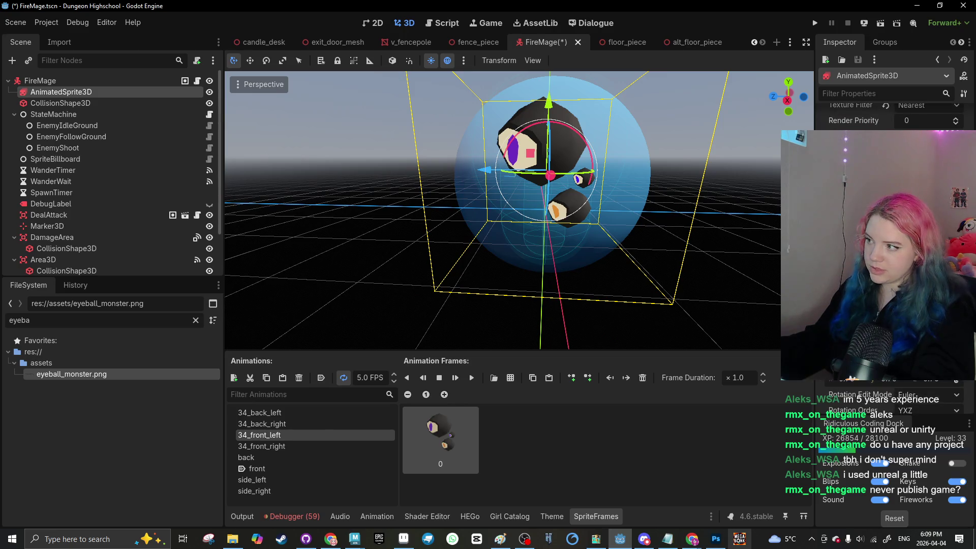
{"action": "scroll", "coordinate": [895, 402], "scroll_direction": "up", "scroll_amount": 4}
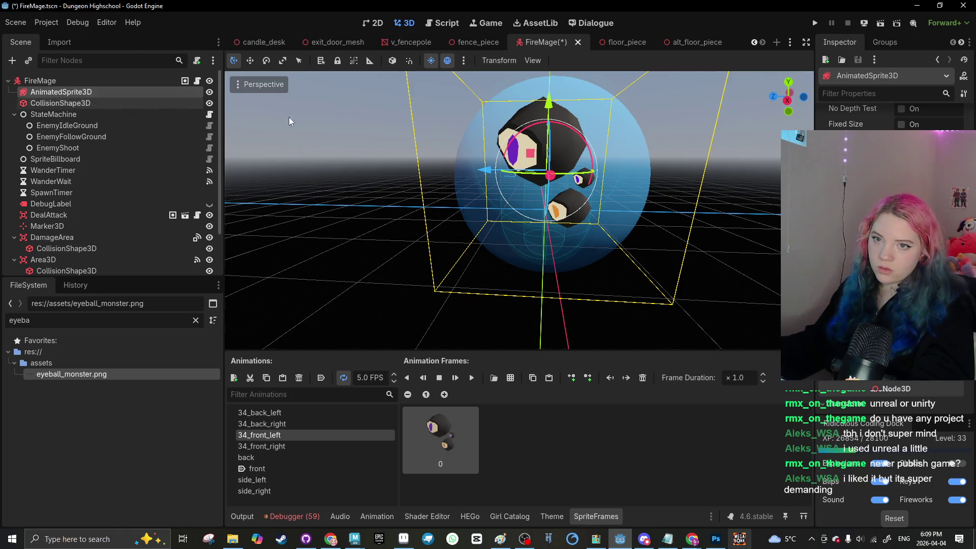
{"action": "scroll", "coordinate": [890, 305], "scroll_direction": "up", "scroll_amount": 6}
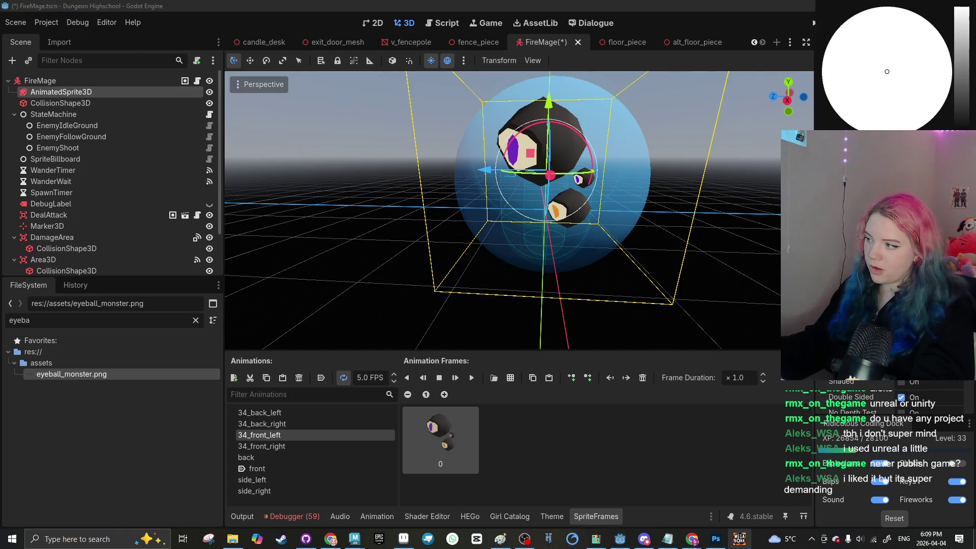
{"action": "left_click", "coordinate": [378, 516]}
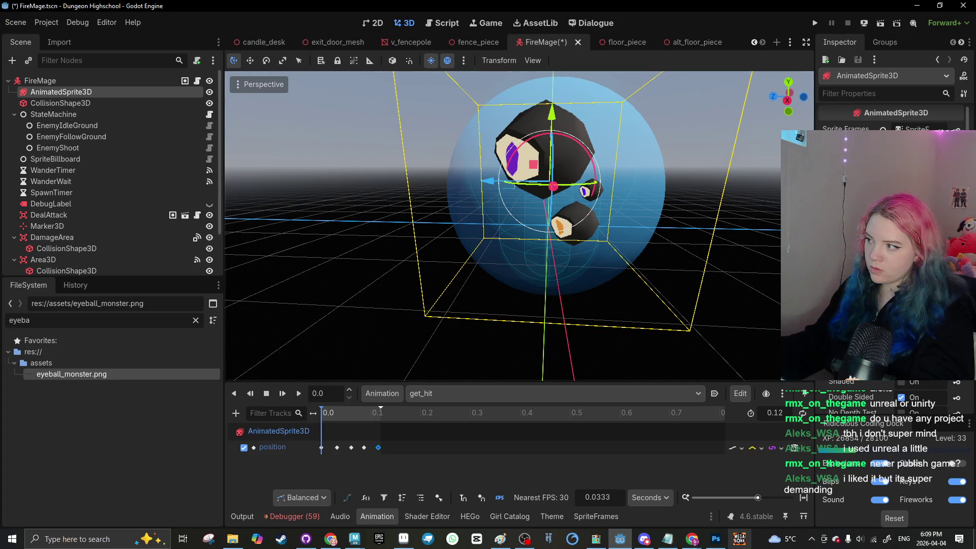
{"action": "left_click", "coordinate": [448, 305]}
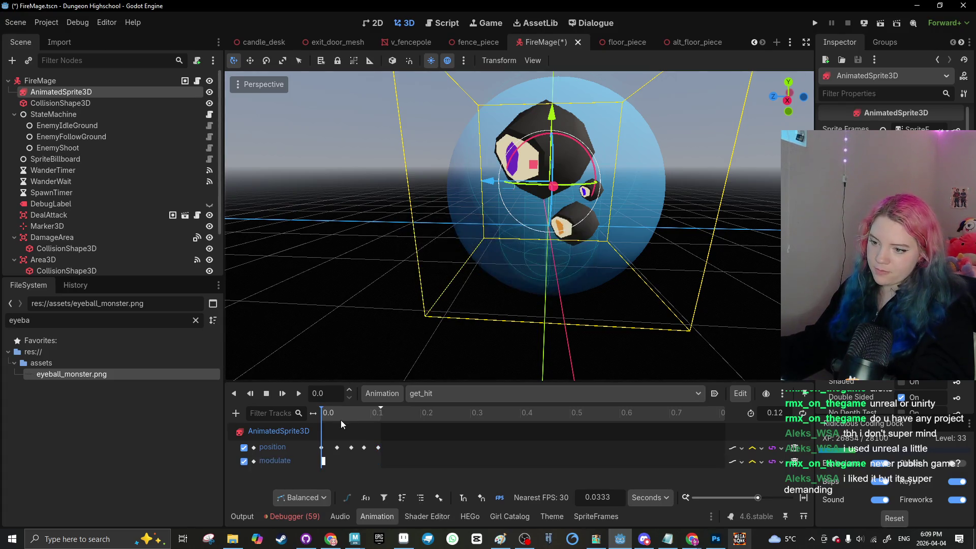
{"action": "left_click", "coordinate": [332, 413]}
Step: Tint the modulate key red, shift it slightly later, and preview the red flash
{"action": "left_click_drag", "start_coordinate": [332, 414], "coordinate": [331, 414]}
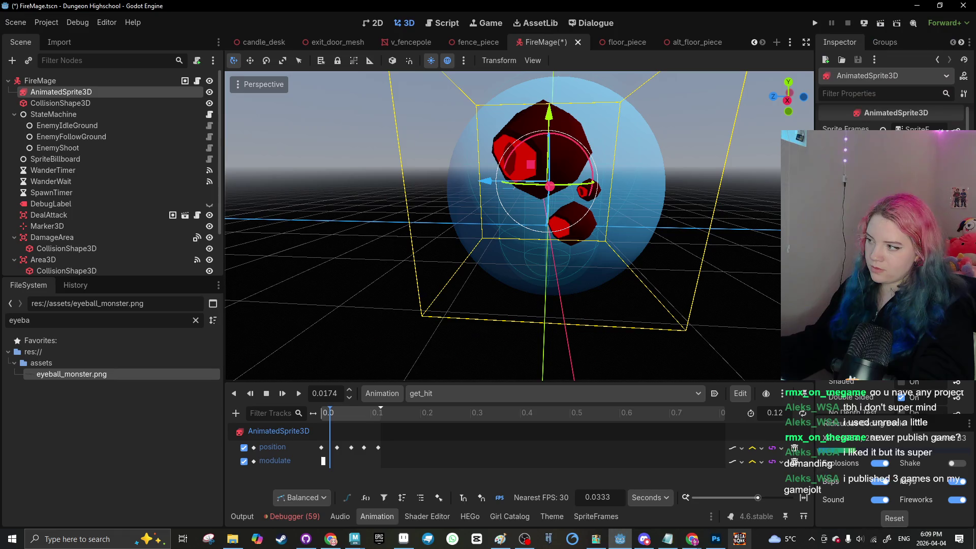
{"action": "left_click", "coordinate": [299, 395]}
{"action": "left_click", "coordinate": [300, 396]}
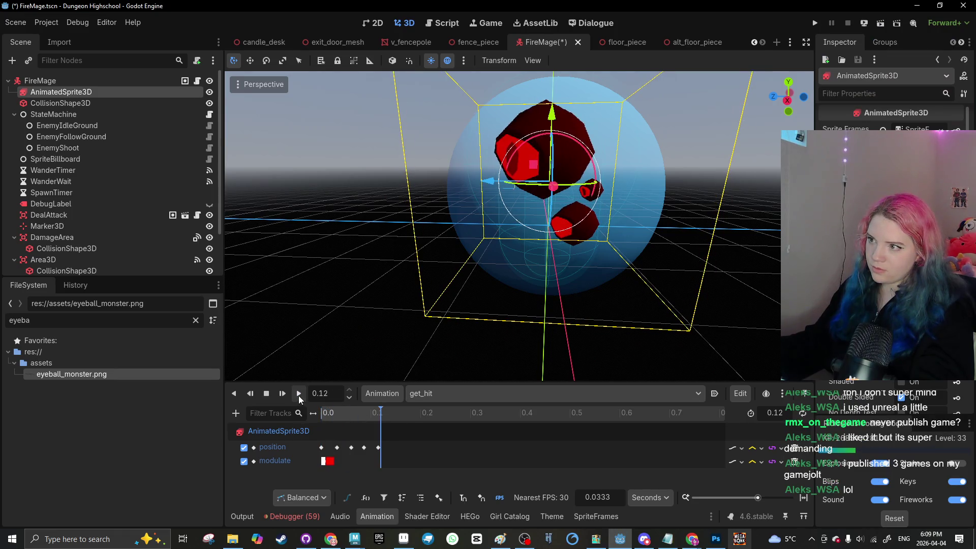
{"action": "left_click_drag", "start_coordinate": [329, 462], "coordinate": [341, 461]}
{"action": "left_click", "coordinate": [298, 395]}
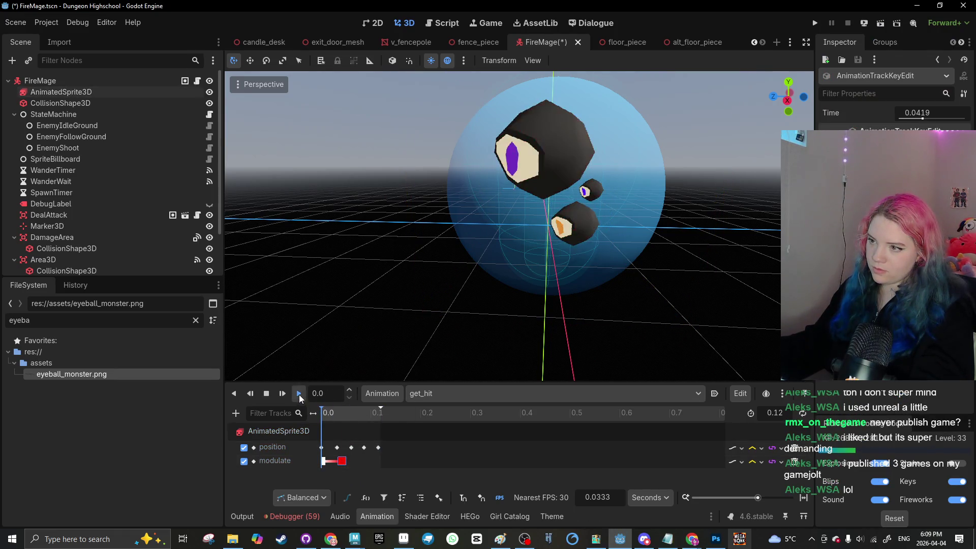
{"action": "left_click", "coordinate": [299, 395]}
Step: Add more keys on the modulate track, placing one at the end of get_hit
{"action": "right_click", "coordinate": [323, 463]}
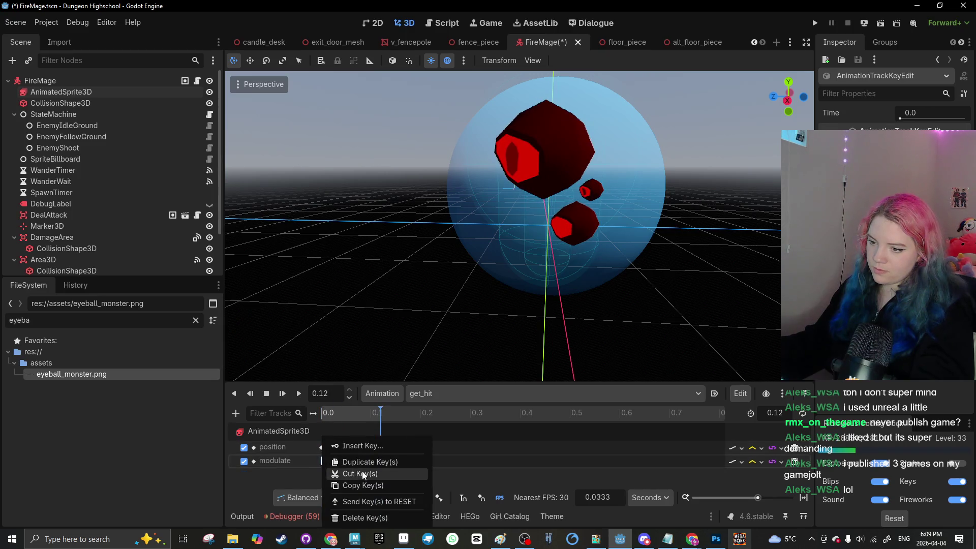
{"action": "left_click", "coordinate": [355, 483]}
{"action": "key", "text": "ctrl+v"}
{"action": "left_click", "coordinate": [342, 461]}
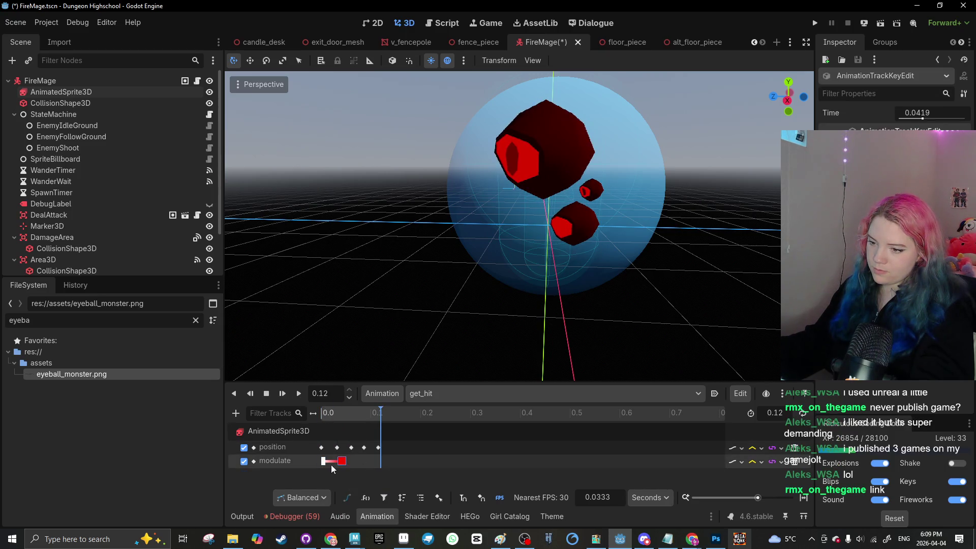
{"action": "left_click_drag", "start_coordinate": [325, 463], "coordinate": [350, 463]}
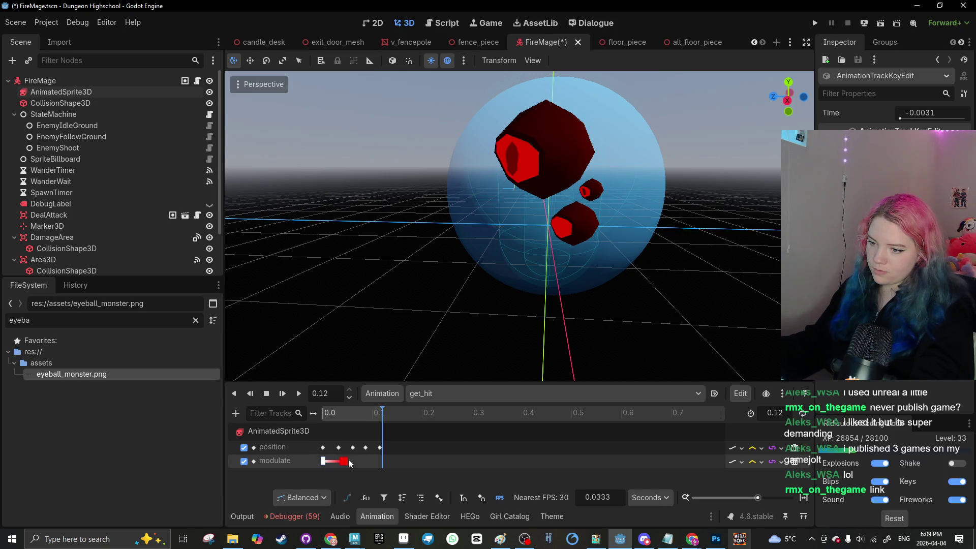
{"action": "right_click", "coordinate": [373, 462]}
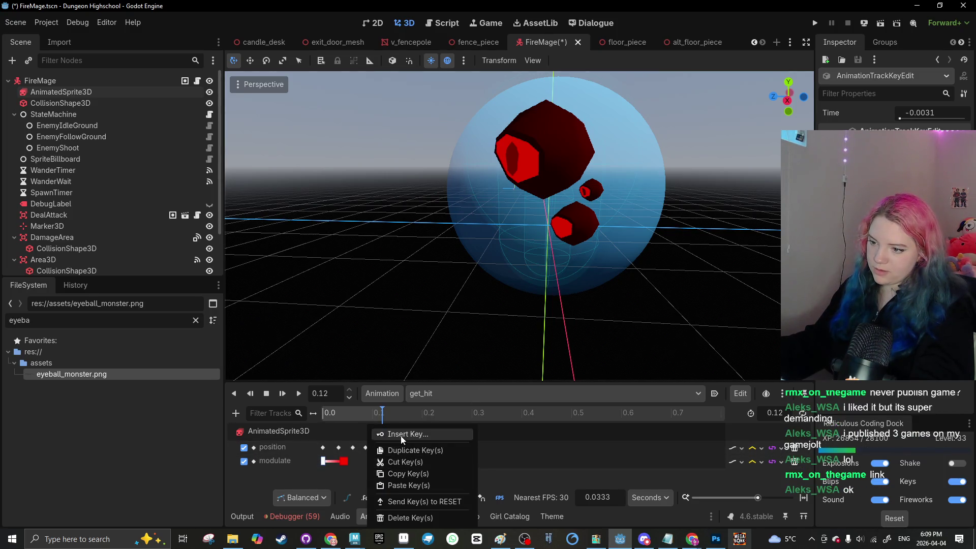
{"action": "left_click", "coordinate": [401, 435]}
{"action": "right_click", "coordinate": [371, 461]}
{"action": "left_click", "coordinate": [400, 434]}
{"action": "right_click", "coordinate": [370, 461]}
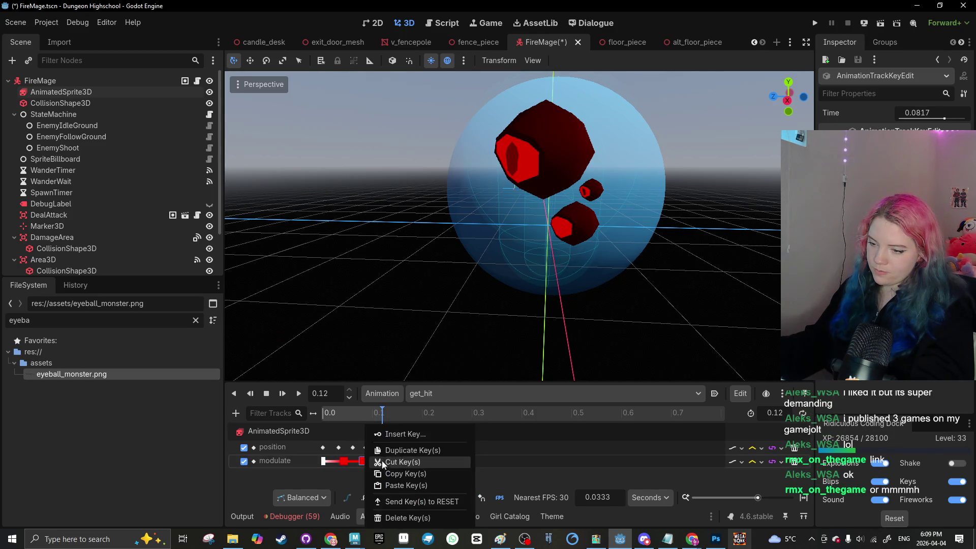
{"action": "left_click", "coordinate": [401, 434]}
{"action": "left_click_drag", "start_coordinate": [370, 461], "coordinate": [381, 461]}
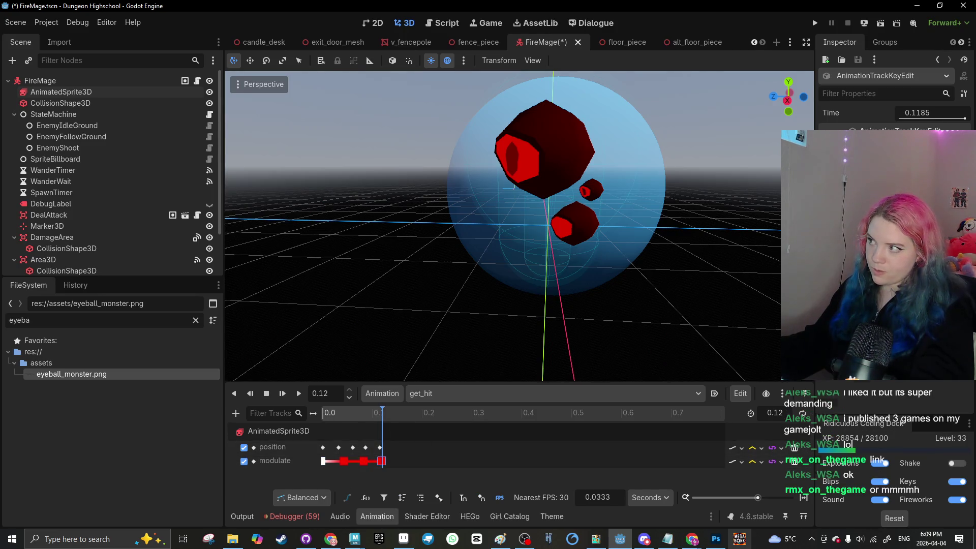
Step: Set the last modulate key's colour to ffffff and replay get_hit to check the fade
{"action": "left_click", "coordinate": [828, 386]}
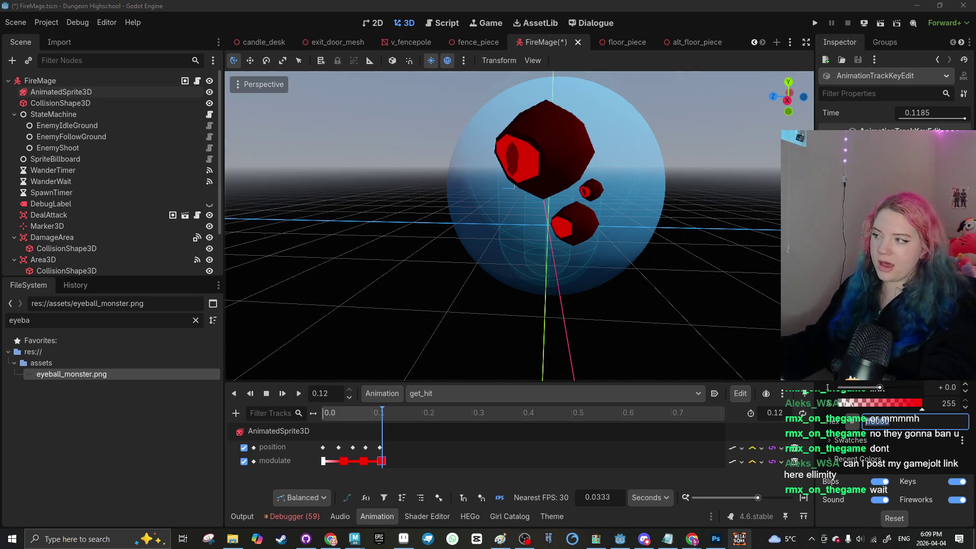
{"action": "type", "text": "ffffff"}
{"action": "key", "text": "Return"}
{"action": "left_click", "coordinate": [283, 407]}
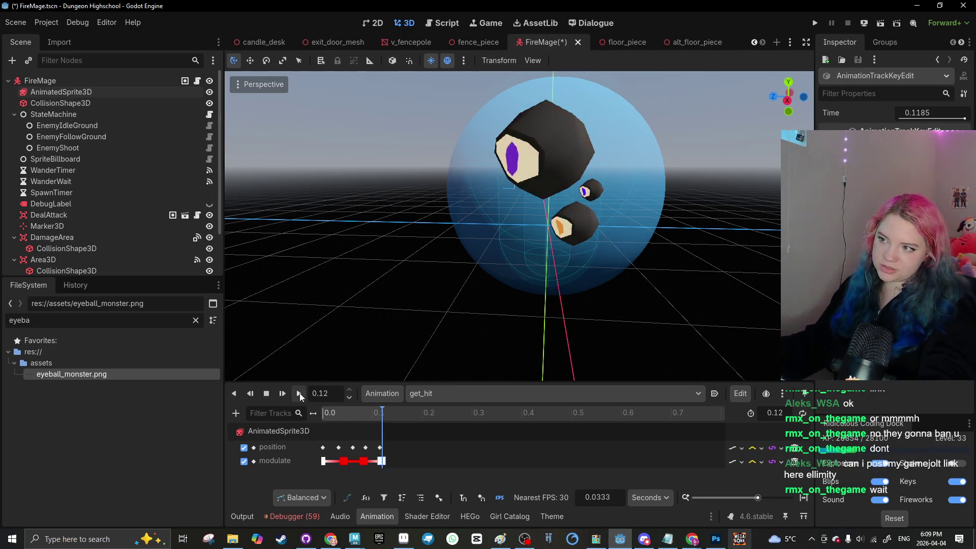
{"action": "left_click", "coordinate": [299, 392]}
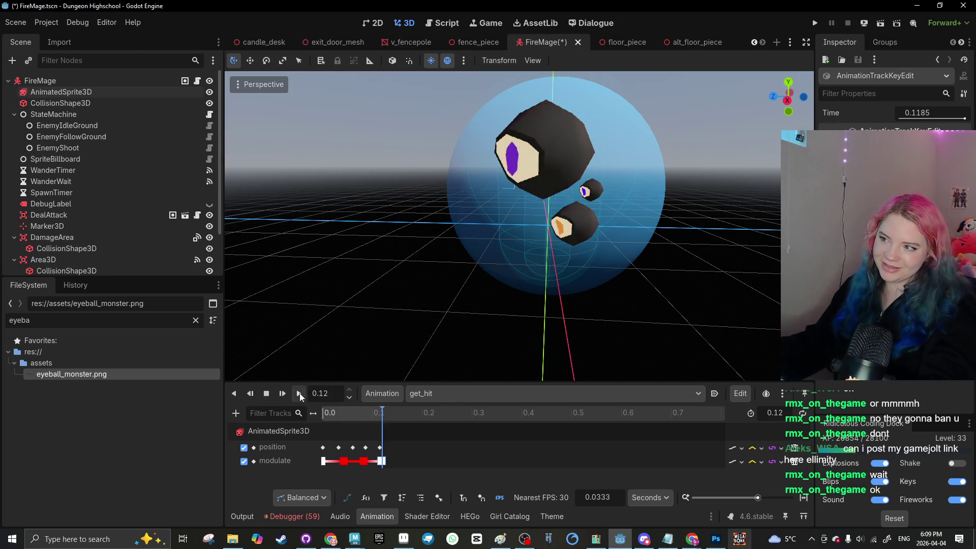
{"action": "left_click", "coordinate": [300, 393]}
Step: Save the scene and open the FireMage script on a new line inside the sword check
{"action": "key", "text": "ctrl+s"}
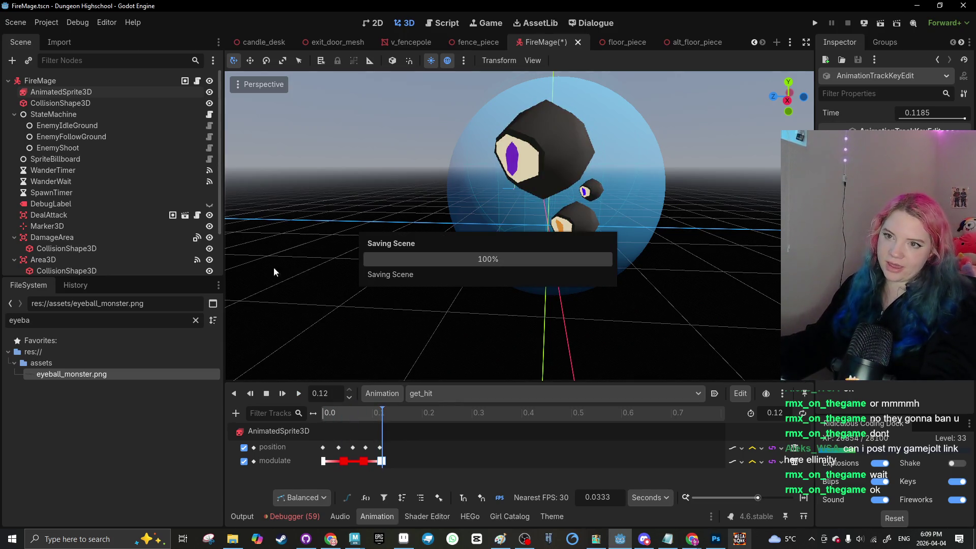
{"action": "left_click", "coordinate": [163, 82]}
{"action": "left_click", "coordinate": [197, 80]}
{"action": "scroll", "coordinate": [441, 234], "scroll_direction": "down", "scroll_amount": 1}
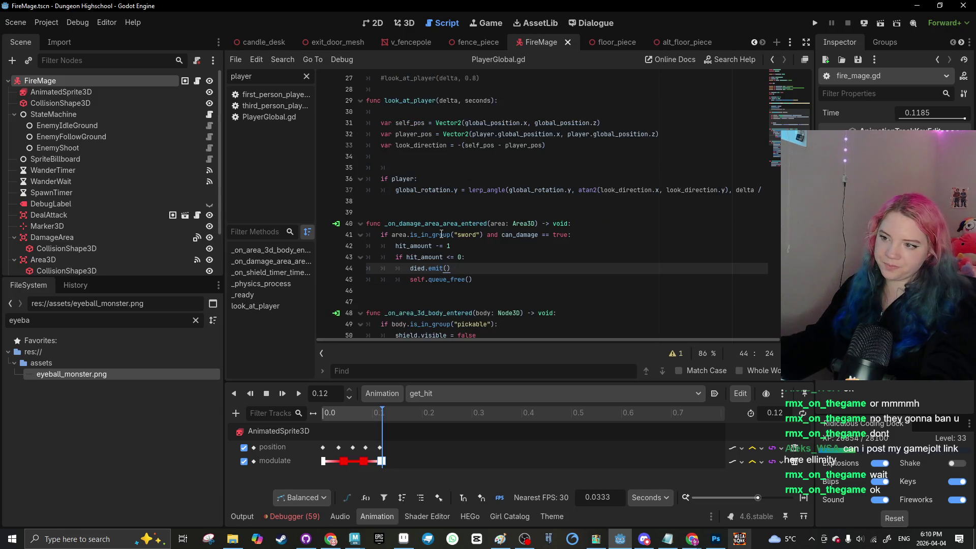
{"action": "left_click", "coordinate": [472, 252]}
{"action": "left_click", "coordinate": [579, 238]}
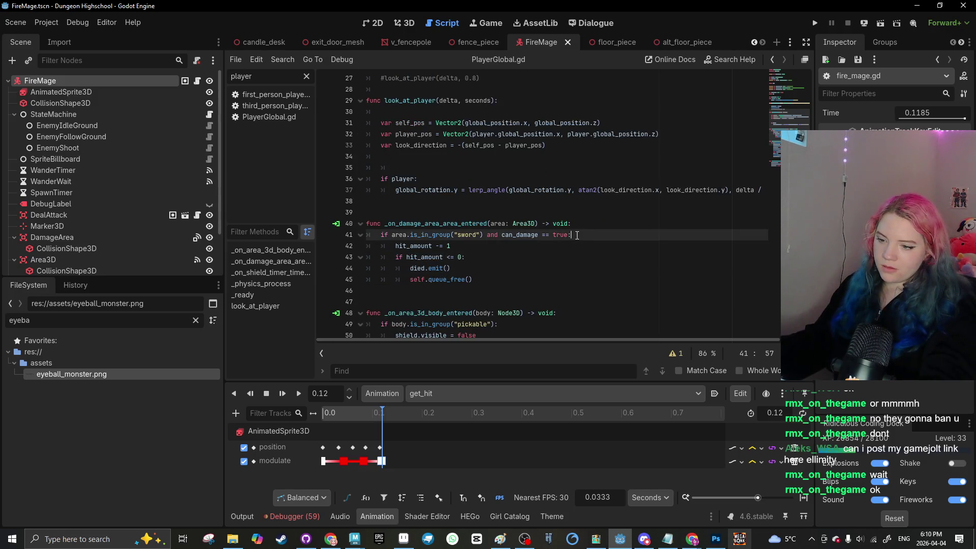
{"action": "key", "text": "Return"}
{"action": "scroll", "coordinate": [90, 265], "scroll_direction": "down", "scroll_amount": 2}
Step: Rename the AnimationPlayer node to Anim and try dropping its reference into the script
{"action": "double_click", "coordinate": [87, 268]}
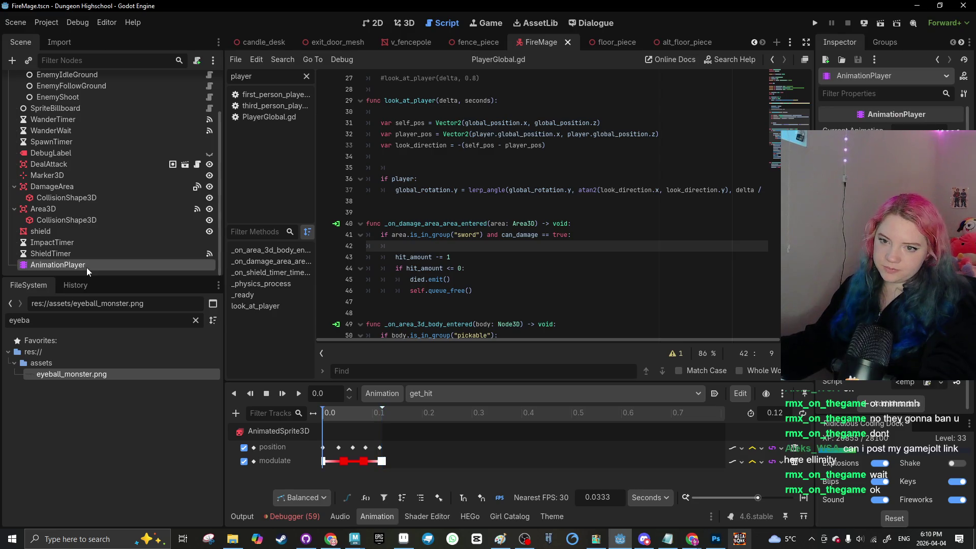
{"action": "type", "text": "Anim"}
{"action": "key", "text": "Return"}
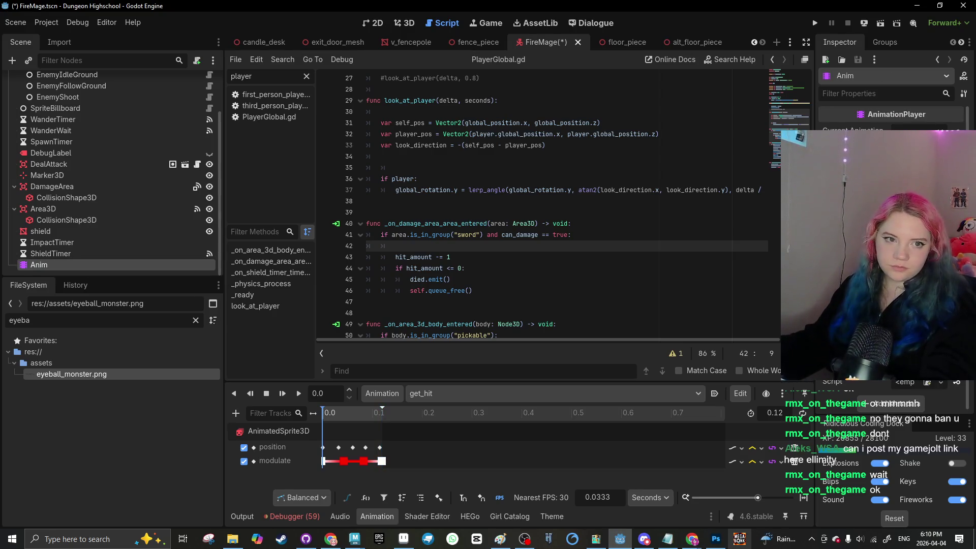
{"action": "scroll", "coordinate": [428, 300], "scroll_direction": "up", "scroll_amount": 8}
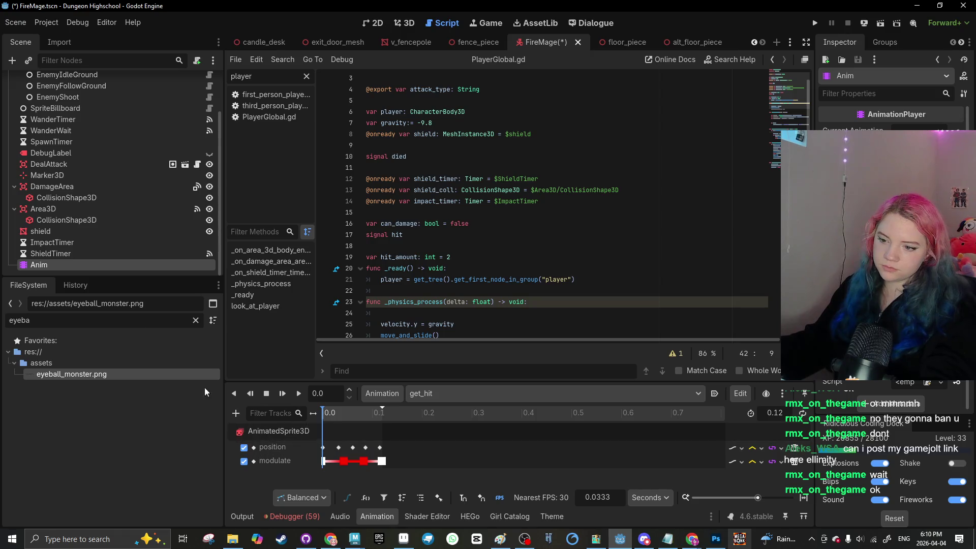
{"action": "left_click_drag", "start_coordinate": [84, 266], "coordinate": [376, 167]}
{"action": "key", "text": "Return"}
{"action": "scroll", "coordinate": [388, 245], "scroll_direction": "down", "scroll_amount": 2}
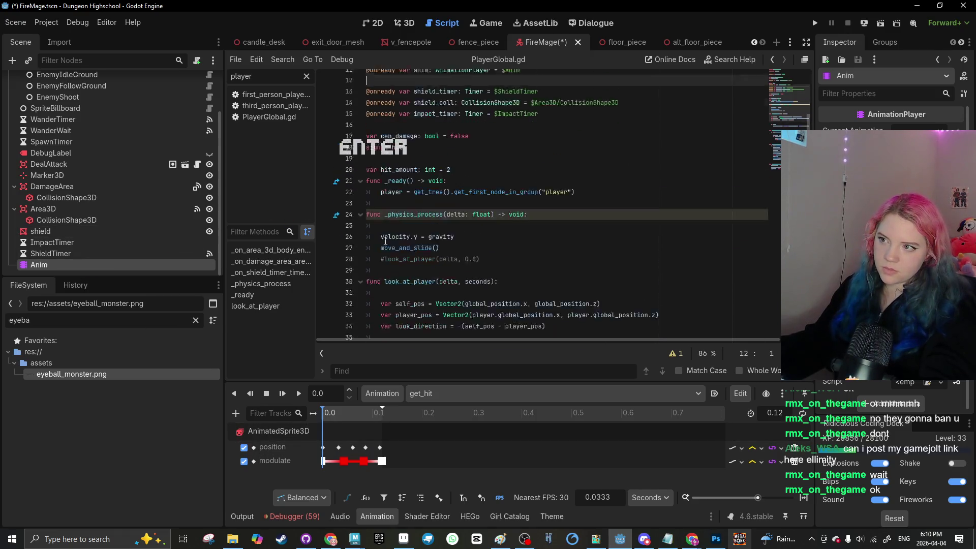
{"action": "scroll", "coordinate": [422, 174], "scroll_direction": "up", "scroll_amount": 1}
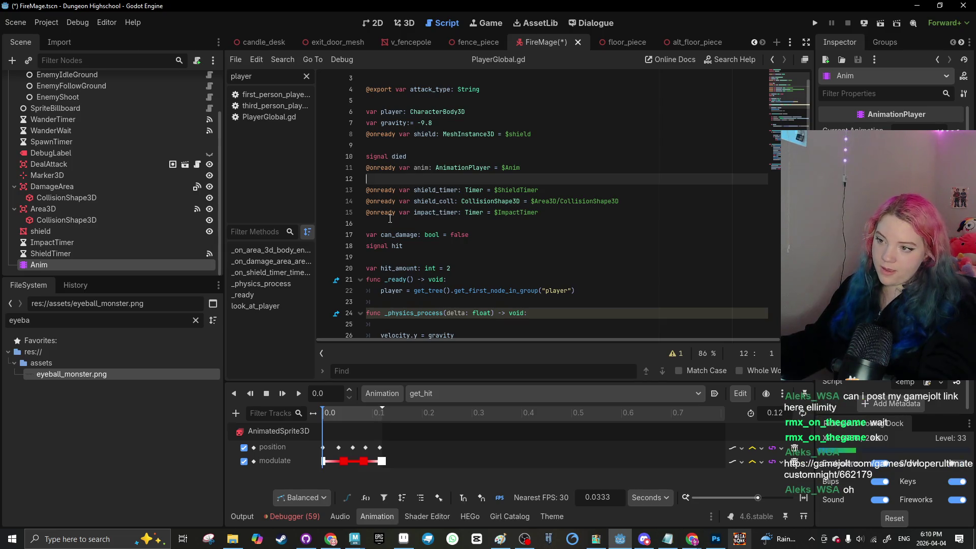
{"action": "scroll", "coordinate": [386, 226], "scroll_direction": "down", "scroll_amount": 12}
{"action": "scroll", "coordinate": [401, 233], "scroll_direction": "up", "scroll_amount": 5}
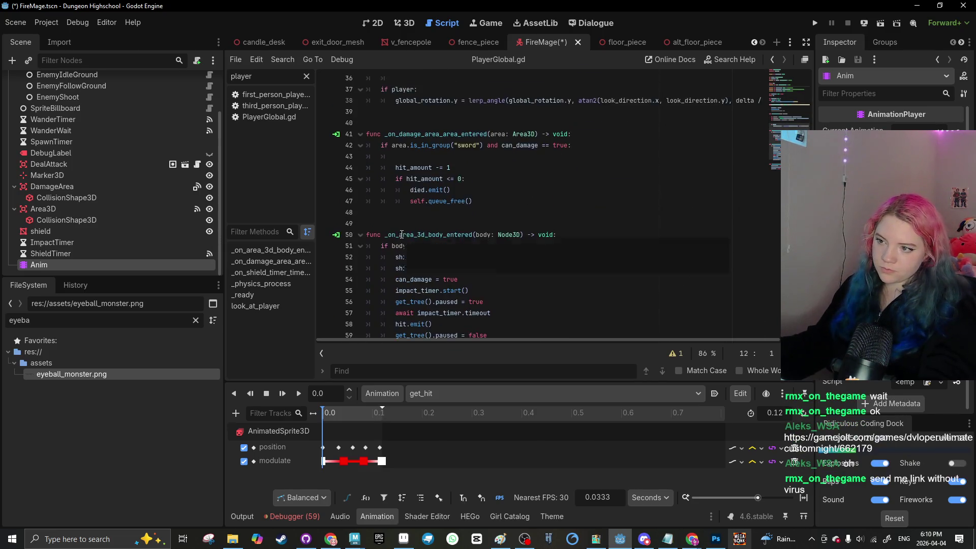
{"action": "scroll", "coordinate": [402, 233], "scroll_direction": "down", "scroll_amount": 7}
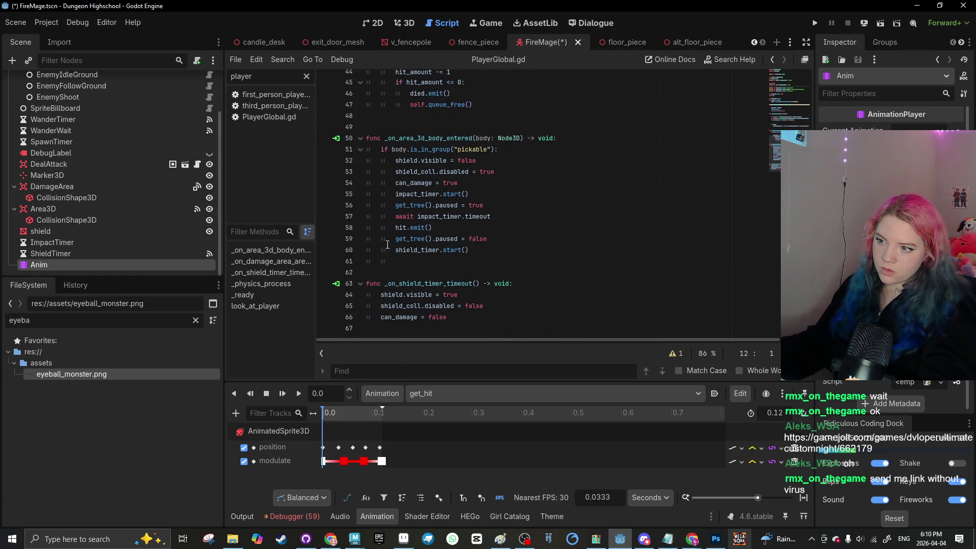
{"action": "scroll", "coordinate": [388, 245], "scroll_direction": "up", "scroll_amount": 4}
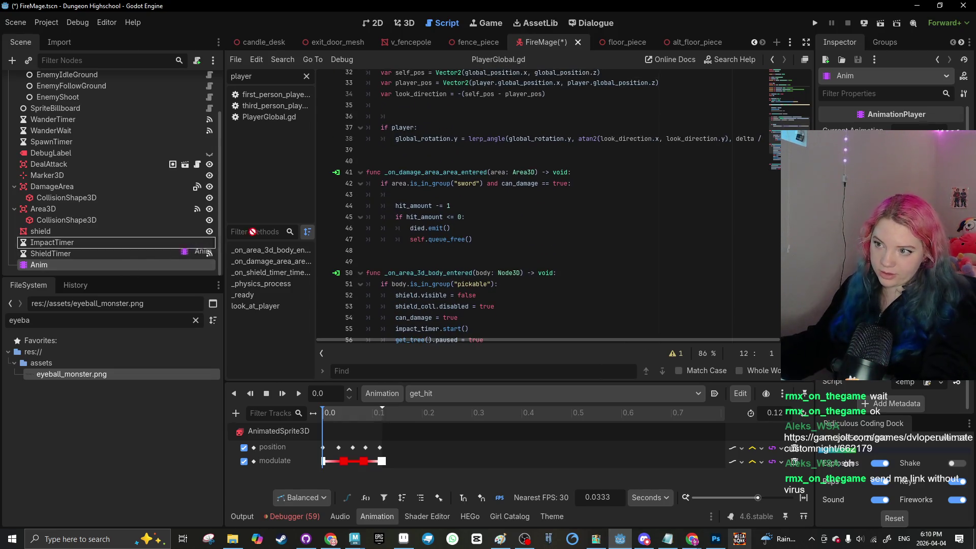
{"action": "left_click_drag", "start_coordinate": [253, 232], "coordinate": [381, 204]}
{"action": "key", "text": "ctrl+z"}
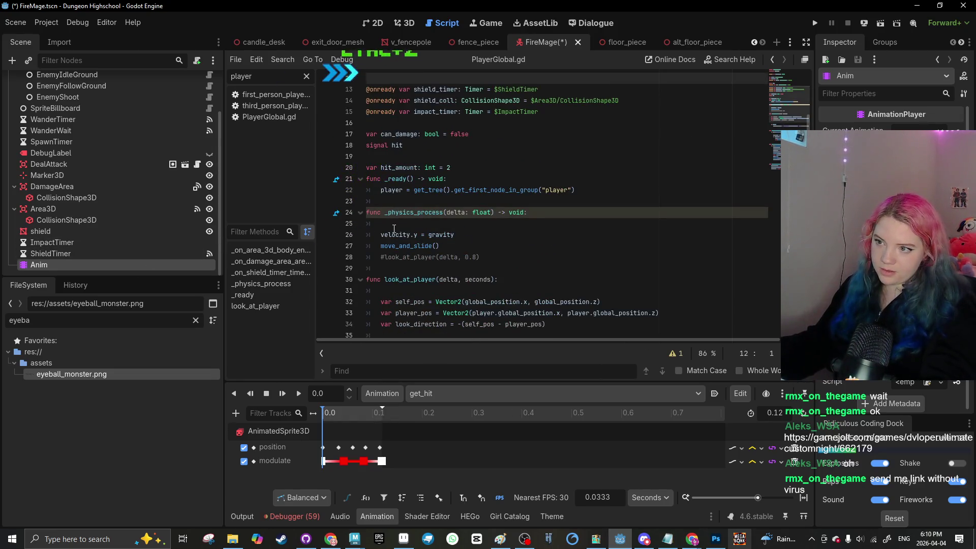
Step: Add anim.play("get_hit") to the damage handler and save the scene
{"action": "left_click", "coordinate": [395, 235]}
{"action": "scroll", "coordinate": [402, 249], "scroll_direction": "down", "scroll_amount": 8}
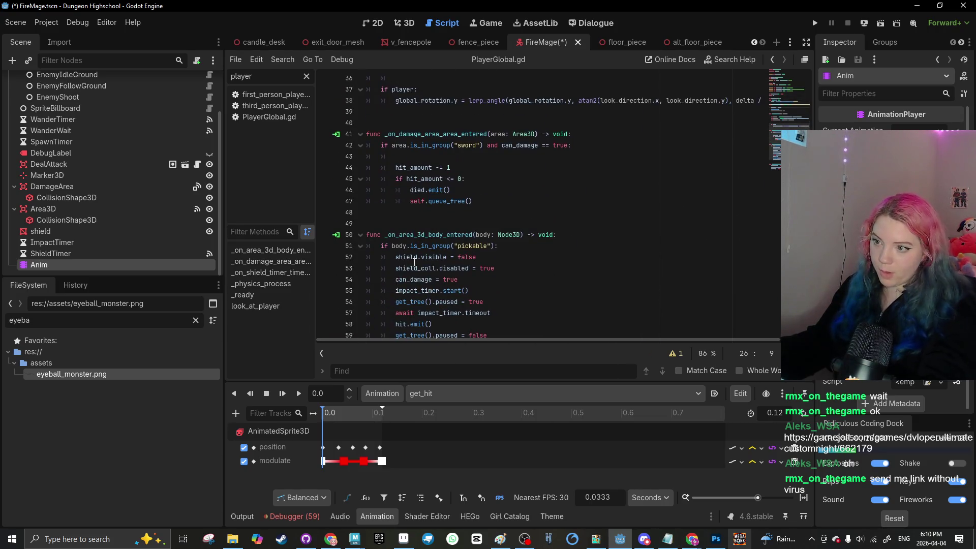
{"action": "left_click", "coordinate": [424, 164]}
{"action": "type", "text": "a"}
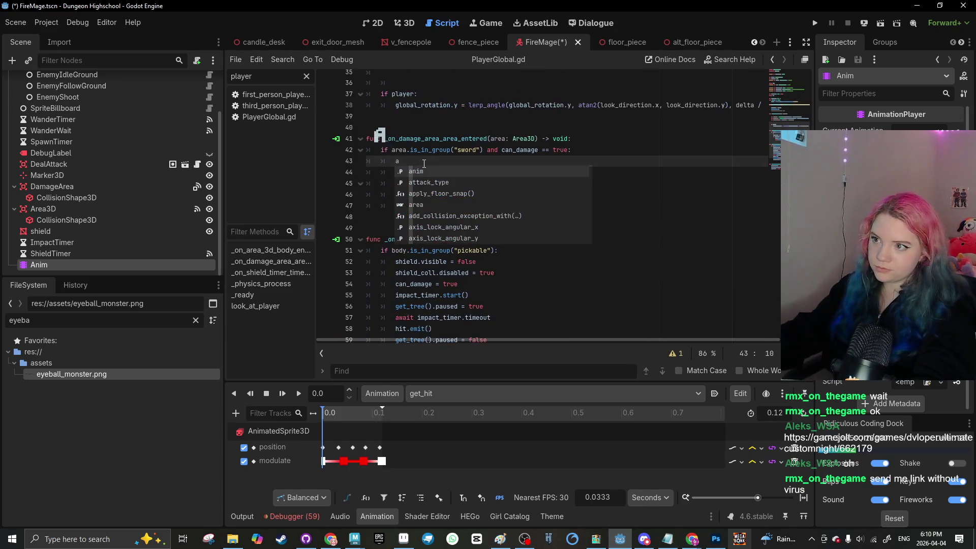
{"action": "type", "text": "nim.play("}
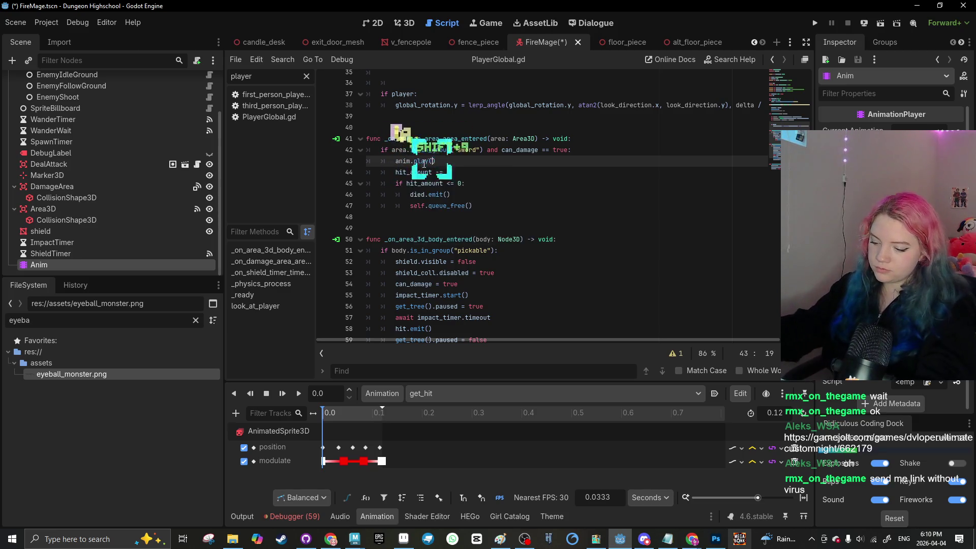
{"action": "type", "text": "\"get_hit"}
{"action": "left_click", "coordinate": [378, 275]}
{"action": "key", "text": "ctrl+s"}
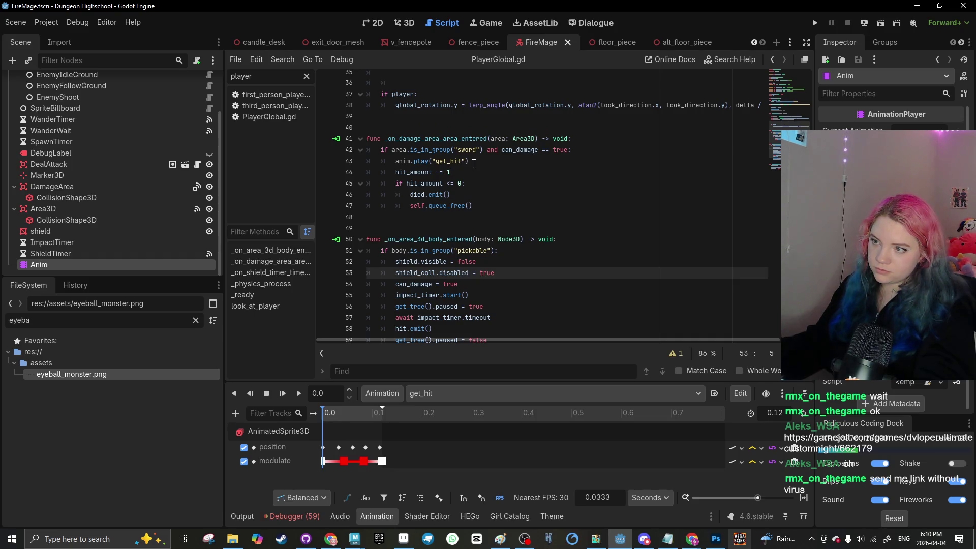
{"action": "left_click_drag", "start_coordinate": [473, 164], "coordinate": [441, 162]}
{"action": "left_click", "coordinate": [415, 229]}
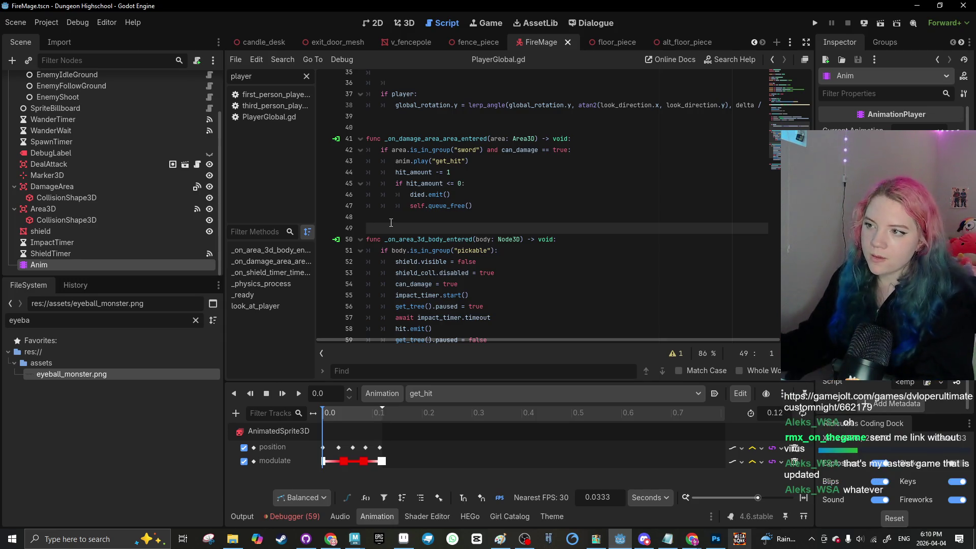
Step: Create a new empty animation named death and return to the 3D view
{"action": "left_click", "coordinate": [428, 396]}
{"action": "left_click", "coordinate": [428, 397]}
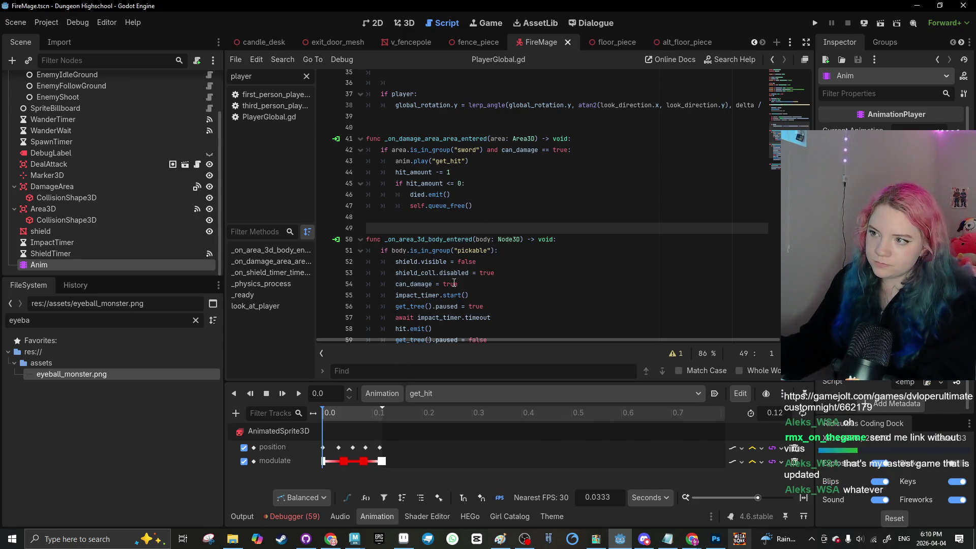
{"action": "scroll", "coordinate": [191, 168], "scroll_direction": "up", "scroll_amount": 3}
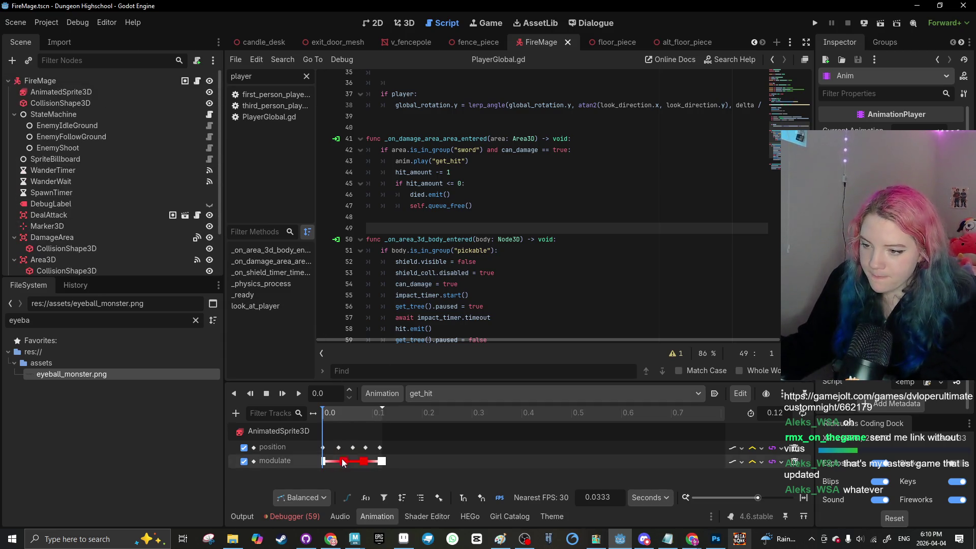
{"action": "left_click", "coordinate": [378, 395]}
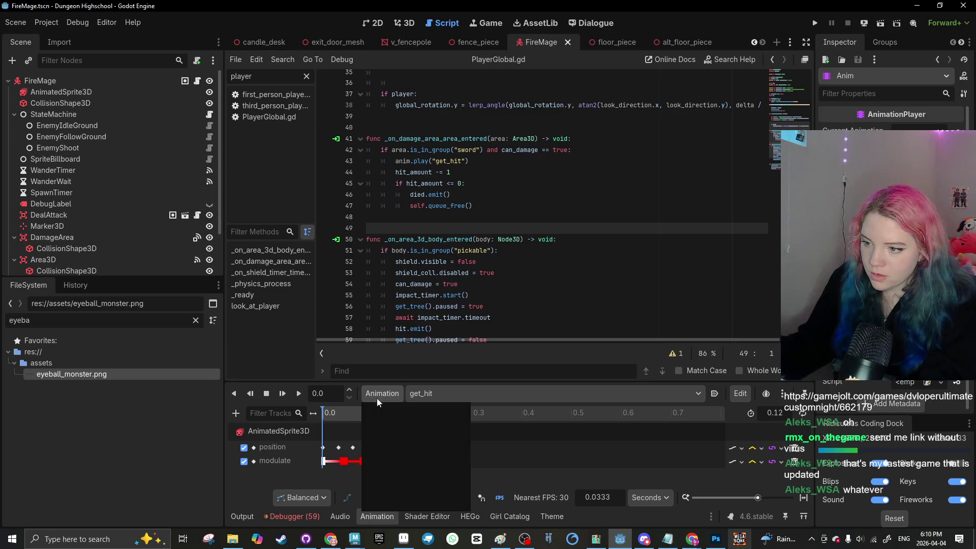
{"action": "left_click", "coordinate": [394, 409]}
{"action": "type", "text": "death"}
{"action": "key", "text": "Return"}
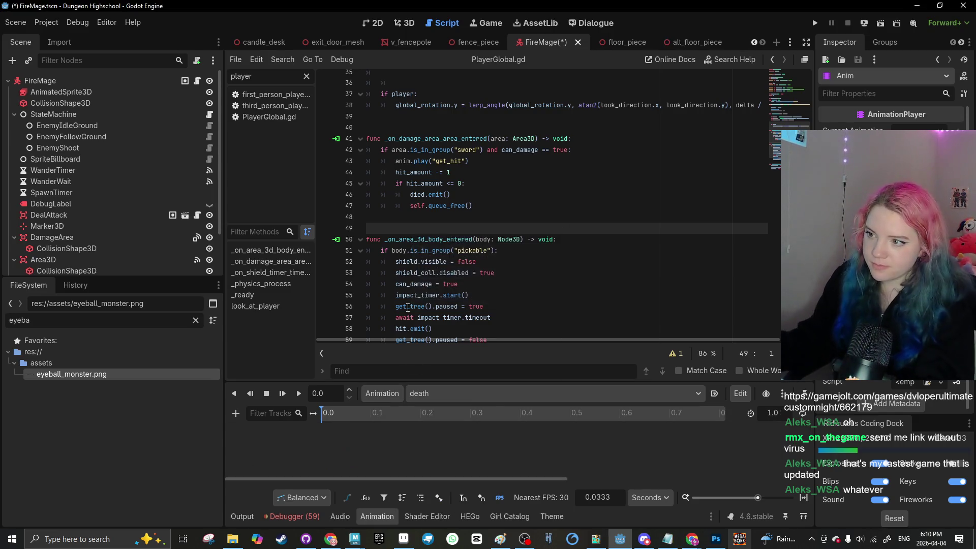
{"action": "left_click", "coordinate": [406, 23]}
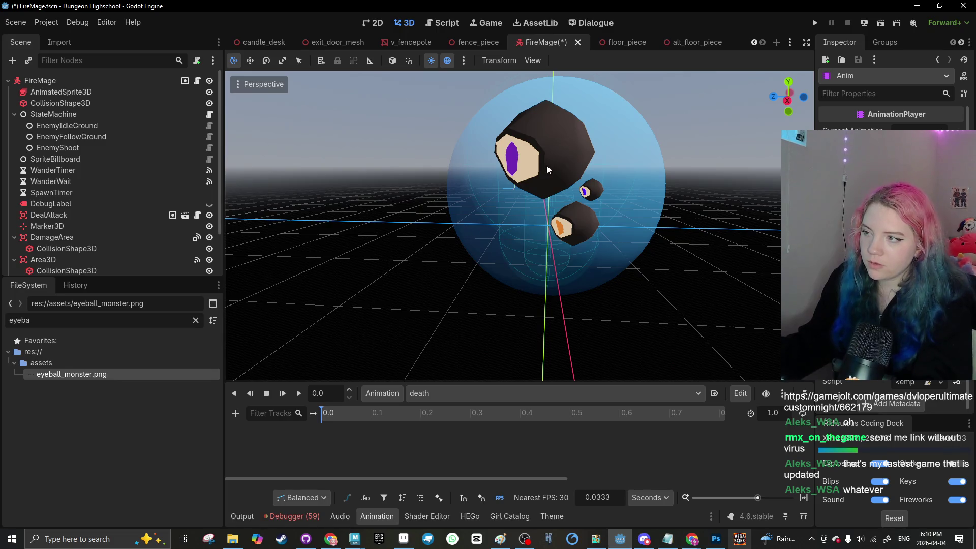
Step: Select AnimatedSprite3D and remove the empty death animation
{"action": "left_click", "coordinate": [547, 206]}
{"action": "scroll", "coordinate": [102, 152], "scroll_direction": "up", "scroll_amount": 1}
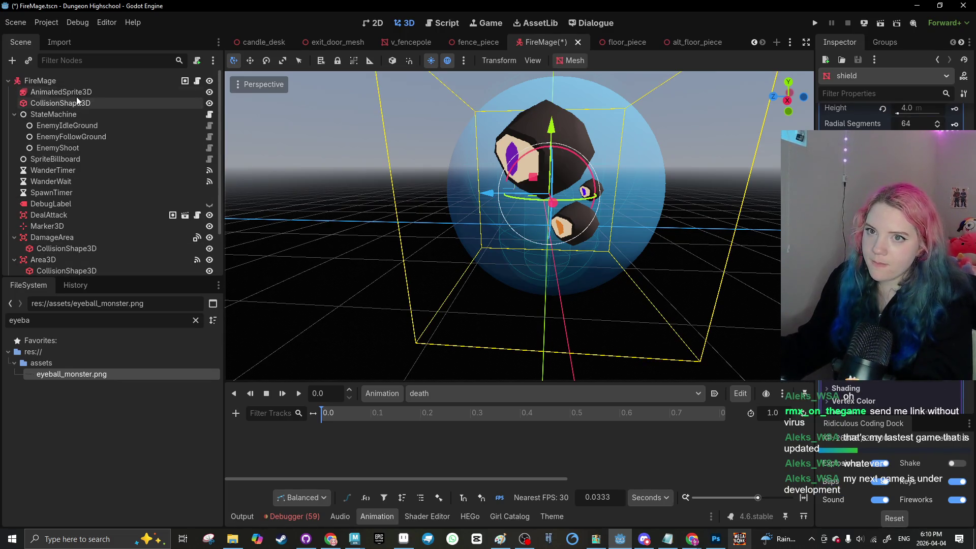
{"action": "left_click", "coordinate": [61, 92]}
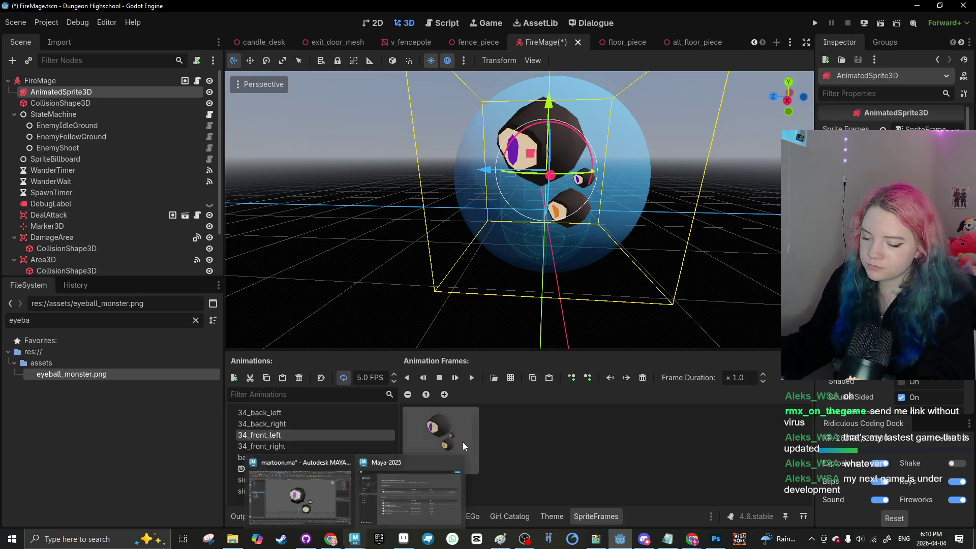
{"action": "left_click", "coordinate": [376, 516]}
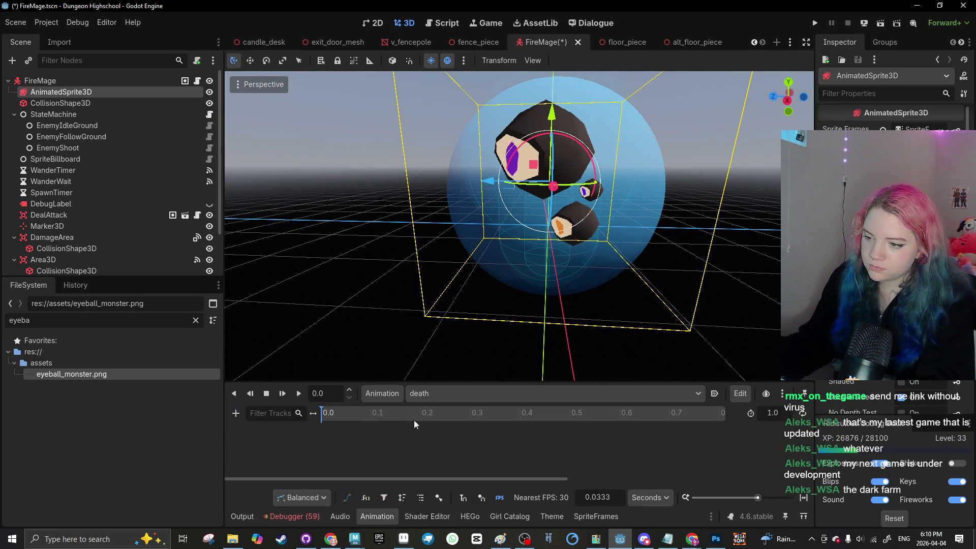
{"action": "left_click", "coordinate": [386, 400]}
{"action": "left_click", "coordinate": [395, 501]}
{"action": "left_click", "coordinate": [471, 286]}
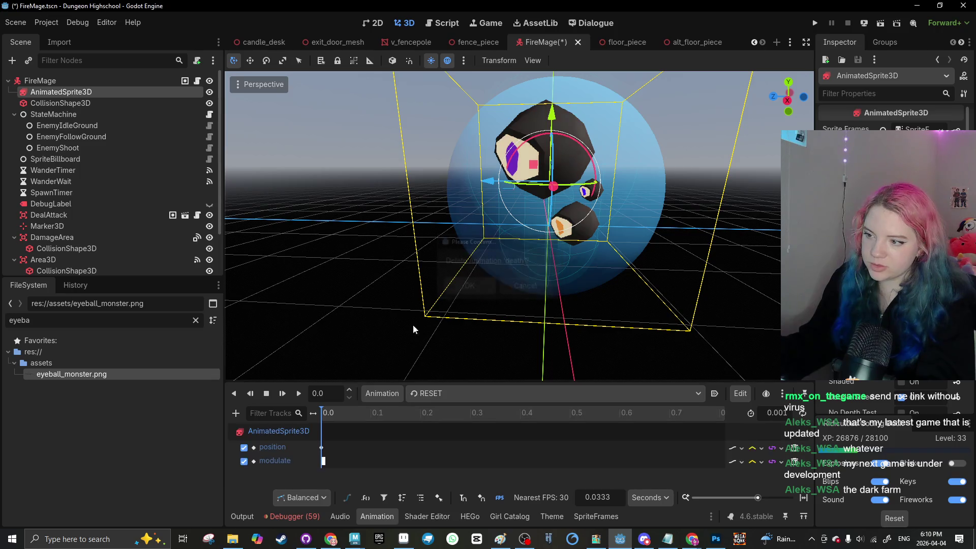
Step: Duplicate the get_hit animation as a new animation named die
{"action": "left_click", "coordinate": [382, 393]}
{"action": "left_click", "coordinate": [454, 393]}
{"action": "left_click", "coordinate": [433, 431]}
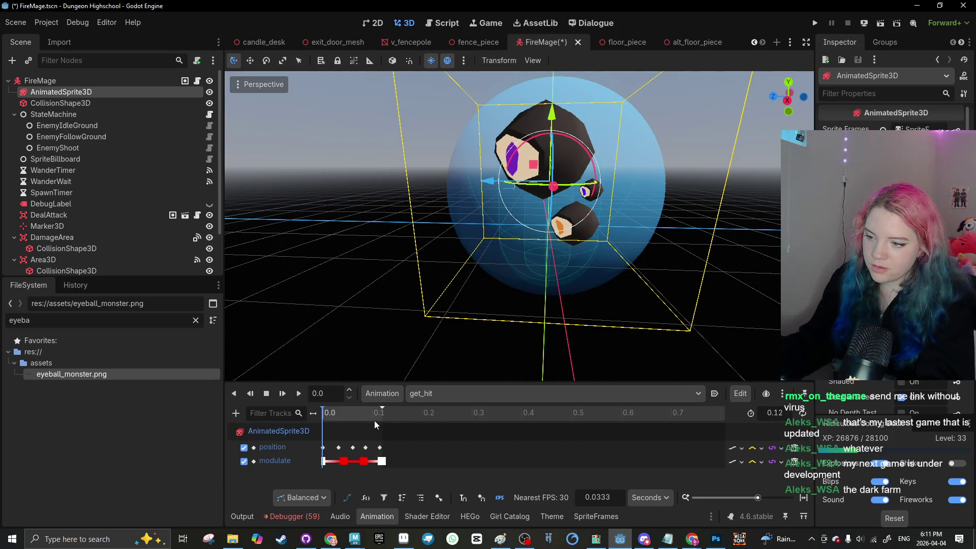
{"action": "left_click", "coordinate": [383, 395]}
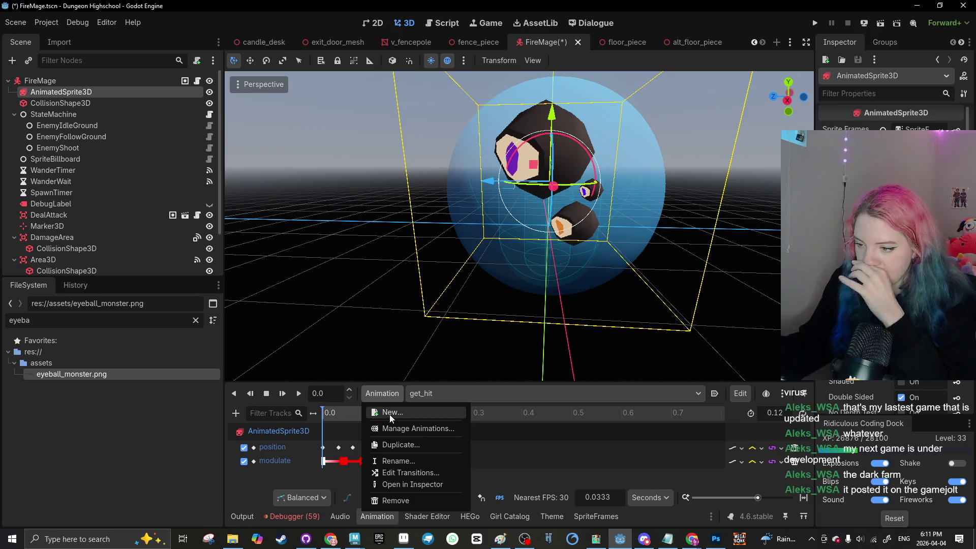
{"action": "left_click", "coordinate": [398, 445]}
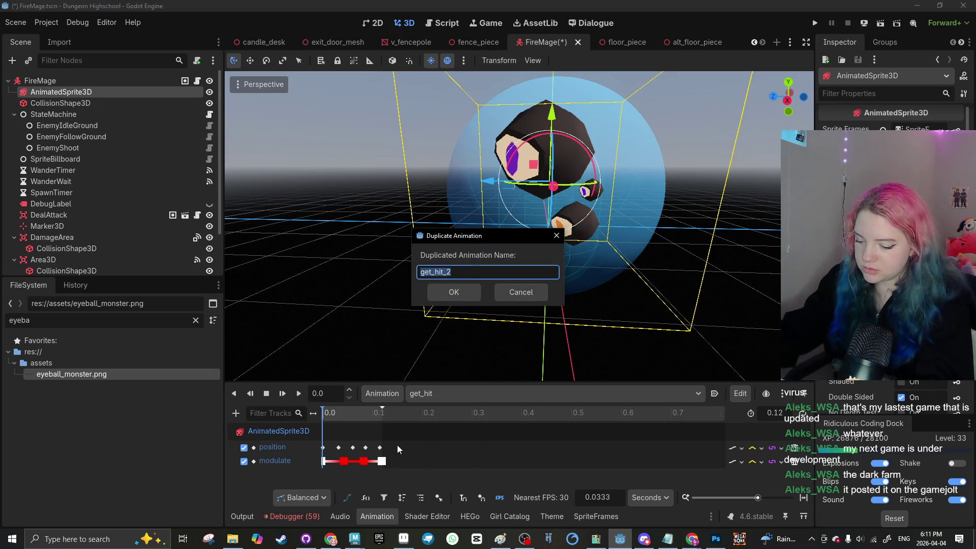
{"action": "type", "text": "die"}
{"action": "key", "text": "Return"}
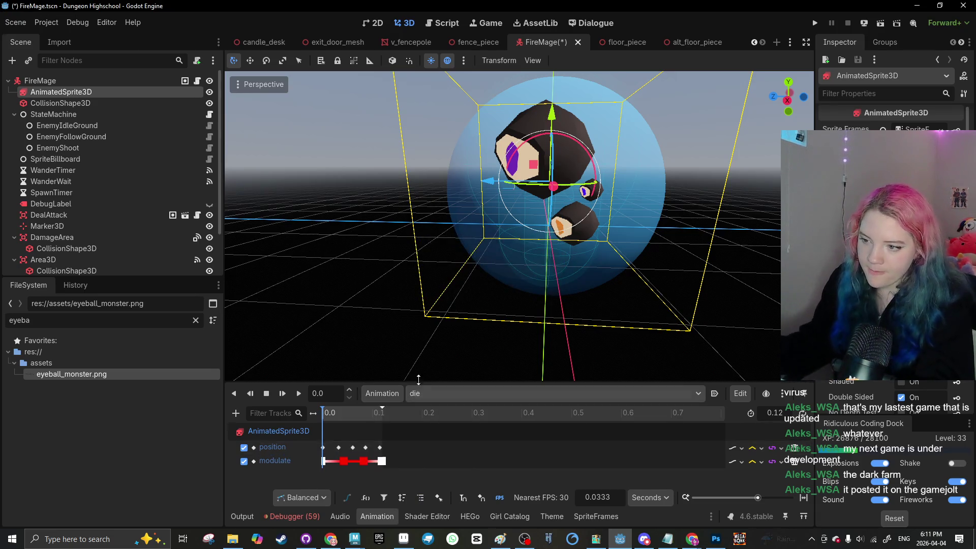
Step: Move the die animation's position key onto 0.12 and preview it
{"action": "left_click", "coordinate": [381, 418]}
{"action": "left_click_drag", "start_coordinate": [392, 410], "coordinate": [372, 412]}
{"action": "left_click", "coordinate": [345, 462]}
{"action": "key", "text": "Delete"}
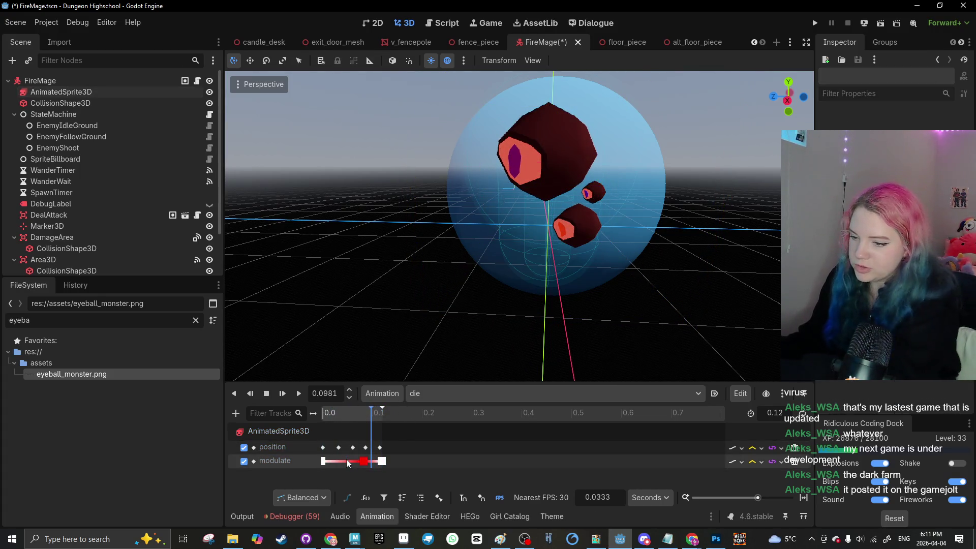
{"action": "key", "text": "ctrl+z"}
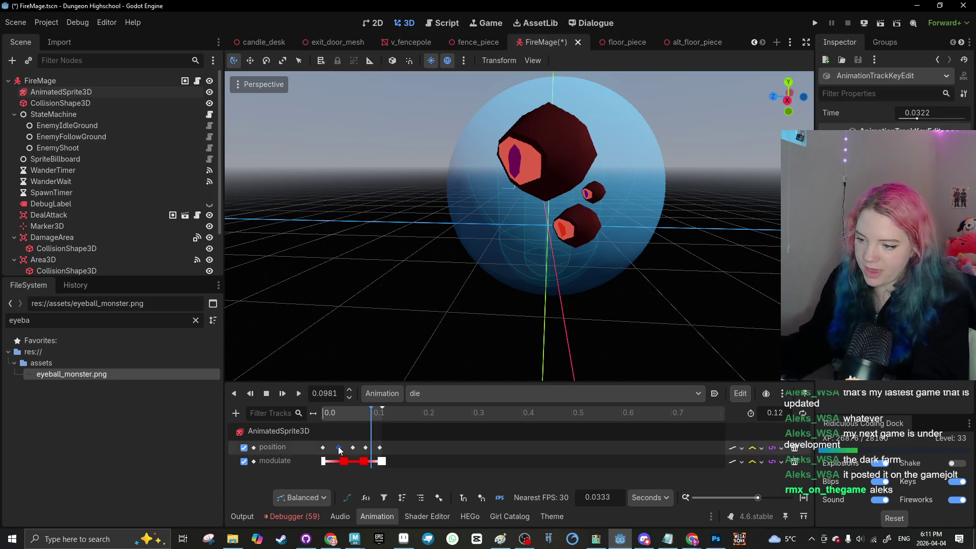
{"action": "left_click_drag", "start_coordinate": [367, 451], "coordinate": [380, 447]}
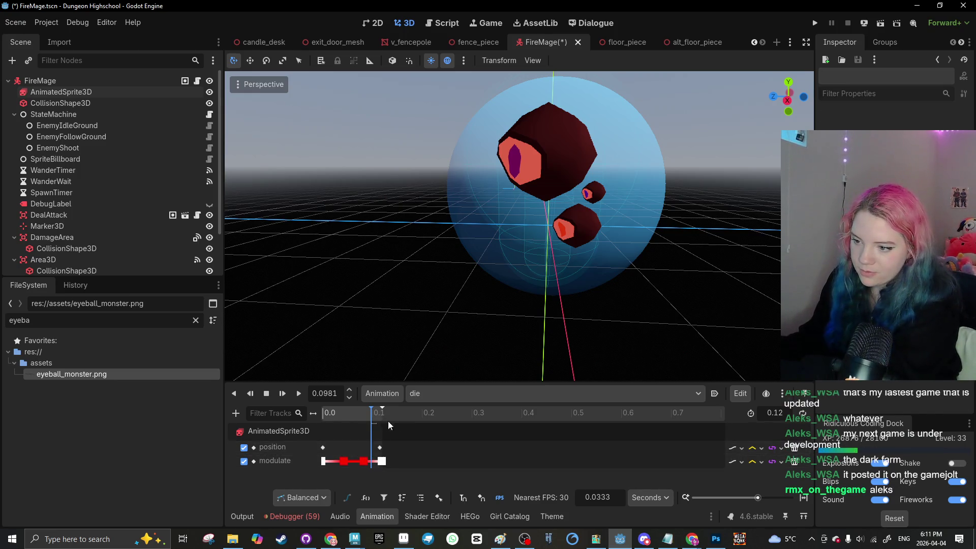
{"action": "left_click", "coordinate": [554, 172]}
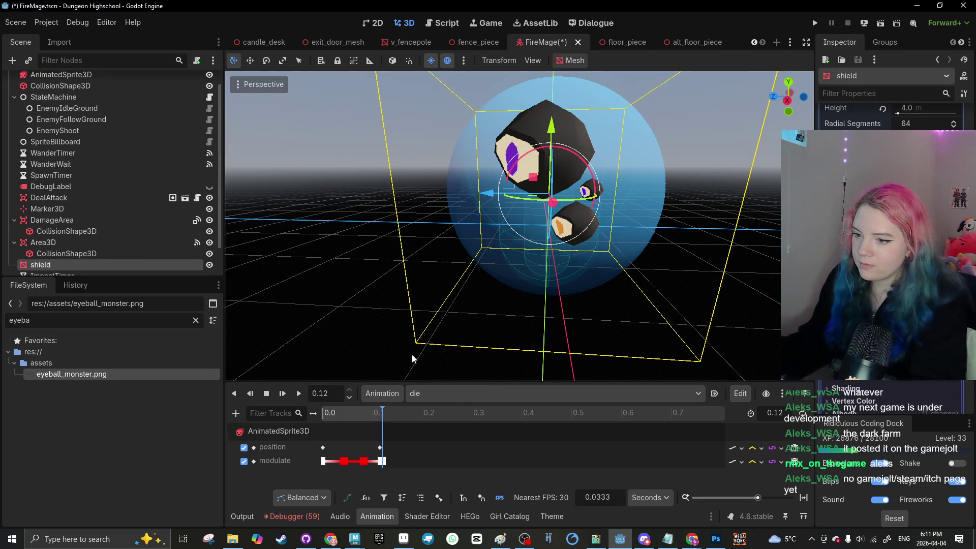
{"action": "left_click", "coordinate": [380, 447]}
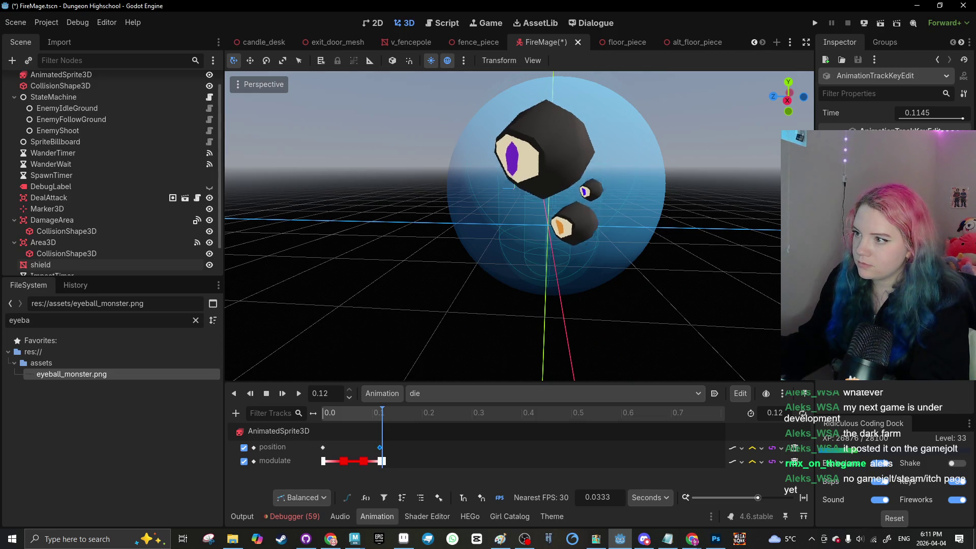
{"action": "key", "text": "shift+d"}
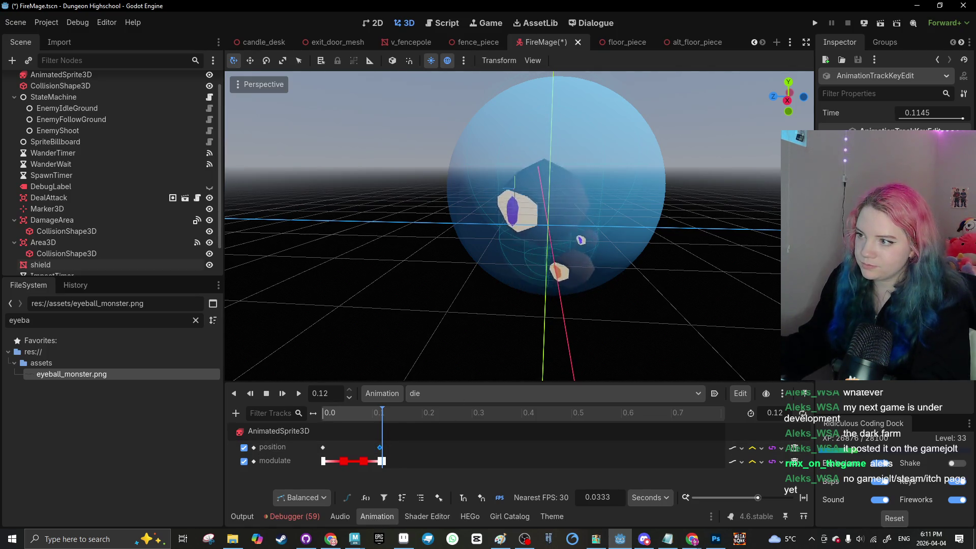
{"action": "left_click", "coordinate": [298, 394]}
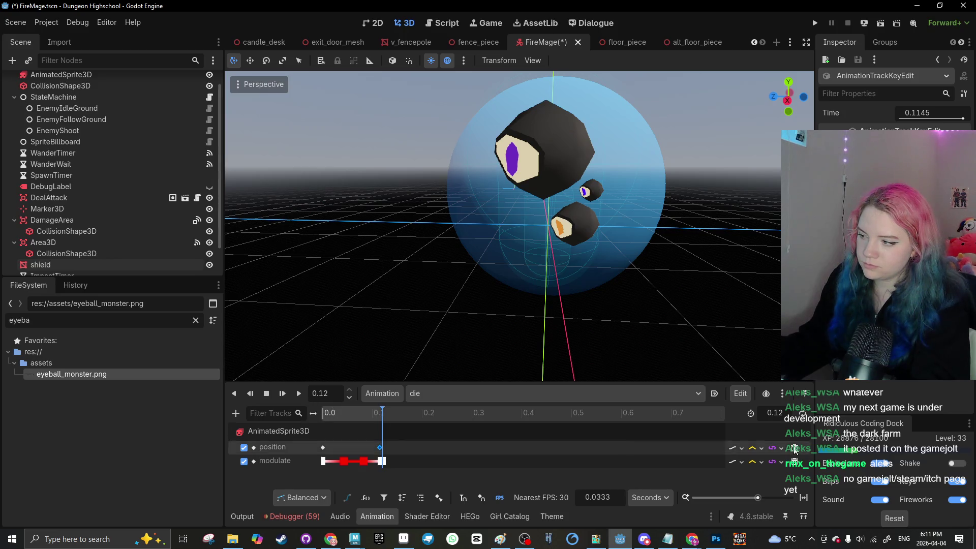
Step: Set the die length to 1 second and rearrange the red modulate keys
{"action": "left_click", "coordinate": [773, 412]}
{"action": "type", "text": "1"}
{"action": "key", "text": "Return"}
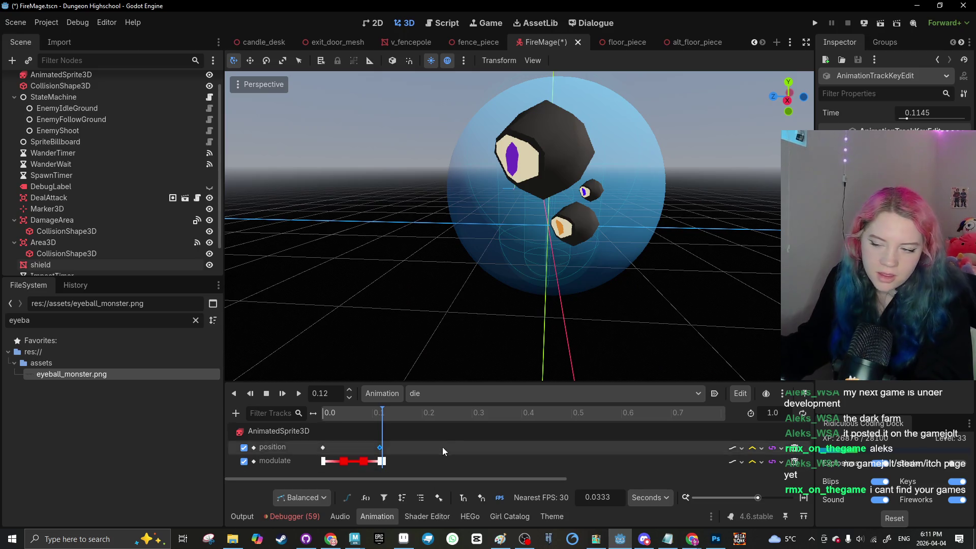
{"action": "left_click_drag", "start_coordinate": [758, 497], "coordinate": [734, 497]}
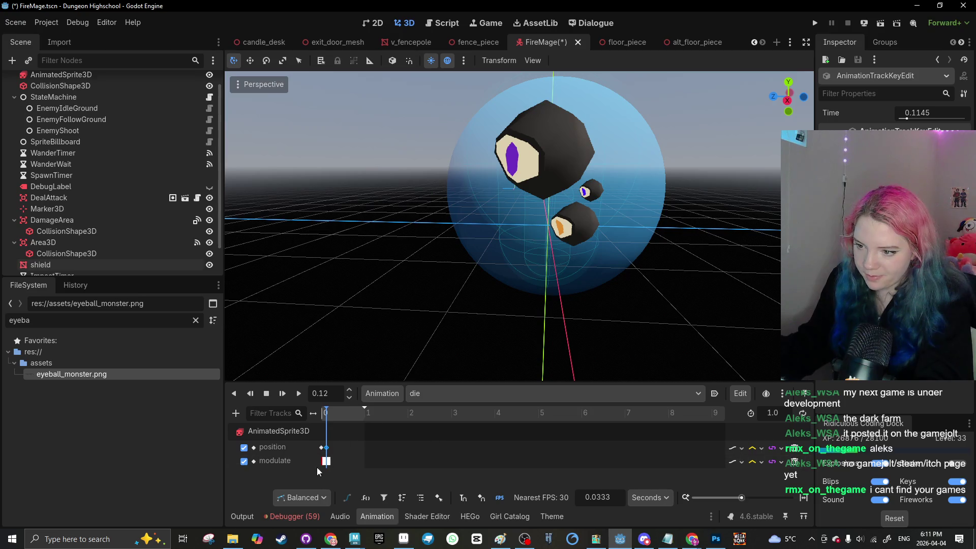
{"action": "mouse_move", "coordinate": [326, 460]}
{"action": "left_mouse_down"}
{"action": "mouse_move", "coordinate": [362, 461]}
{"action": "mouse_move", "coordinate": [324, 462]}
{"action": "left_mouse_up"}
{"action": "key", "text": "Delete"}
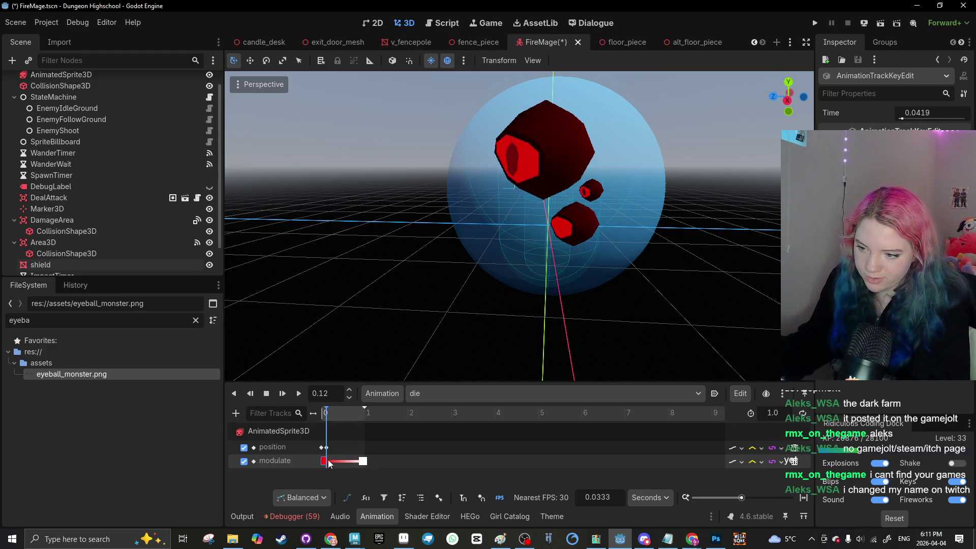
{"action": "key", "text": "Escape"}
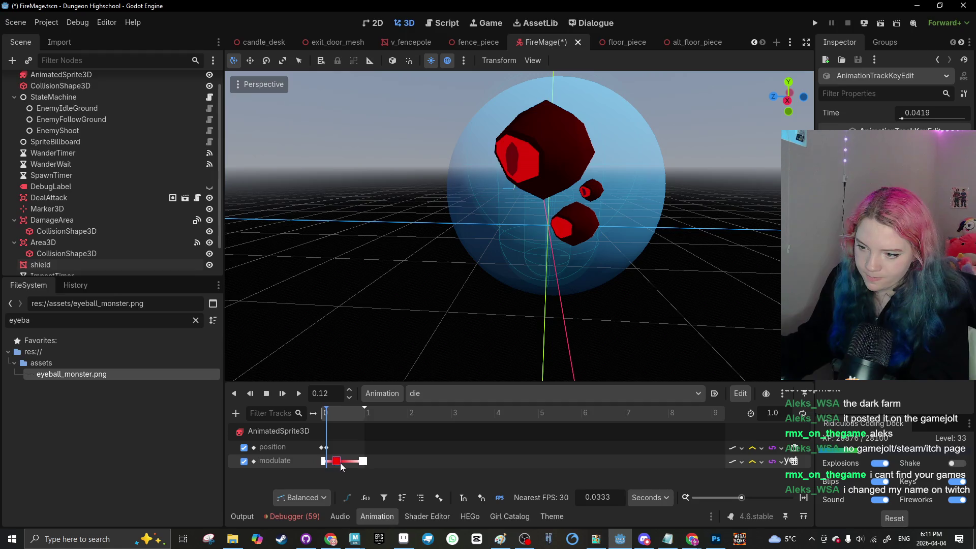
{"action": "left_click_drag", "start_coordinate": [340, 462], "coordinate": [338, 460]}
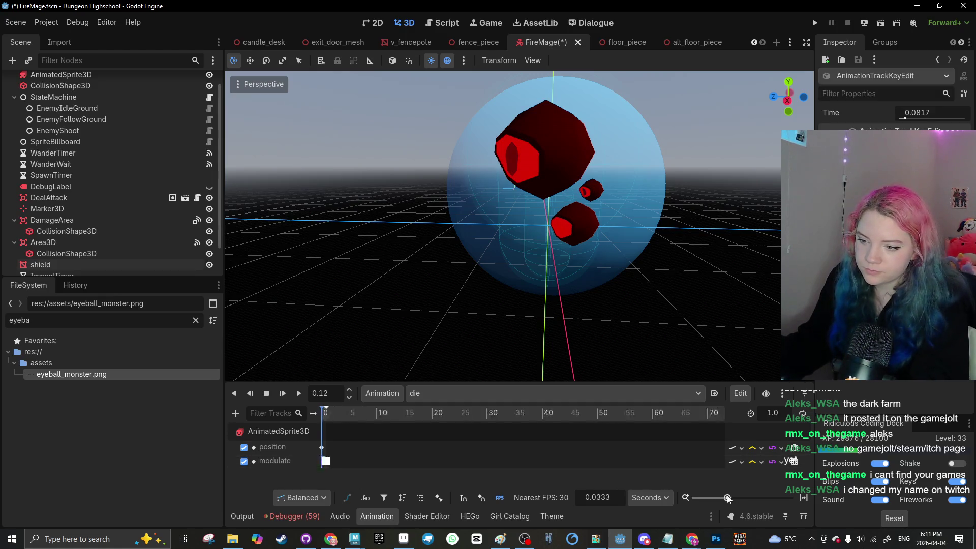
Step: Move the red modulate key out to the 1.0 end of die, previewing along the way
{"action": "scroll", "coordinate": [405, 462], "scroll_direction": "up", "scroll_amount": 5, "text": "ctrl"}
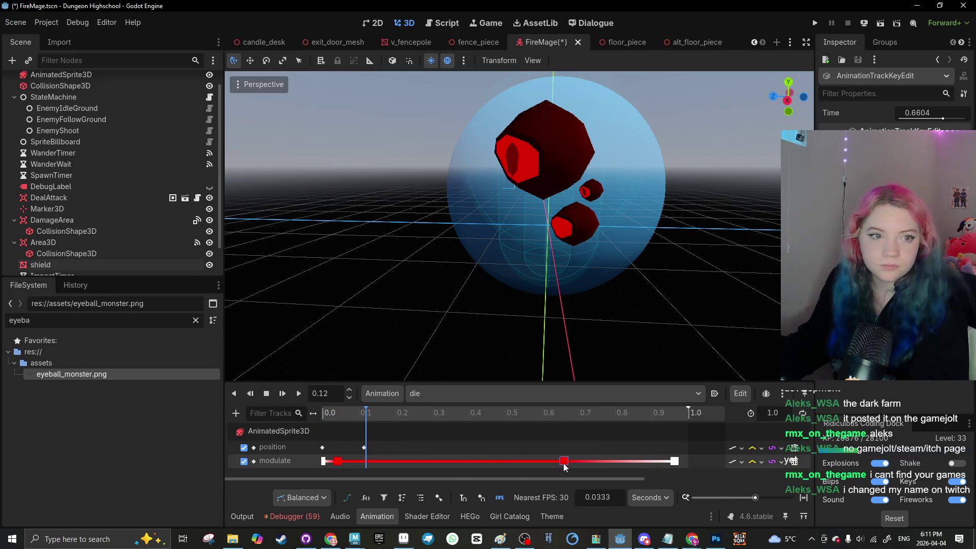
{"action": "left_click", "coordinate": [299, 394]}
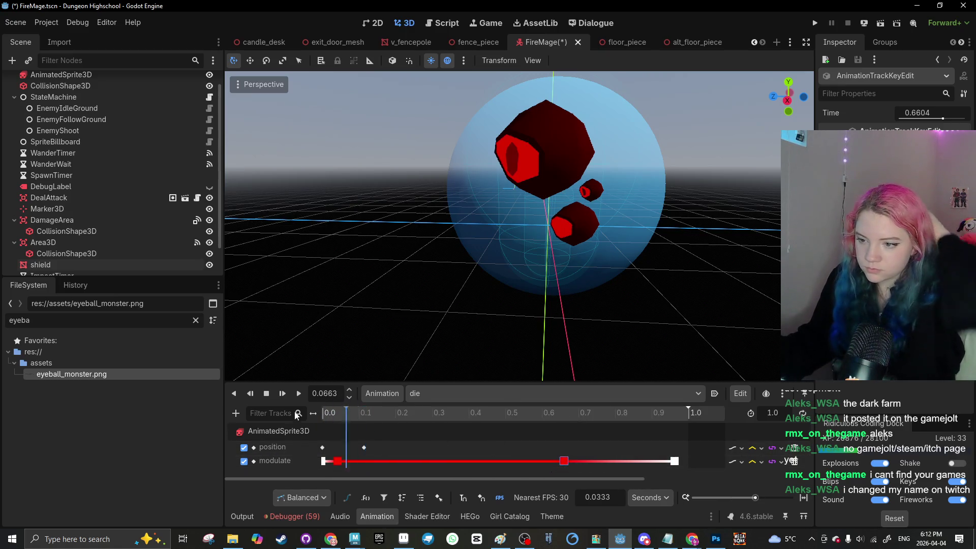
{"action": "left_click", "coordinate": [298, 394]}
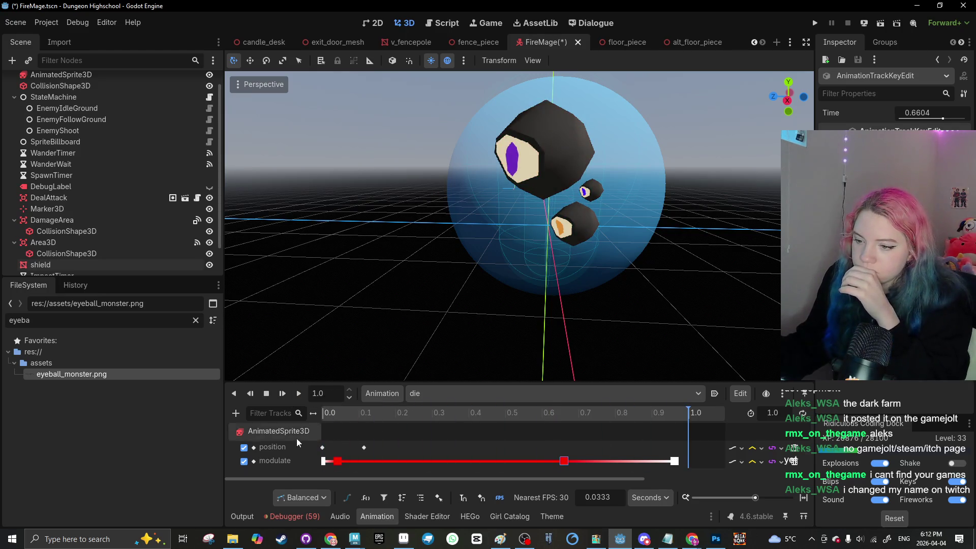
{"action": "left_click_drag", "start_coordinate": [338, 461], "coordinate": [429, 460]}
{"action": "left_click", "coordinate": [300, 394]}
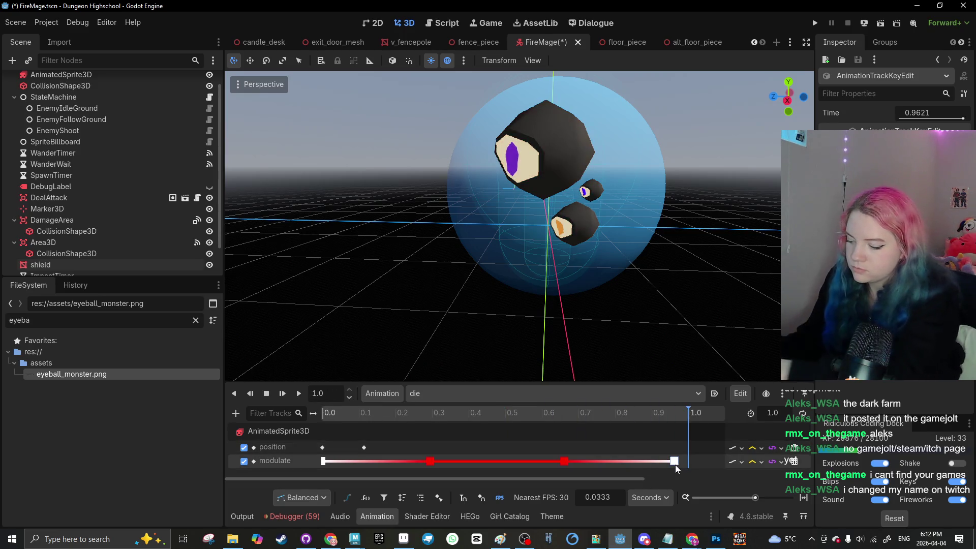
{"action": "left_click_drag", "start_coordinate": [564, 461], "coordinate": [686, 461]}
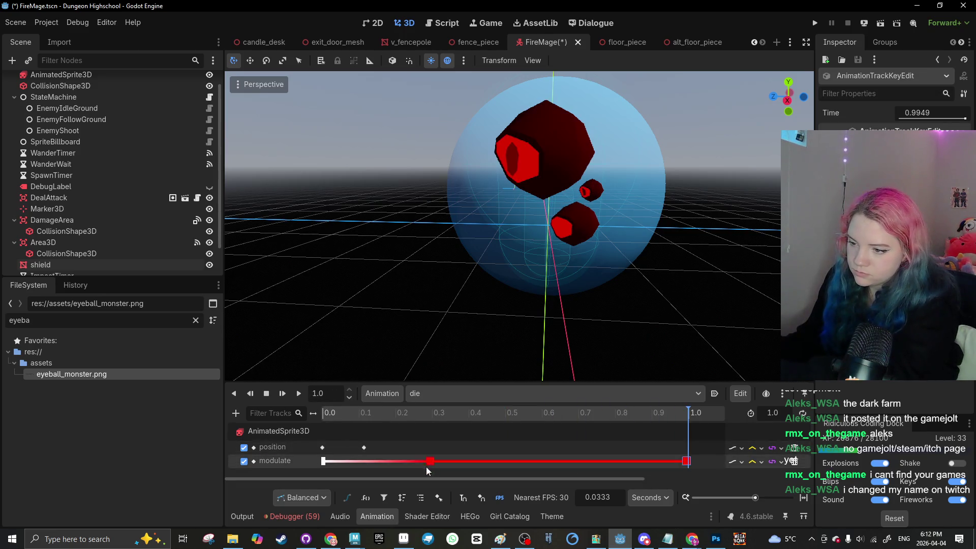
Step: Move the position key from 0.1 to the 1.0 end and replay die
{"action": "left_click", "coordinate": [323, 412]}
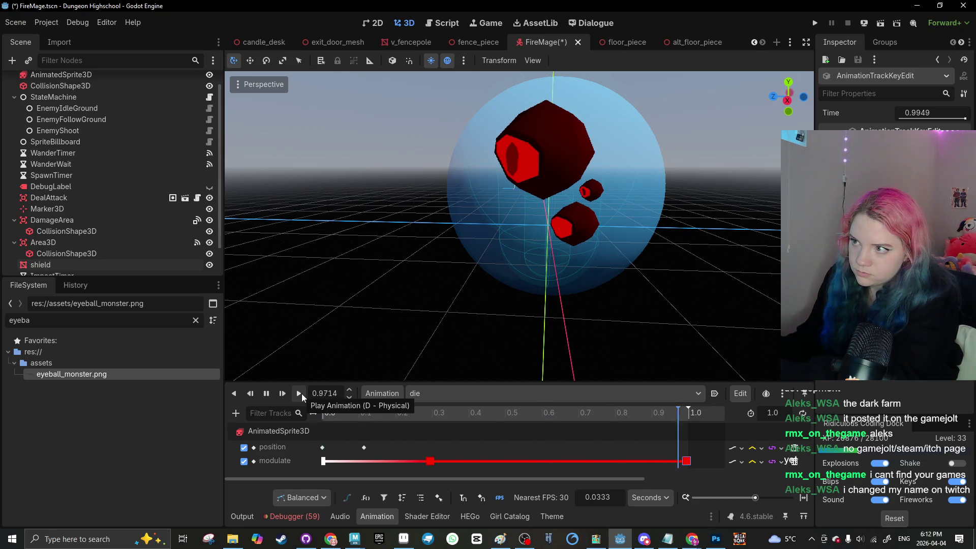
{"action": "left_click", "coordinate": [363, 449]}
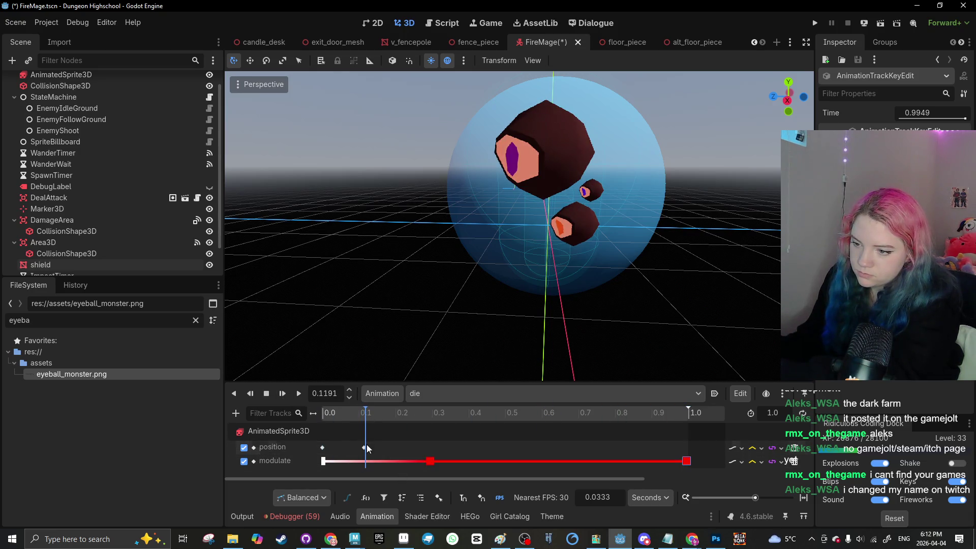
{"action": "left_click_drag", "start_coordinate": [367, 444], "coordinate": [689, 450]}
{"action": "left_click", "coordinate": [686, 448]}
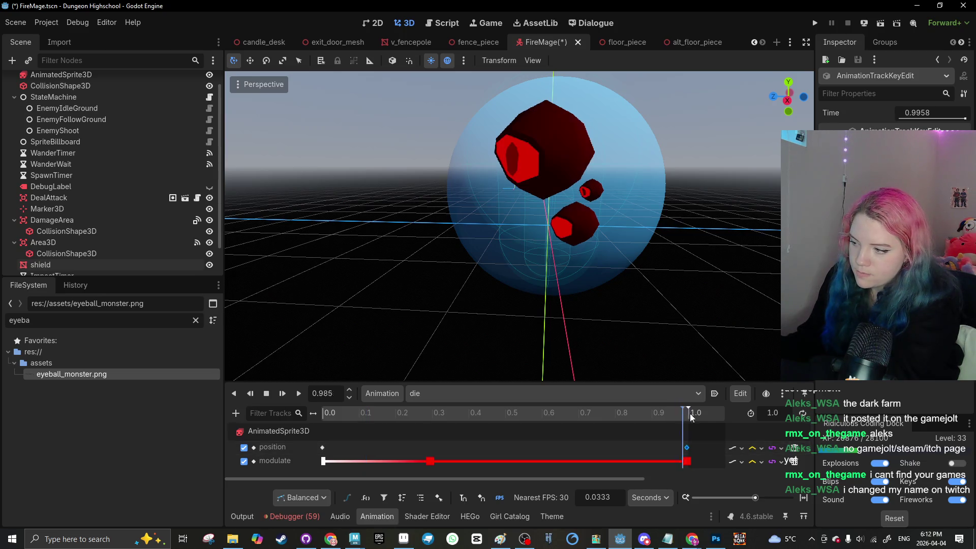
{"action": "key", "text": "shift+d"}
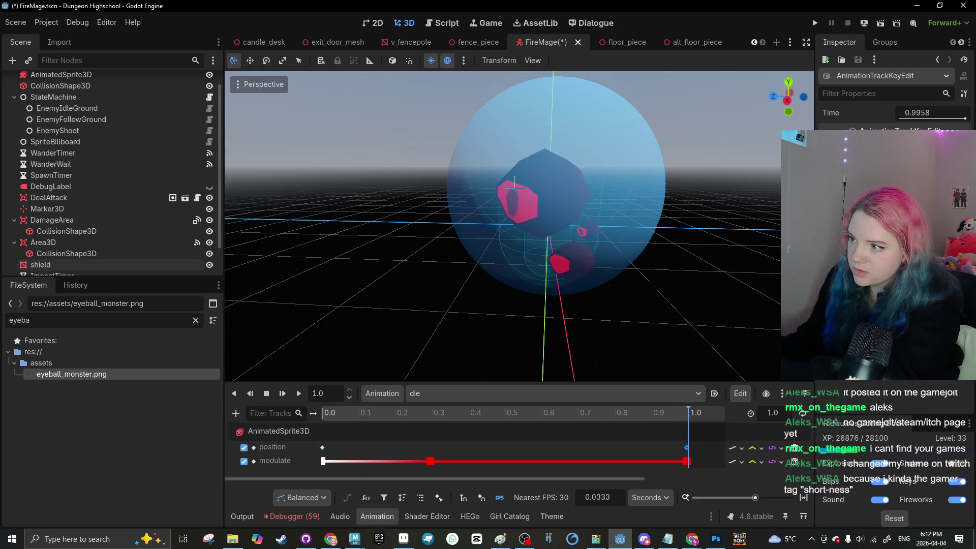
{"action": "left_click", "coordinate": [298, 393]}
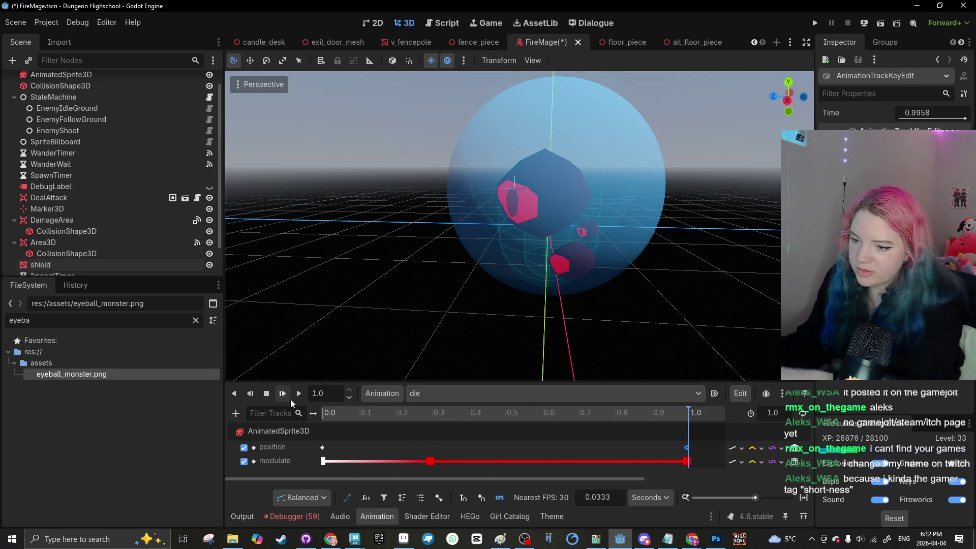
Step: Lower the final modulate key's alpha so the eyeball ends nearly transparent
{"action": "left_click", "coordinate": [687, 461]}
{"action": "left_click", "coordinate": [895, 368]}
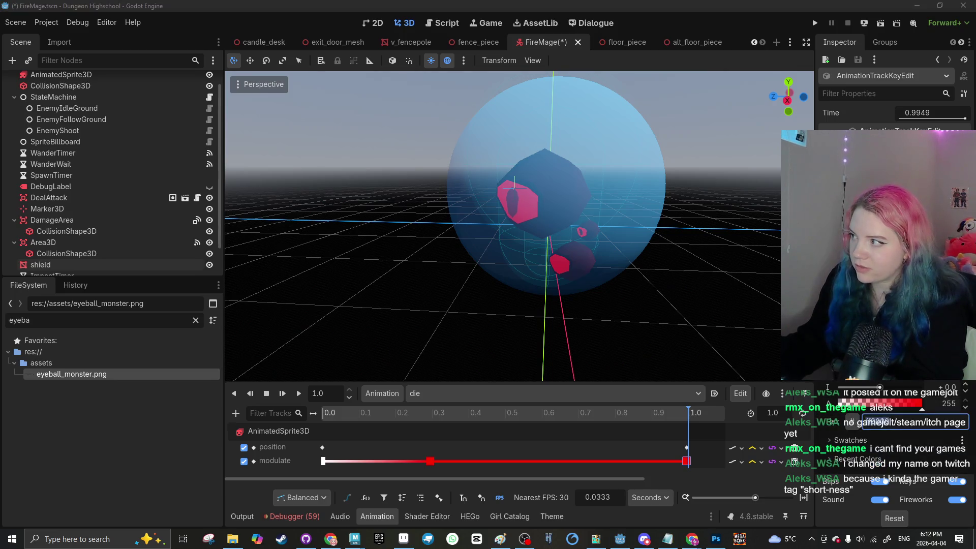
{"action": "left_click", "coordinate": [848, 403]}
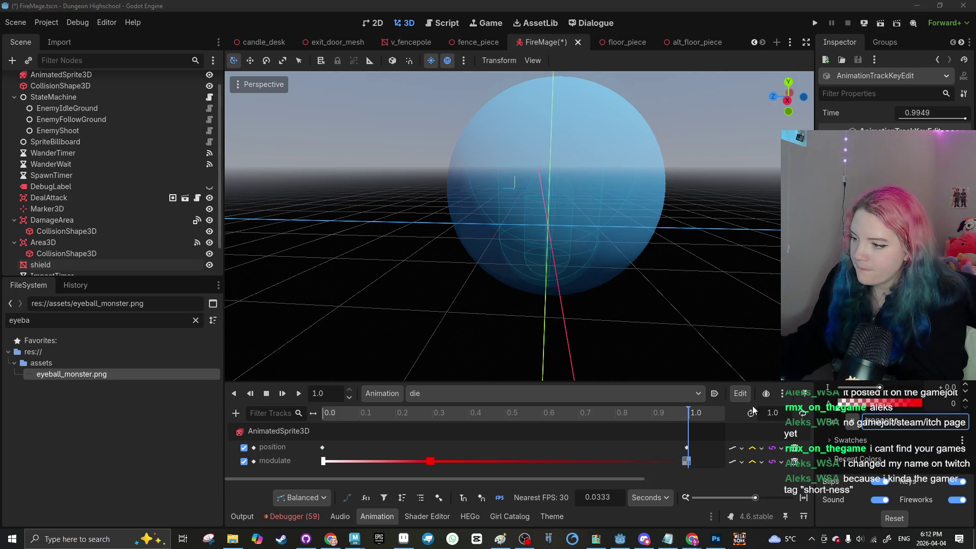
{"action": "left_click", "coordinate": [617, 447]}
{"action": "left_click", "coordinate": [298, 393]}
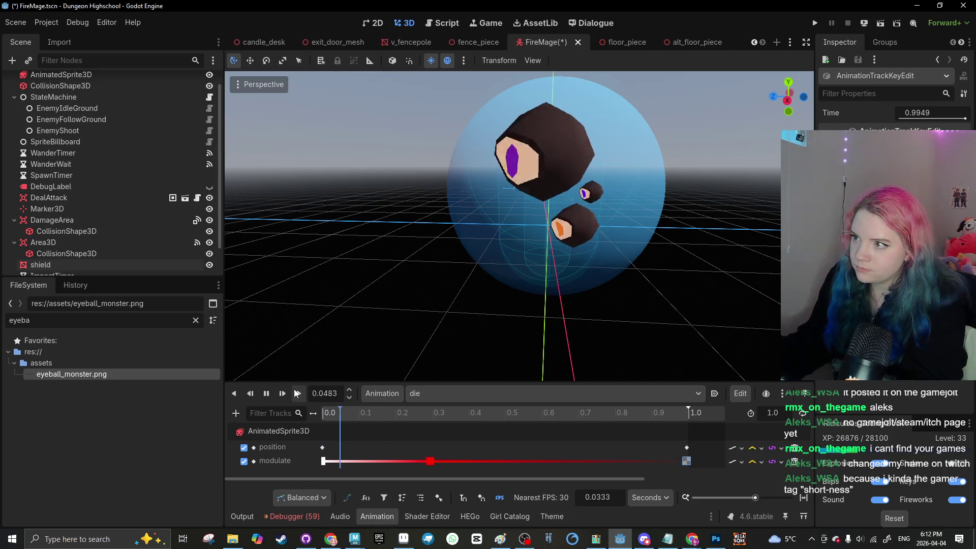
Step: Check the red flash key's colour near 0.3 s and replay die repeatedly to review the fade
{"action": "left_click", "coordinate": [430, 461]}
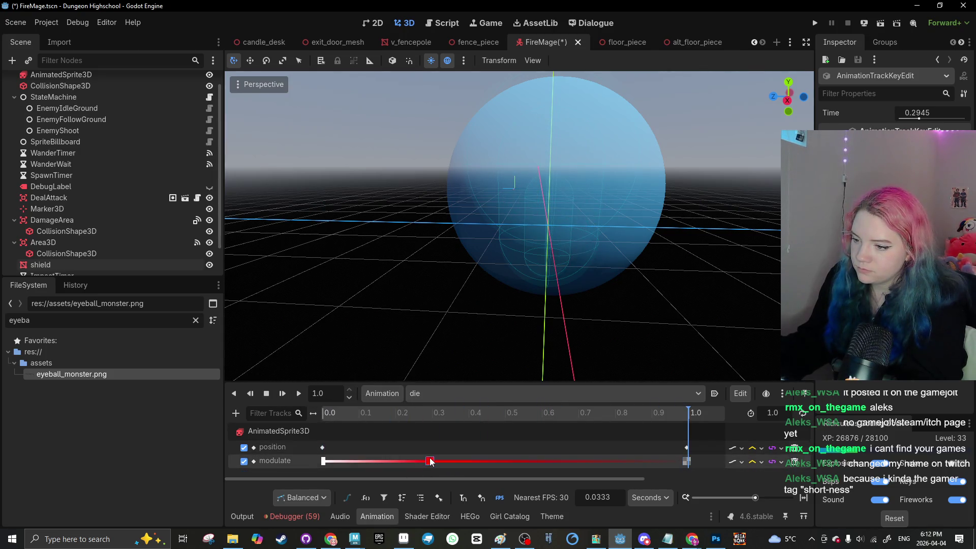
{"action": "left_click", "coordinate": [930, 143]}
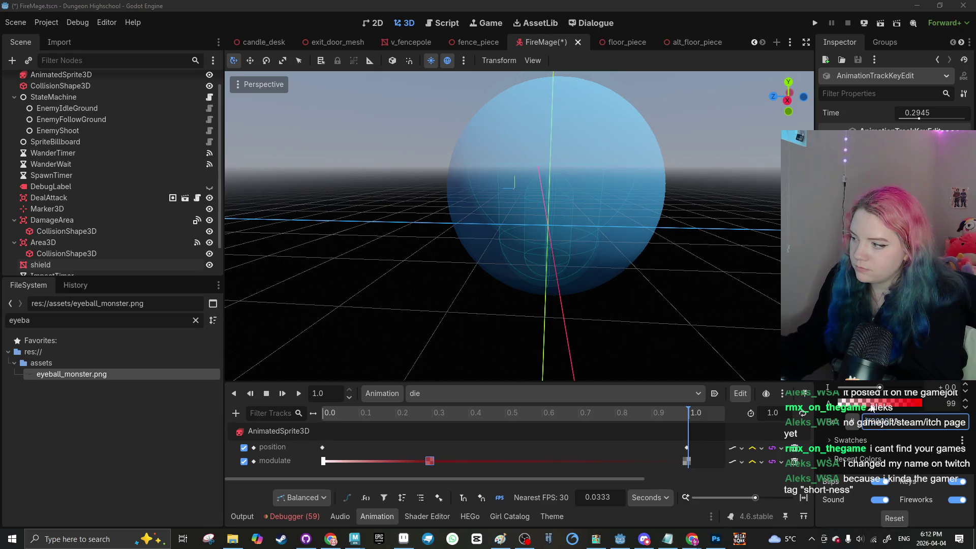
{"action": "left_click", "coordinate": [300, 412]}
{"action": "left_click", "coordinate": [301, 392]}
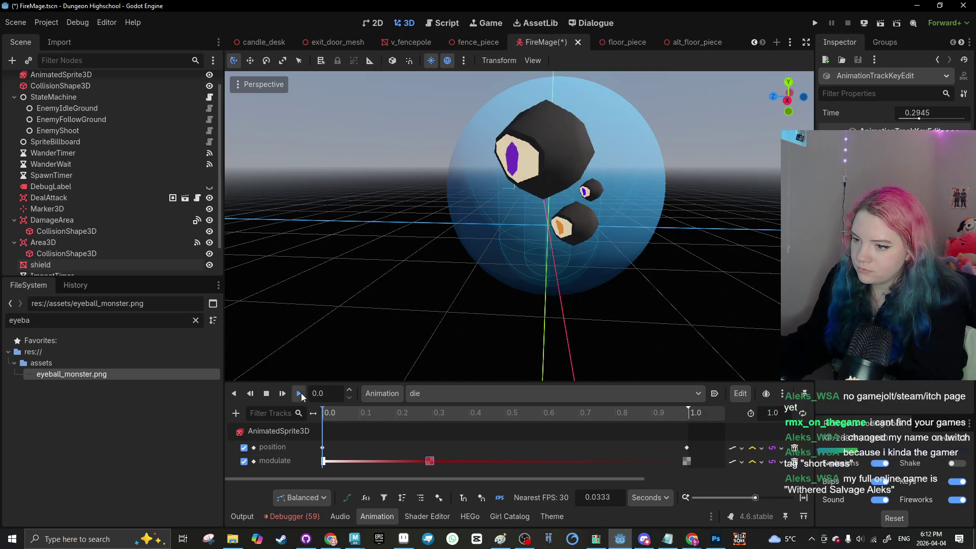
{"action": "left_click", "coordinate": [301, 392]}
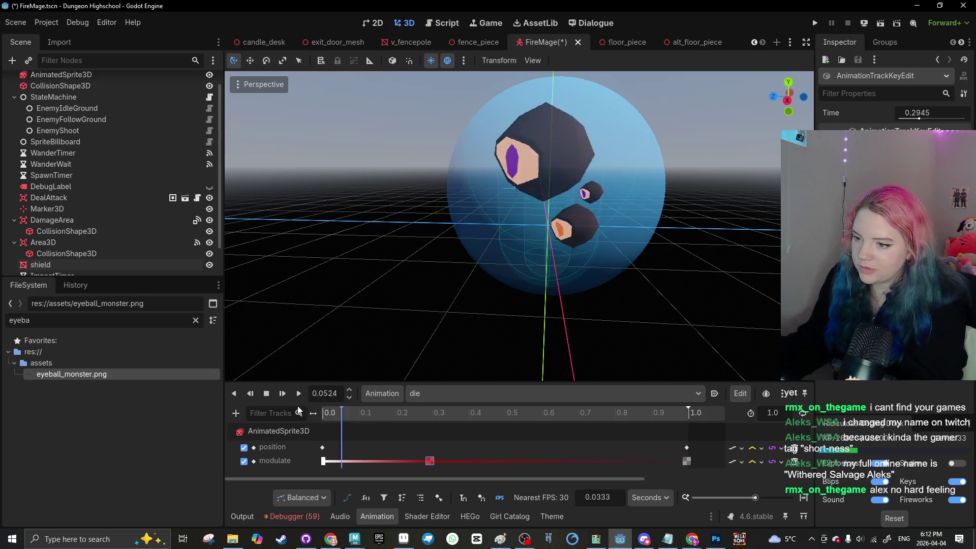
{"action": "left_click", "coordinate": [301, 390]}
{"action": "left_click", "coordinate": [266, 394]}
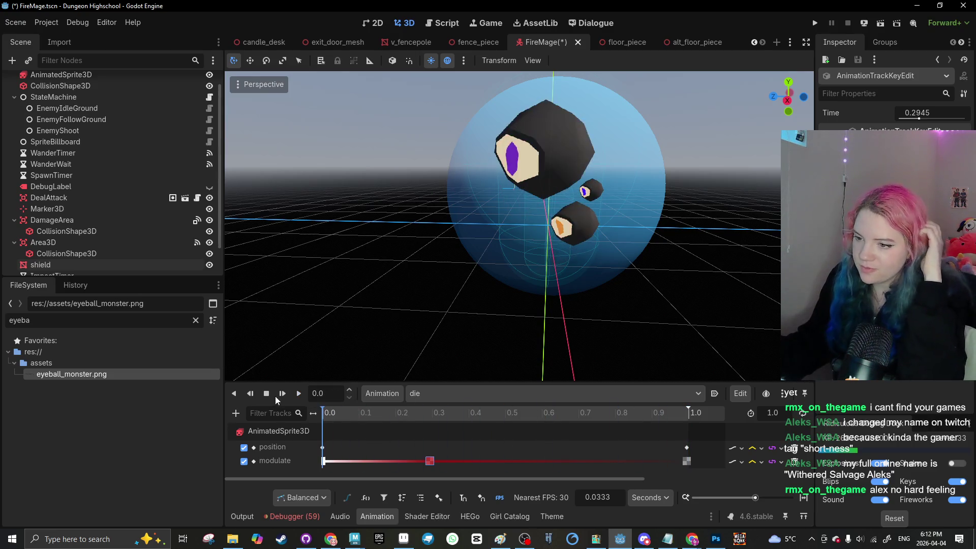
{"action": "left_click", "coordinate": [297, 395]}
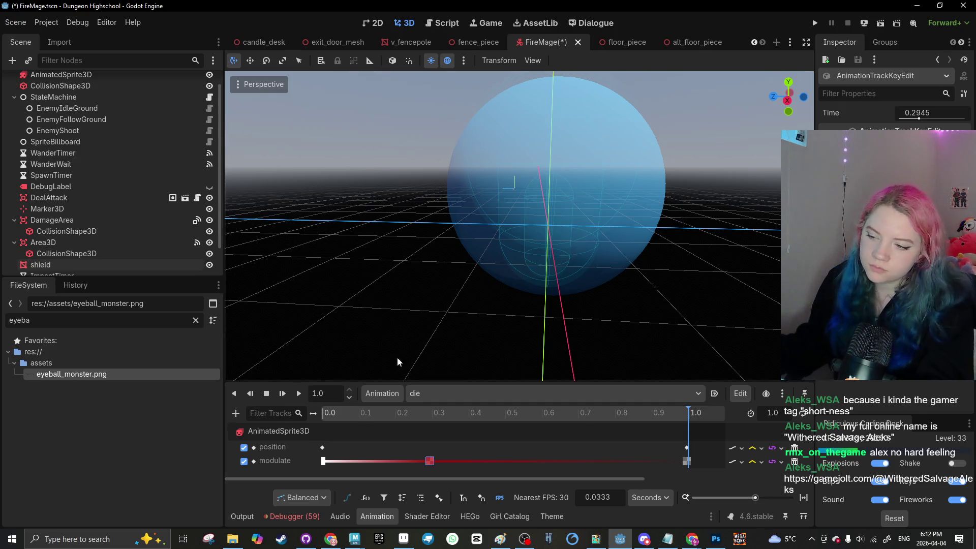
{"action": "left_click", "coordinate": [346, 414]}
{"action": "left_click", "coordinate": [298, 394]}
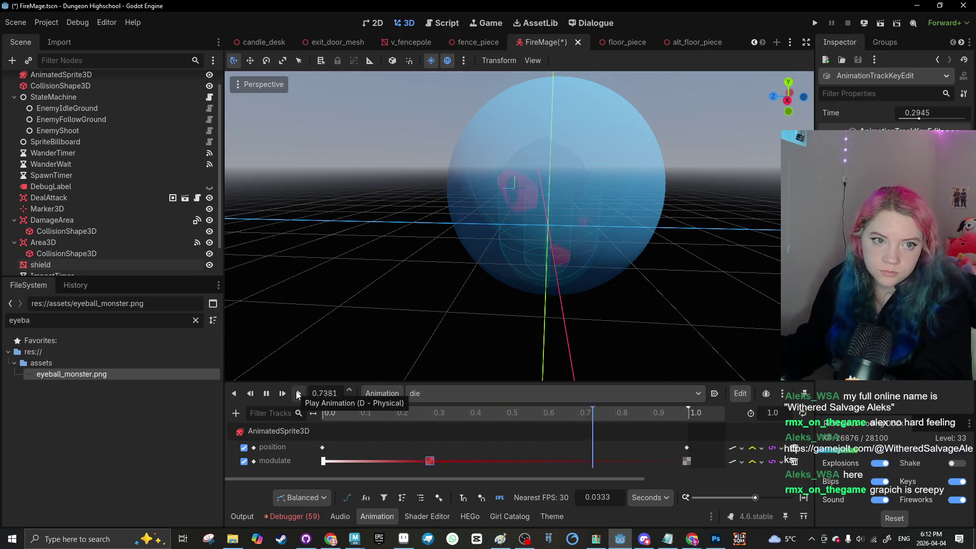
{"action": "left_click", "coordinate": [299, 393]}
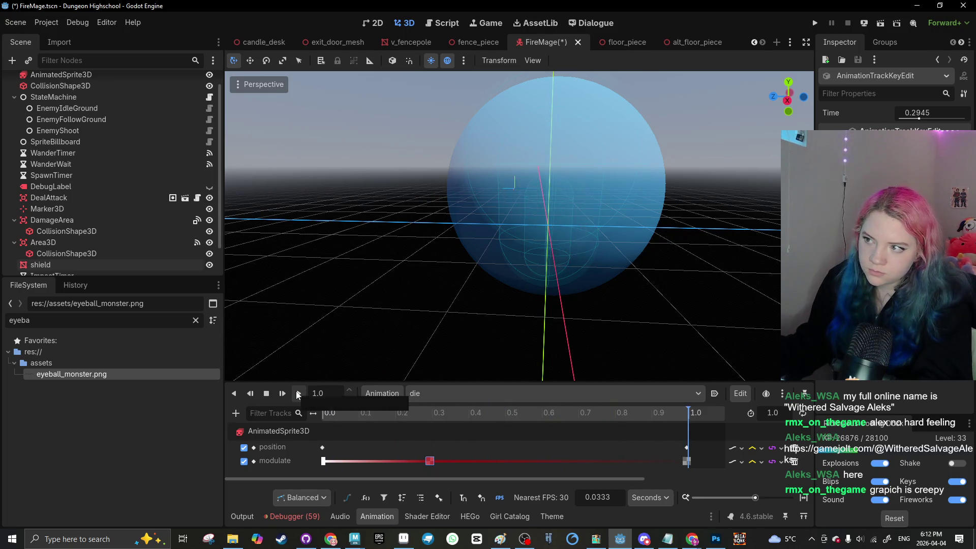
{"action": "left_click", "coordinate": [298, 393]}
{"action": "left_click", "coordinate": [298, 394]}
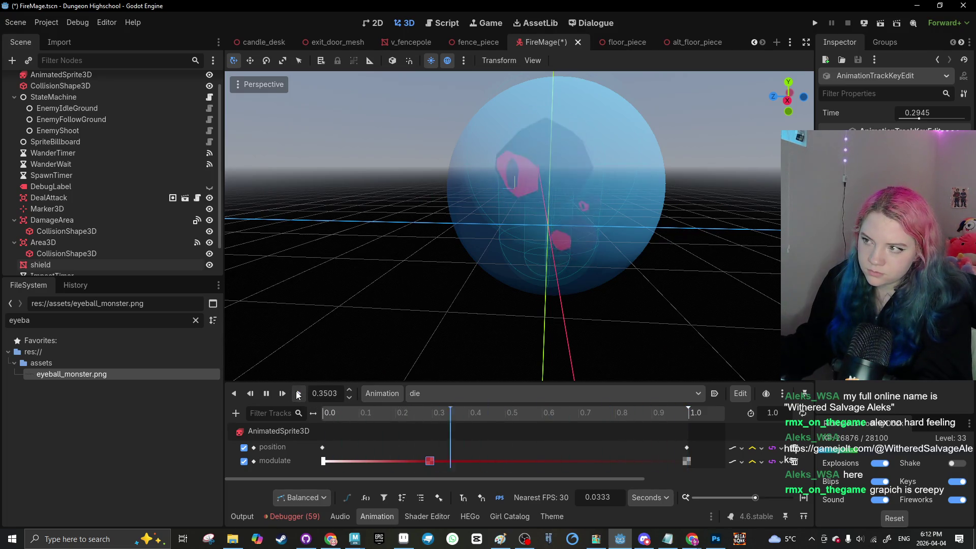
{"action": "left_click", "coordinate": [525, 463]}
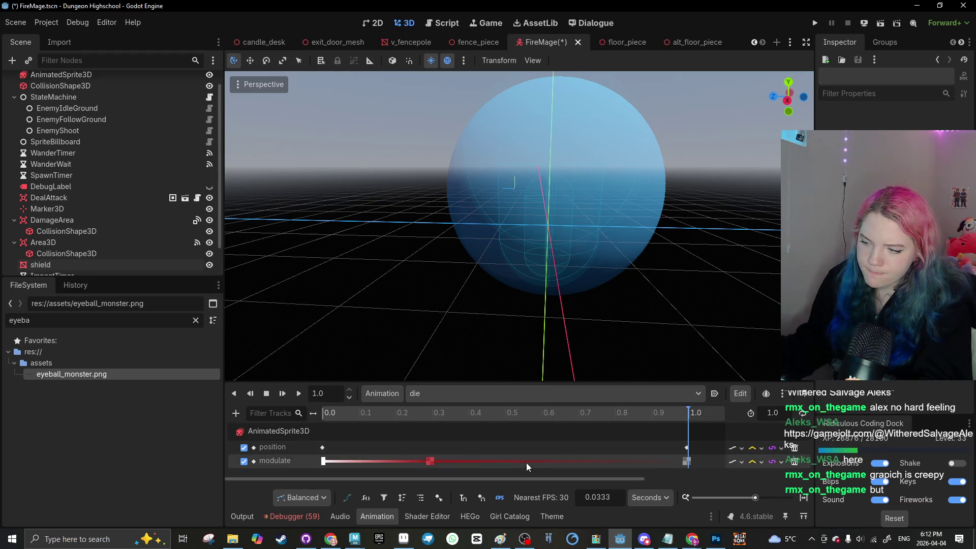
Step: Move the red flash key to about 0.34 s, save, and replay die
{"action": "left_click", "coordinate": [430, 460]}
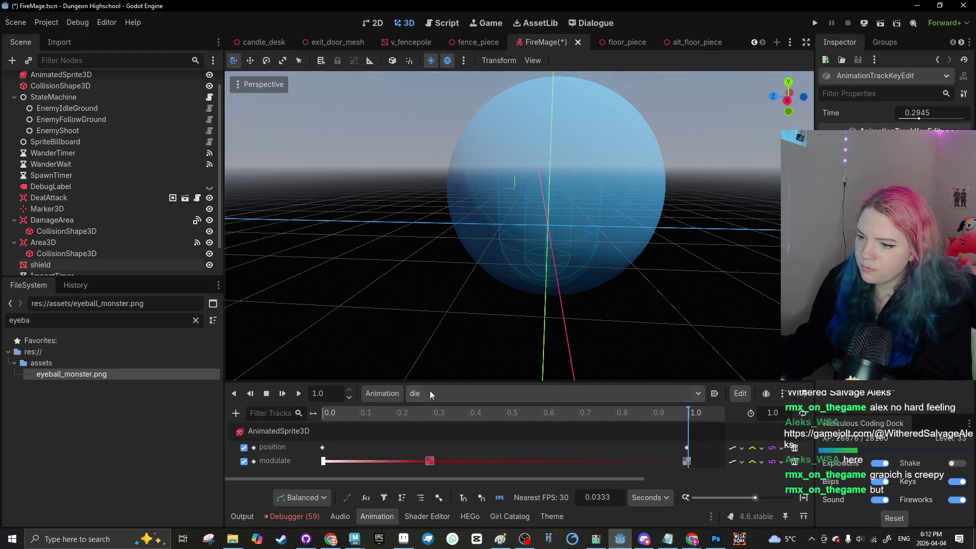
{"action": "left_click_drag", "start_coordinate": [436, 461], "coordinate": [455, 461]}
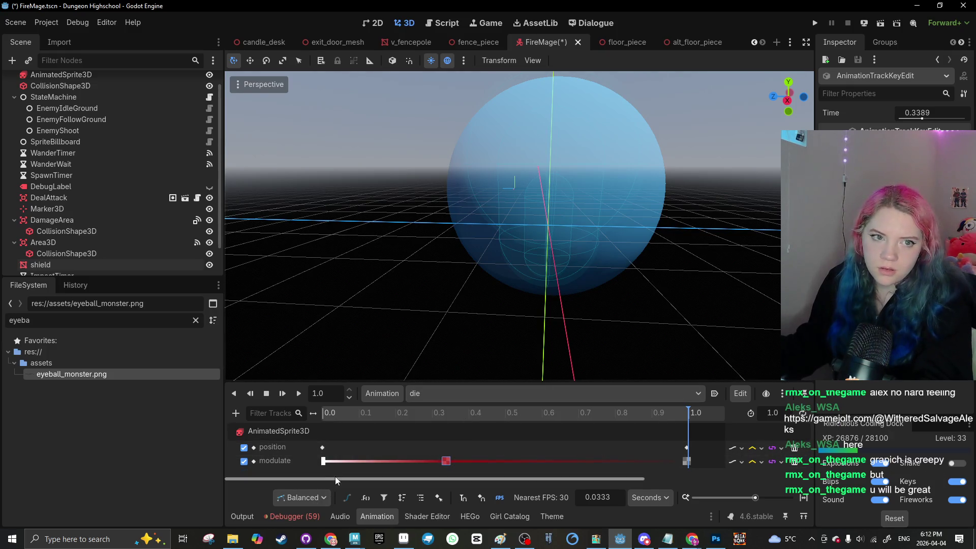
{"action": "key", "text": "ctrl+s"}
{"action": "left_click", "coordinate": [299, 391]}
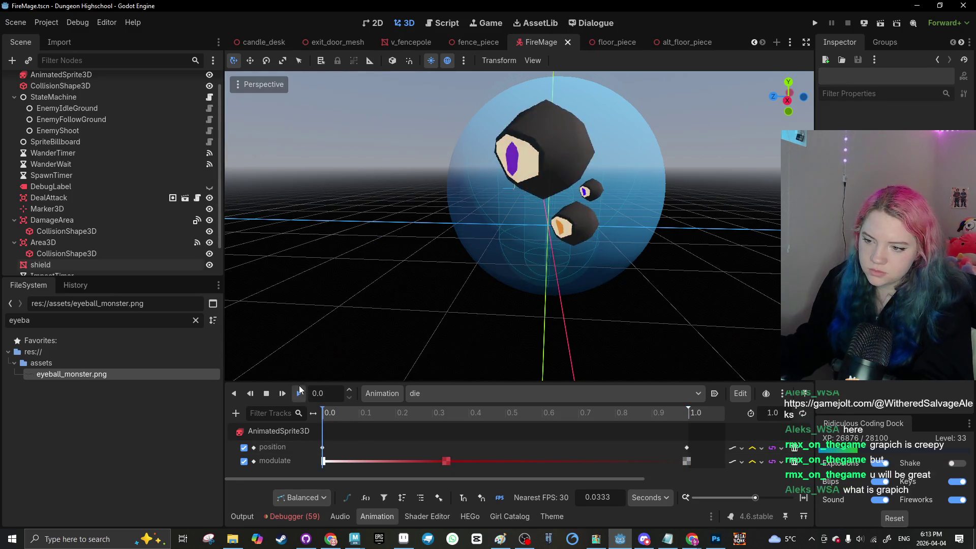
{"action": "left_click", "coordinate": [300, 392]}
{"action": "left_click_drag", "start_coordinate": [610, 478], "coordinate": [662, 477]}
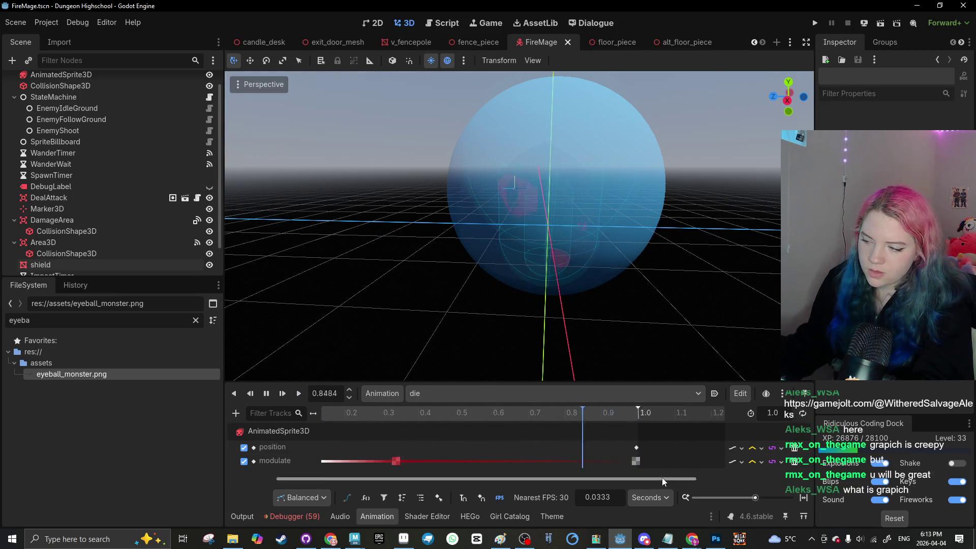
{"action": "scroll", "coordinate": [554, 483], "scroll_direction": "down", "scroll_amount": 1}
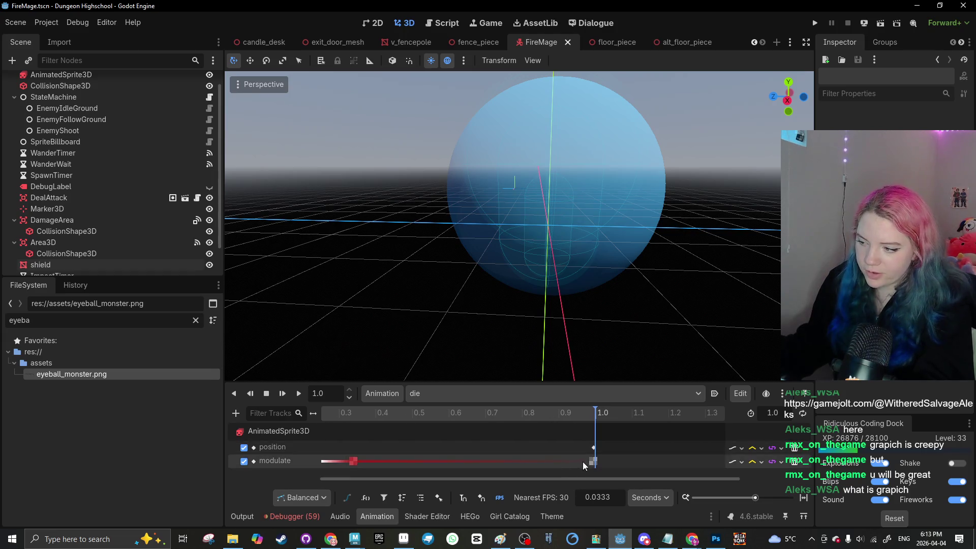
Step: Add a Call Method track on FireMage with a queue_free() key at 1.0 s in the die animation
{"action": "left_click", "coordinate": [235, 413]}
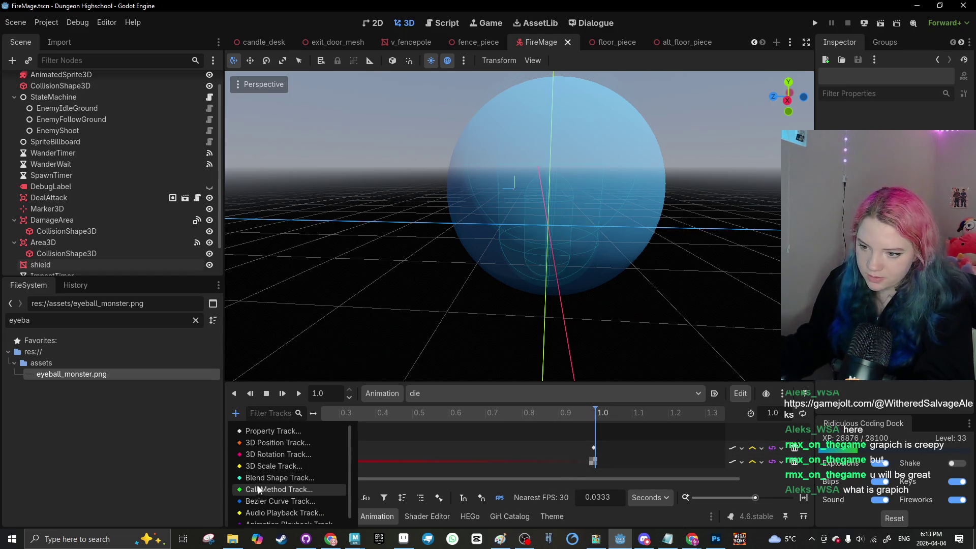
{"action": "left_click", "coordinate": [259, 489]}
{"action": "double_click", "coordinate": [436, 134]}
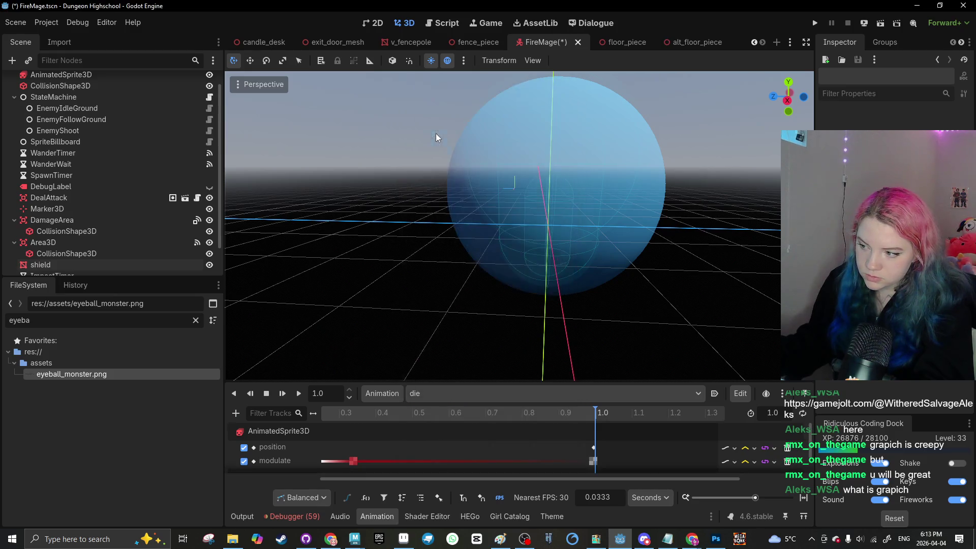
{"action": "scroll", "coordinate": [560, 450], "scroll_direction": "down", "scroll_amount": 2}
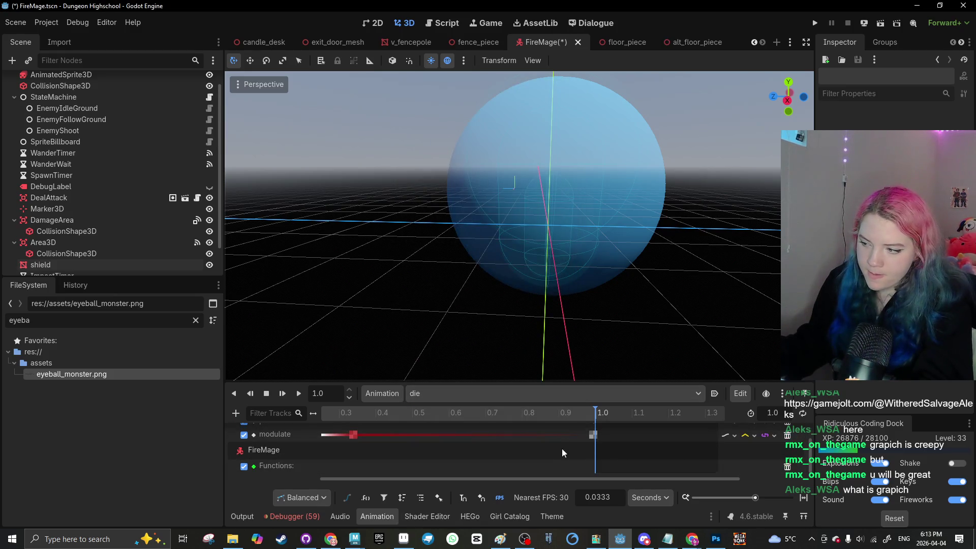
{"action": "right_click", "coordinate": [617, 469]}
{"action": "left_click", "coordinate": [602, 474]}
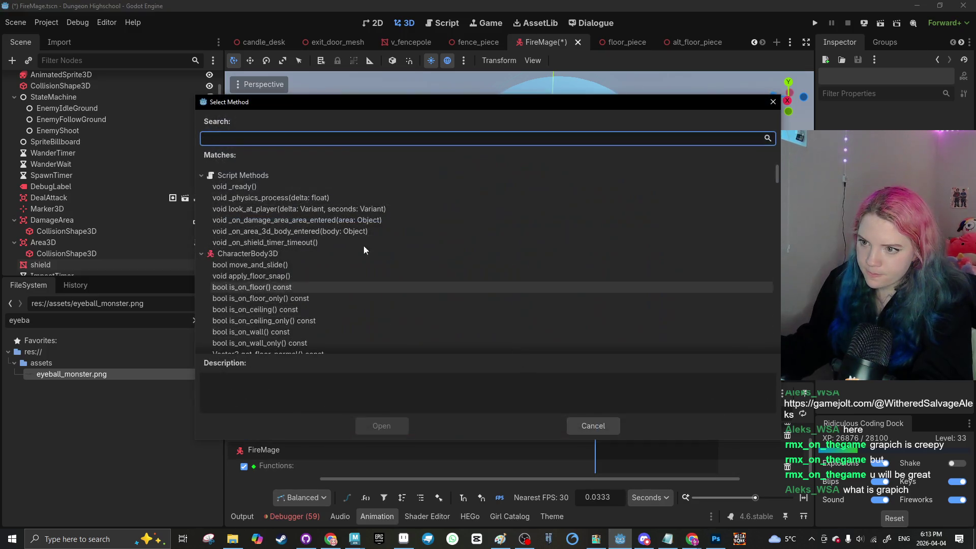
{"action": "type", "text": "queue"}
{"action": "double_click", "coordinate": [306, 198]}
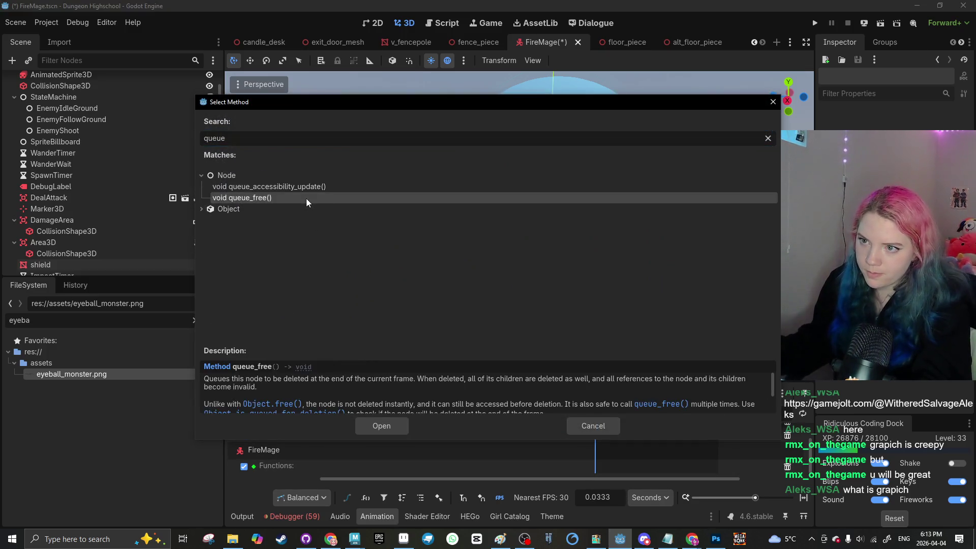
Step: Shift the final position key to about 0.97 s and play the die animation to check it
{"action": "scroll", "coordinate": [587, 442], "scroll_direction": "up", "scroll_amount": 3}
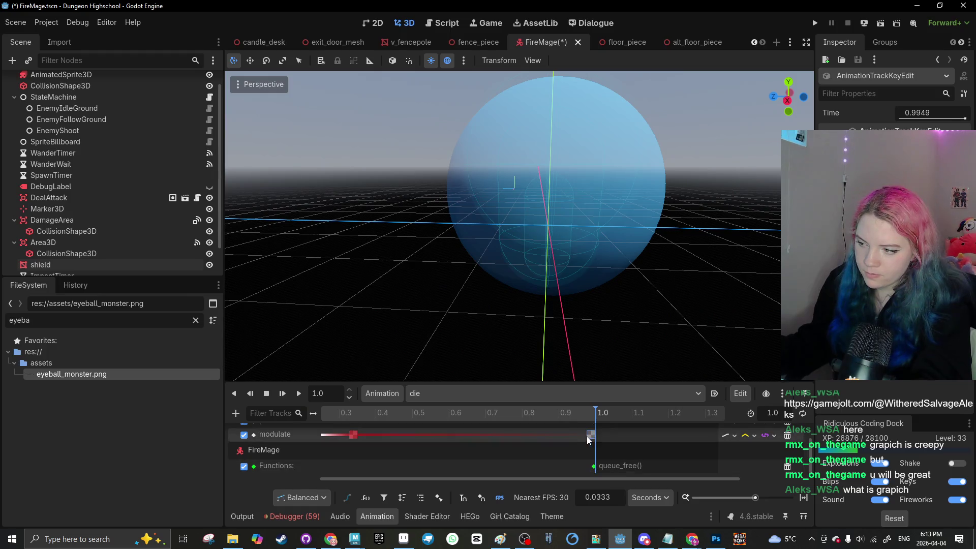
{"action": "left_click", "coordinate": [584, 449]}
{"action": "left_click_drag", "start_coordinate": [585, 451], "coordinate": [584, 450]}
{"action": "scroll", "coordinate": [578, 415], "scroll_direction": "down", "scroll_amount": 1}
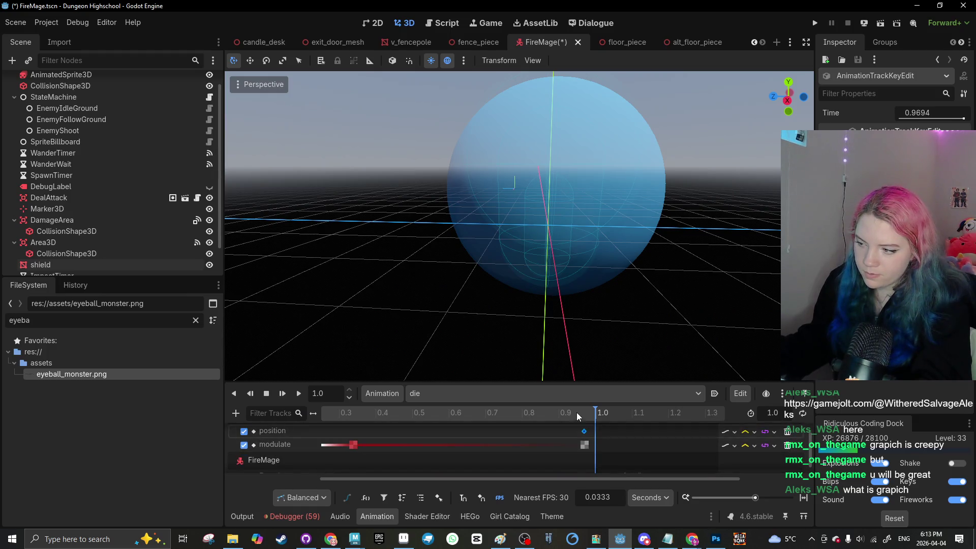
{"action": "left_click", "coordinate": [302, 395]}
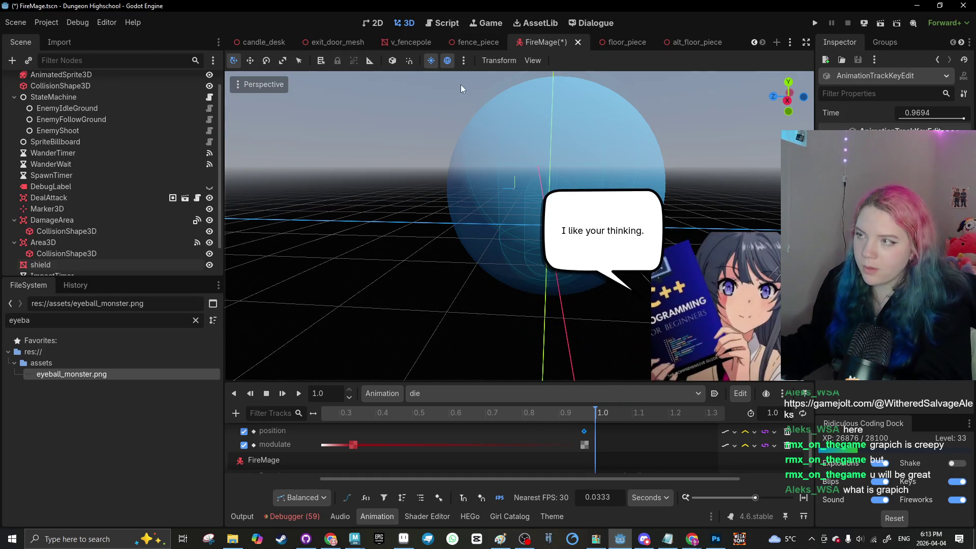
{"action": "left_click", "coordinate": [443, 24]}
Step: Replace self.queue_free() on line 47 with anim.play("die") and save the script
{"action": "left_click_drag", "start_coordinate": [473, 212], "coordinate": [421, 213]}
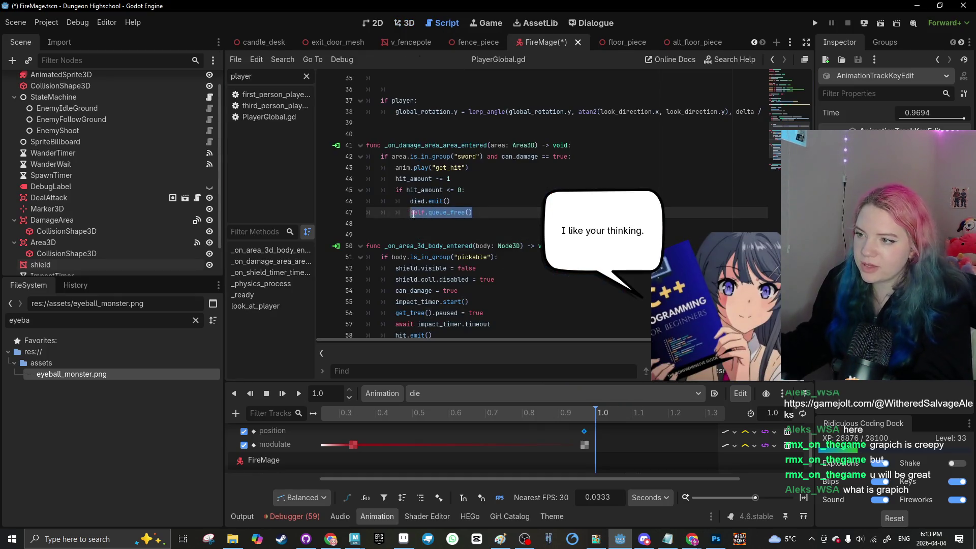
{"action": "key", "text": "BackSpace"}
{"action": "type", "text": "anim."}
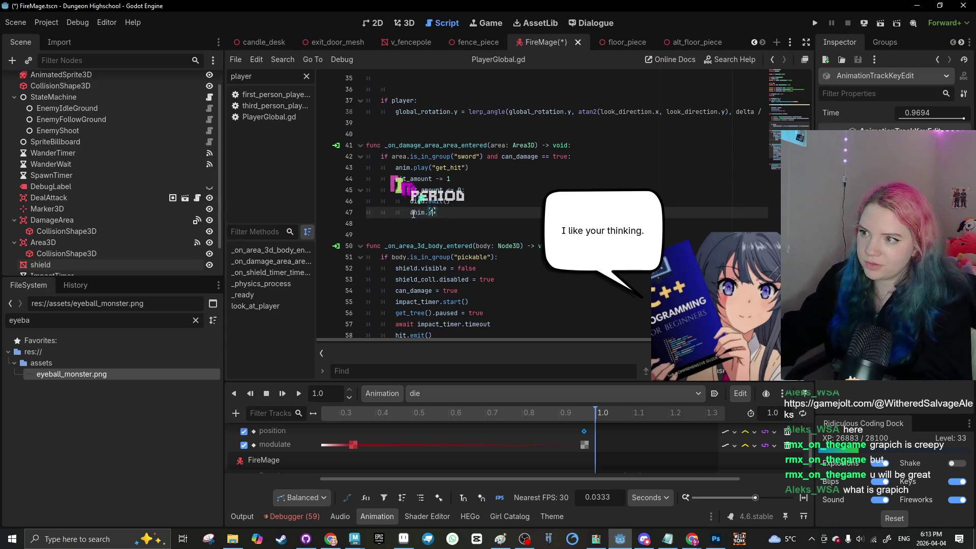
{"action": "type", "text": "lay(\"die\")"}
{"action": "left_click", "coordinate": [418, 291]}
{"action": "key", "text": "ctrl+s"}
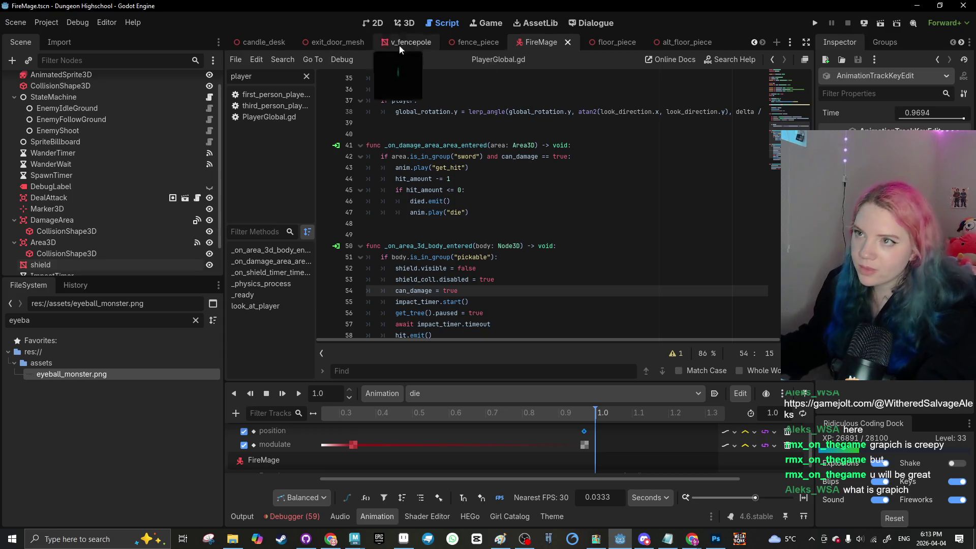
{"action": "scroll", "coordinate": [752, 42], "scroll_direction": "up", "scroll_amount": 4}
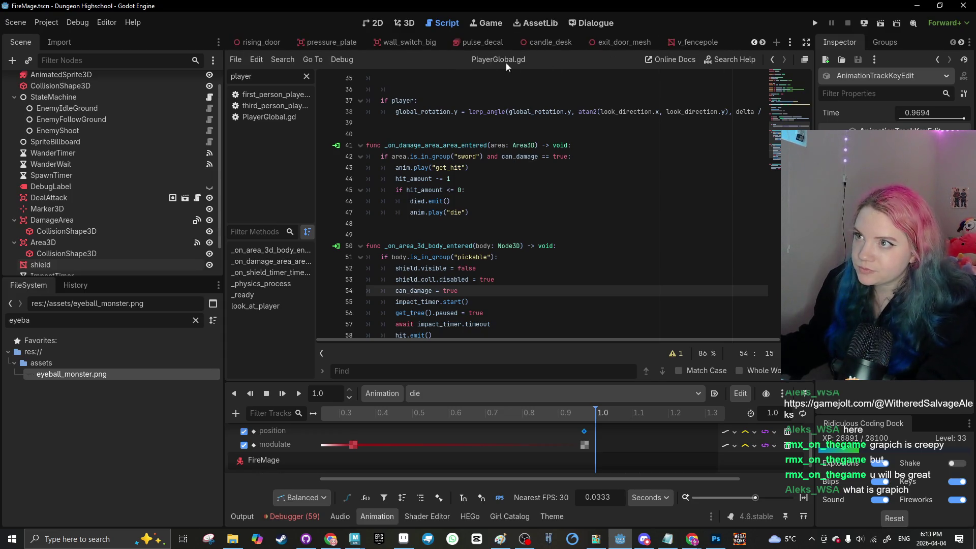
{"action": "scroll", "coordinate": [754, 42], "scroll_direction": "up", "scroll_amount": 4}
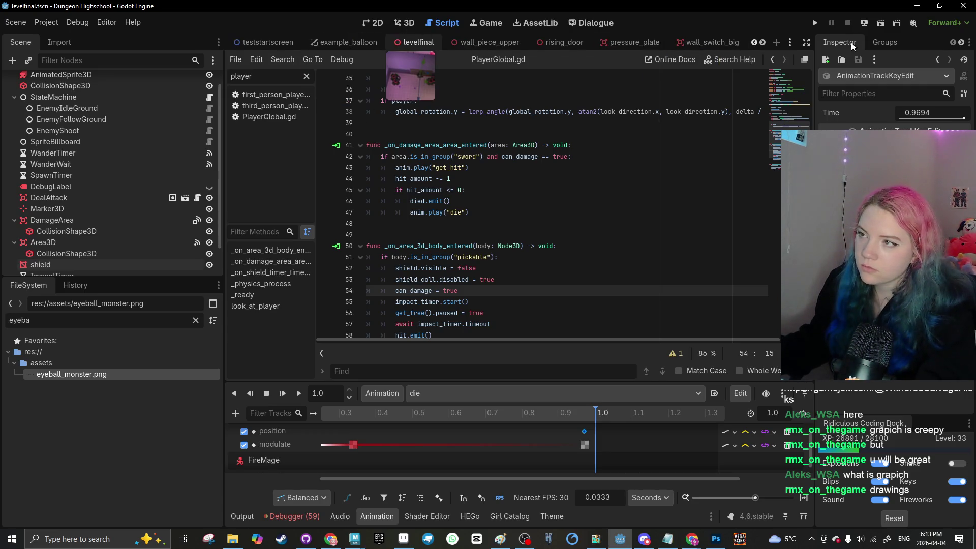
Step: Run the levelfinal scene and swing the sword twice at an eyeball monster
{"action": "left_click", "coordinate": [881, 25]}
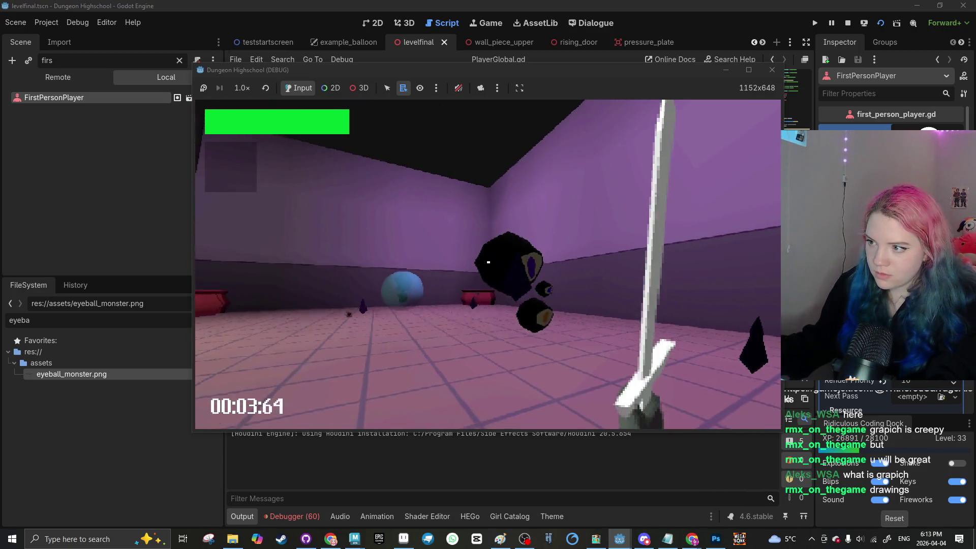
{"action": "left_click", "coordinate": [488, 262]}
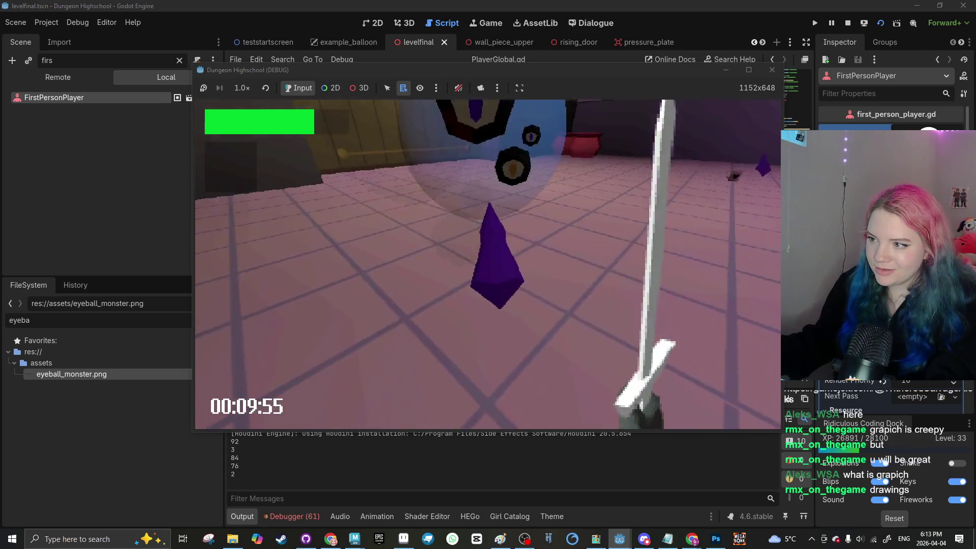
{"action": "left_click", "coordinate": [488, 262]}
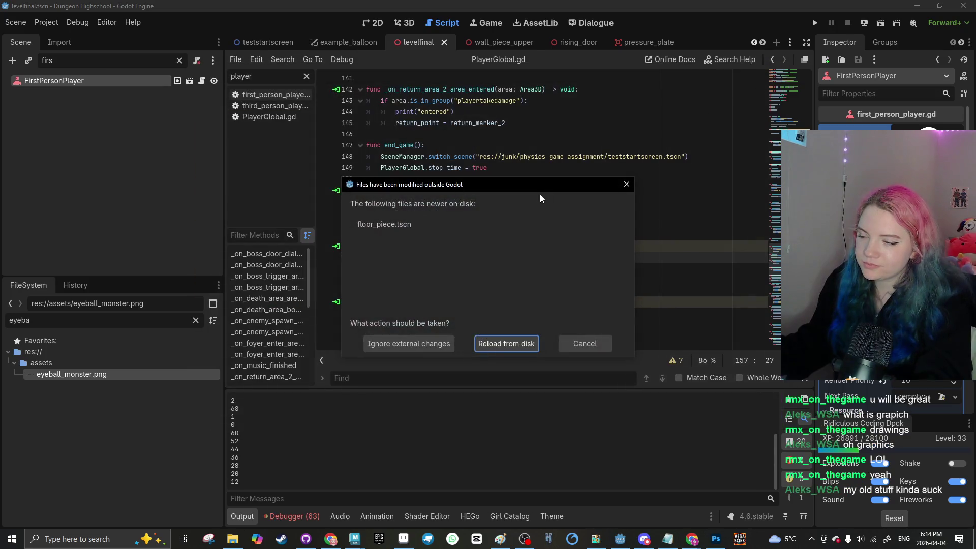
Step: Dismiss the files-modified notice, return to the 3D view, and close the pressure_plate scene
{"action": "left_click", "coordinate": [623, 191]}
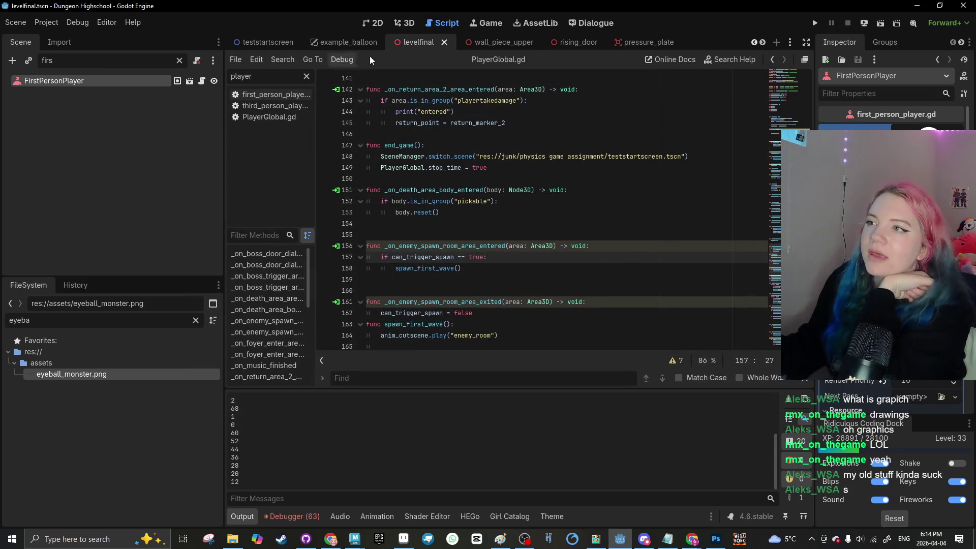
{"action": "left_click", "coordinate": [406, 23]}
{"action": "scroll", "coordinate": [484, 258], "scroll_direction": "up", "scroll_amount": 3}
{"action": "scroll", "coordinate": [474, 292], "scroll_direction": "down", "scroll_amount": 3}
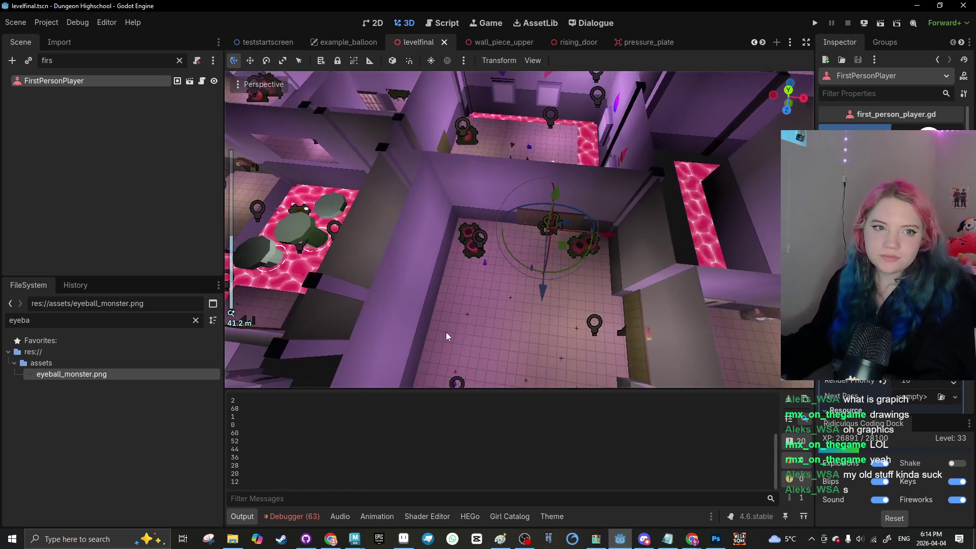
{"action": "scroll", "coordinate": [456, 267], "scroll_direction": "up", "scroll_amount": 3}
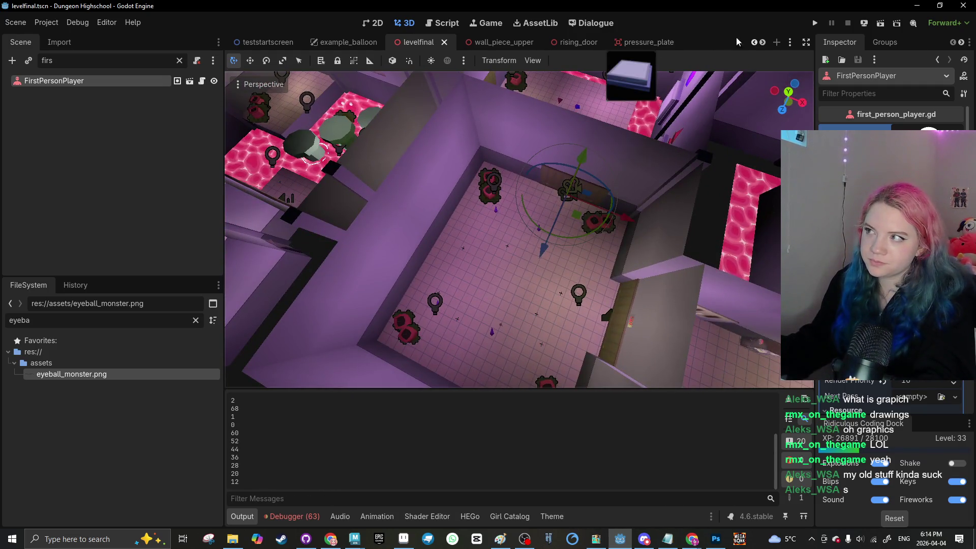
{"action": "left_click", "coordinate": [649, 42]}
{"action": "left_click", "coordinate": [666, 43]}
Step: Browse the open scene tabs, close fence_piece, and bring up the FireMage scene
{"action": "left_click", "coordinate": [697, 42]}
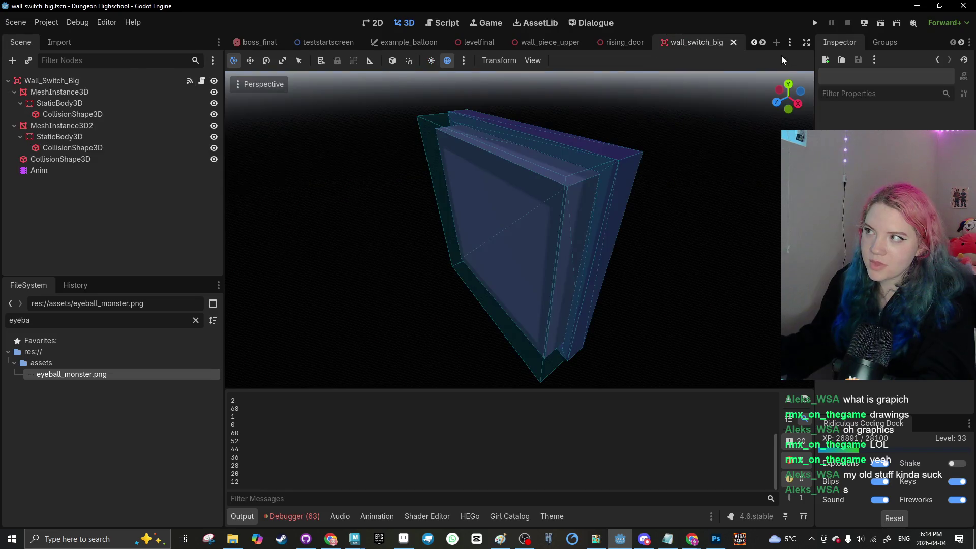
{"action": "left_click", "coordinate": [763, 42]}
{"action": "left_click", "coordinate": [763, 42]}
{"action": "left_click", "coordinate": [763, 42]}
{"action": "left_click", "coordinate": [762, 42]}
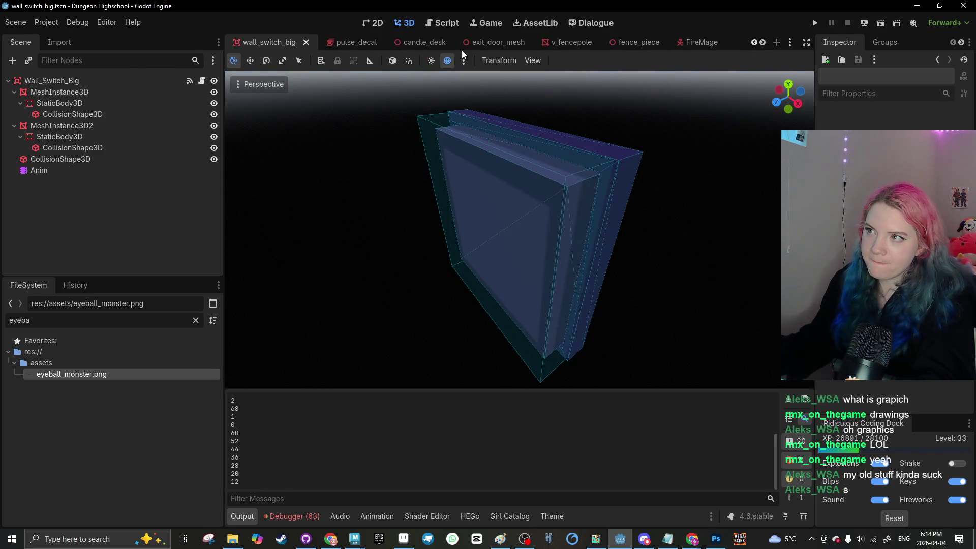
{"action": "left_click", "coordinate": [416, 47]}
{"action": "left_click", "coordinate": [651, 38]}
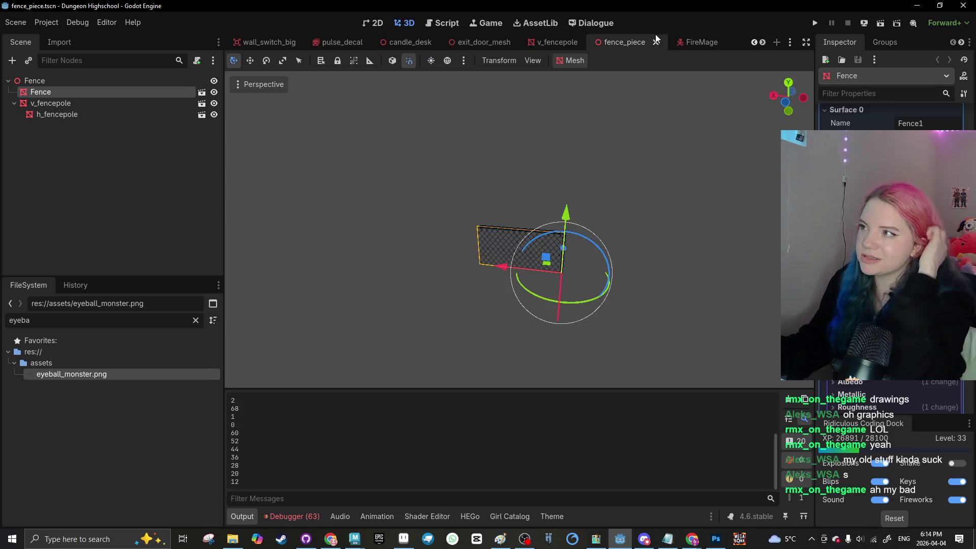
{"action": "left_click", "coordinate": [656, 41]}
{"action": "left_click", "coordinate": [615, 45]}
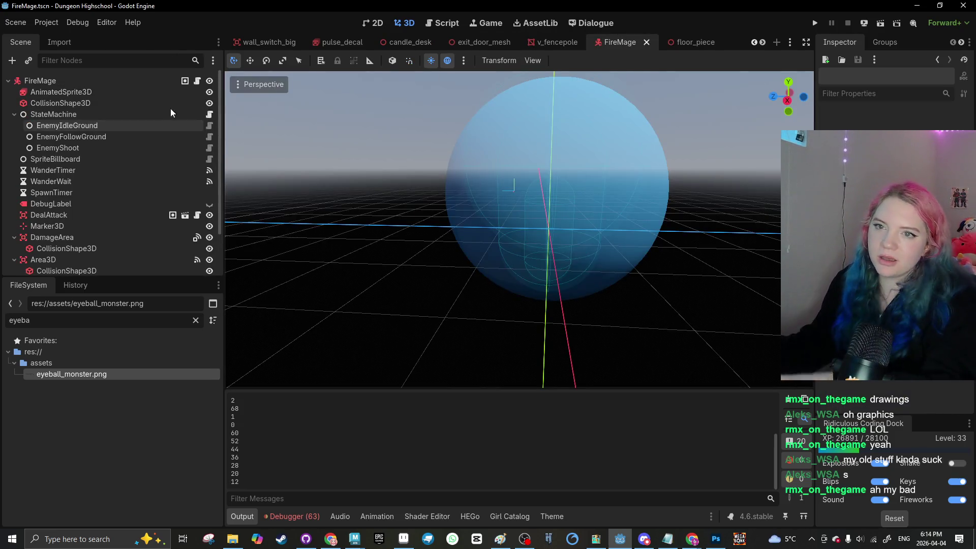
Step: Change the shield sphere's Never setting and view the get_hit animation in the Anim player
{"action": "left_click", "coordinate": [504, 182]}
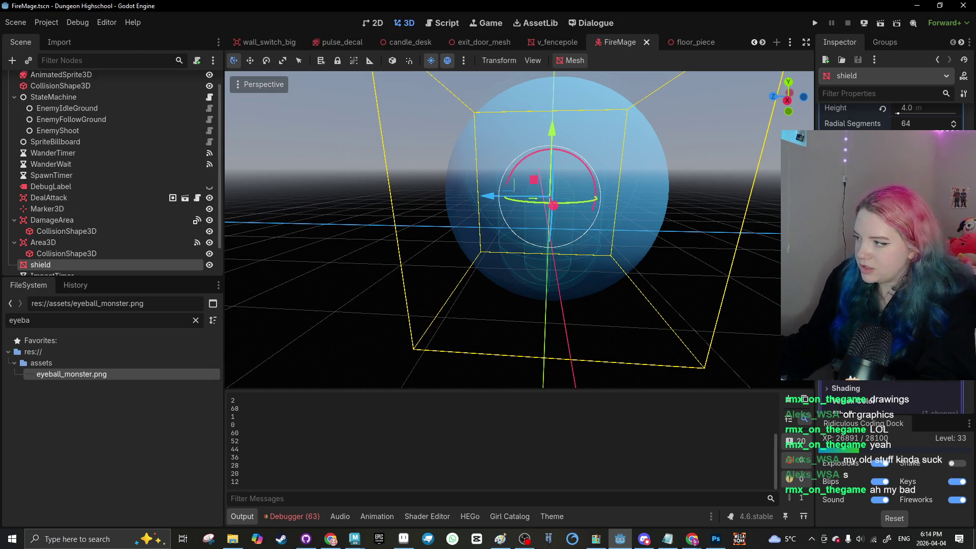
{"action": "left_click", "coordinate": [912, 382]}
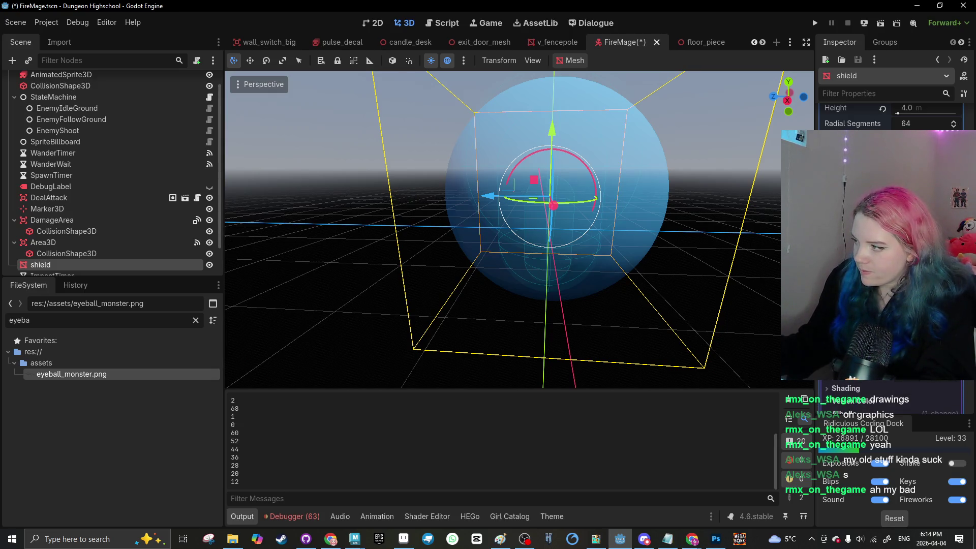
{"action": "scroll", "coordinate": [129, 236], "scroll_direction": "down", "scroll_amount": 2}
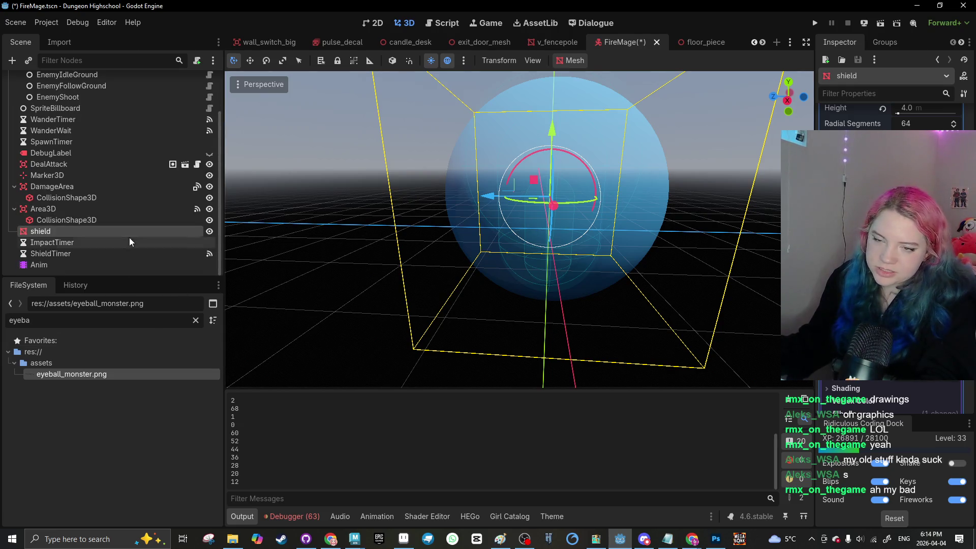
{"action": "left_click", "coordinate": [79, 265]}
{"action": "left_click", "coordinate": [435, 395]}
{"action": "left_click", "coordinate": [447, 435]}
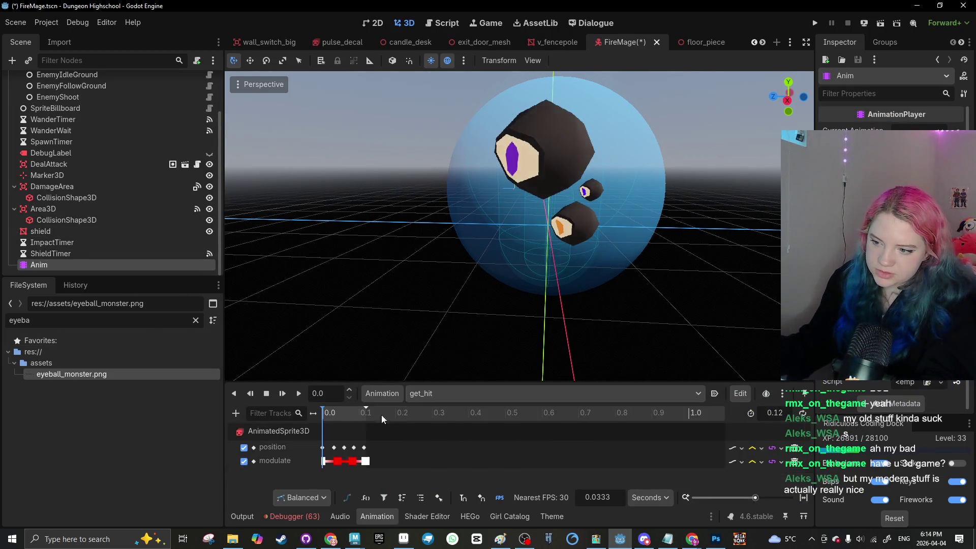
Step: Orbit the viewport around and inside the shield sphere to inspect the eyeball monster
{"action": "left_click", "coordinate": [450, 215]}
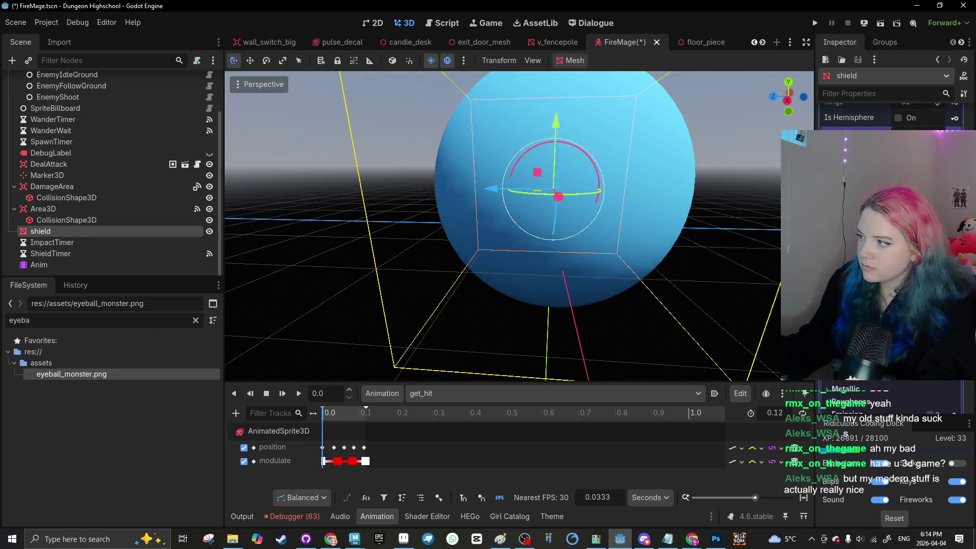
{"action": "left_click_drag", "start_coordinate": [662, 303], "coordinate": [662, 304]}
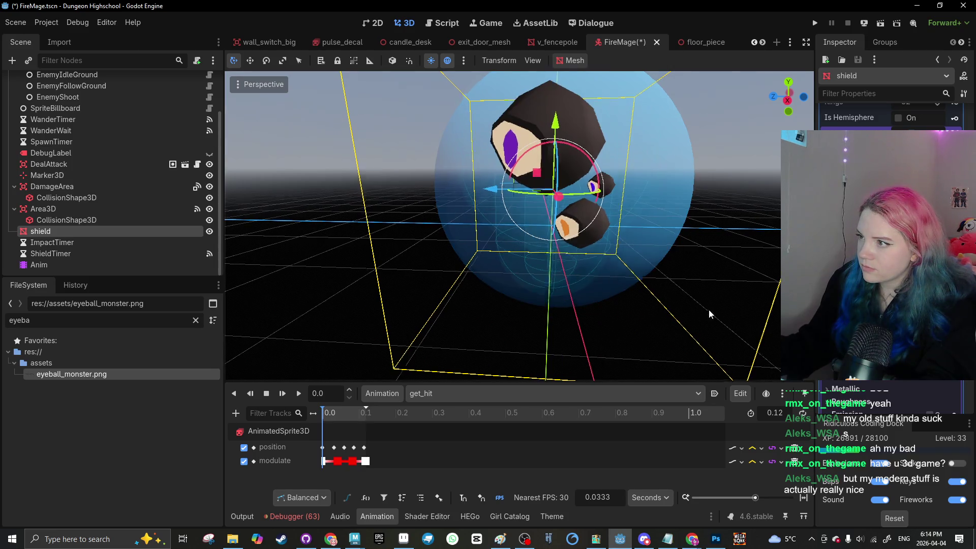
{"action": "left_click_drag", "start_coordinate": [744, 281], "coordinate": [763, 277]}
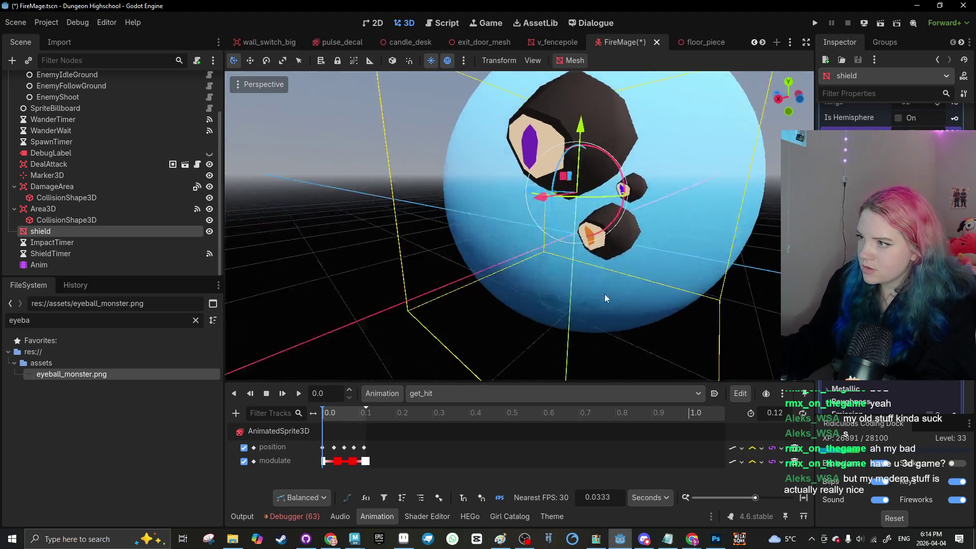
{"action": "scroll", "coordinate": [608, 295], "scroll_direction": "up", "scroll_amount": 4}
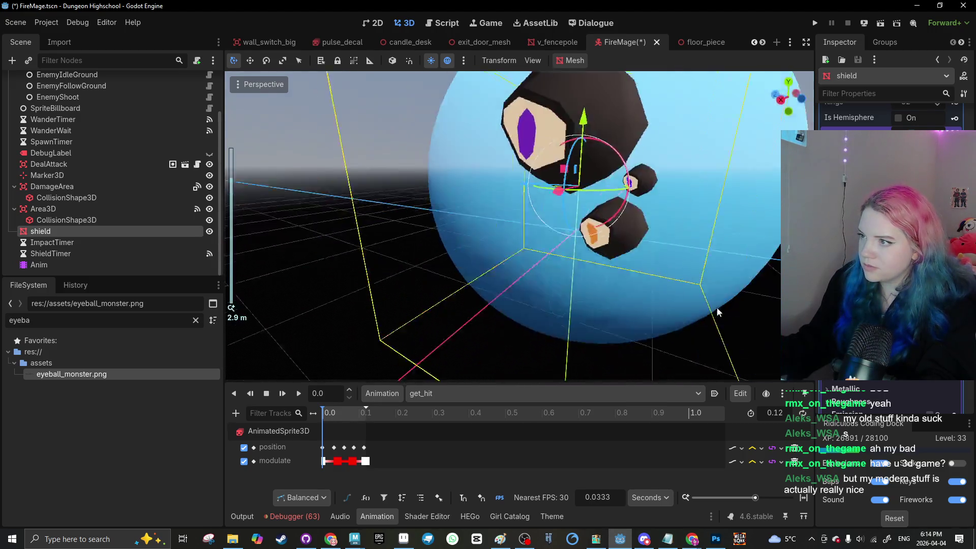
{"action": "left_click_drag", "start_coordinate": [717, 313], "coordinate": [452, 285]}
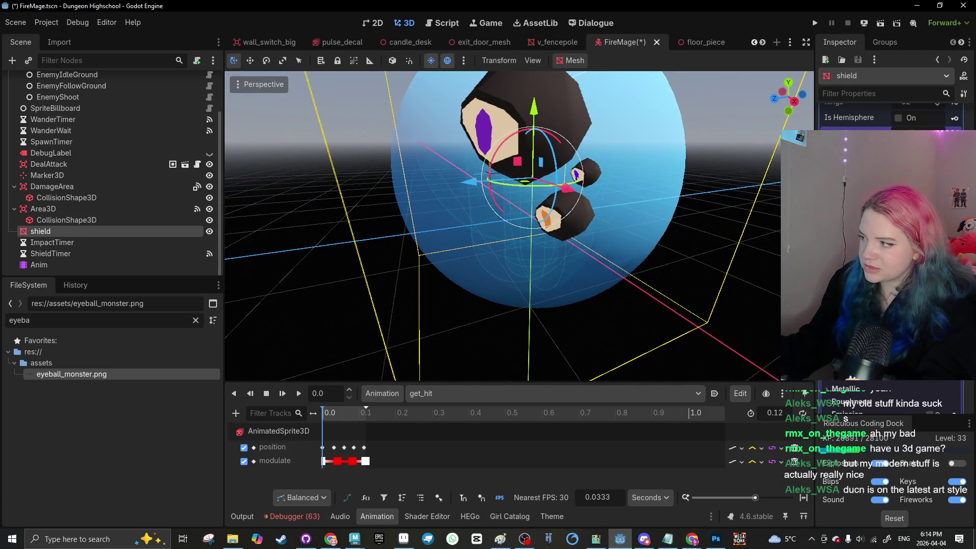
{"action": "mouse_move", "coordinate": [666, 284]}
{"action": "left_mouse_down"}
{"action": "mouse_move", "coordinate": [529, 267]}
{"action": "mouse_move", "coordinate": [511, 291]}
{"action": "left_mouse_up"}
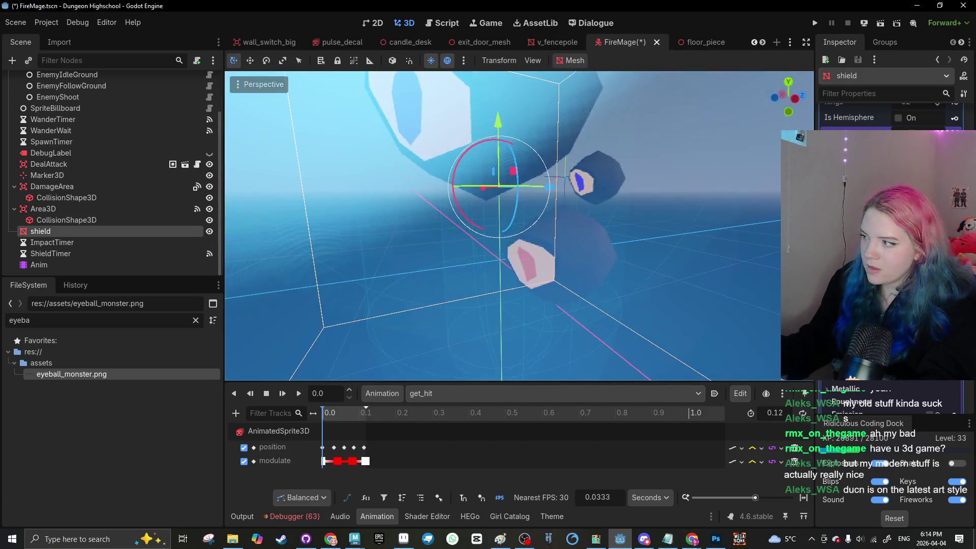
{"action": "scroll", "coordinate": [564, 179], "scroll_direction": "down", "scroll_amount": 10}
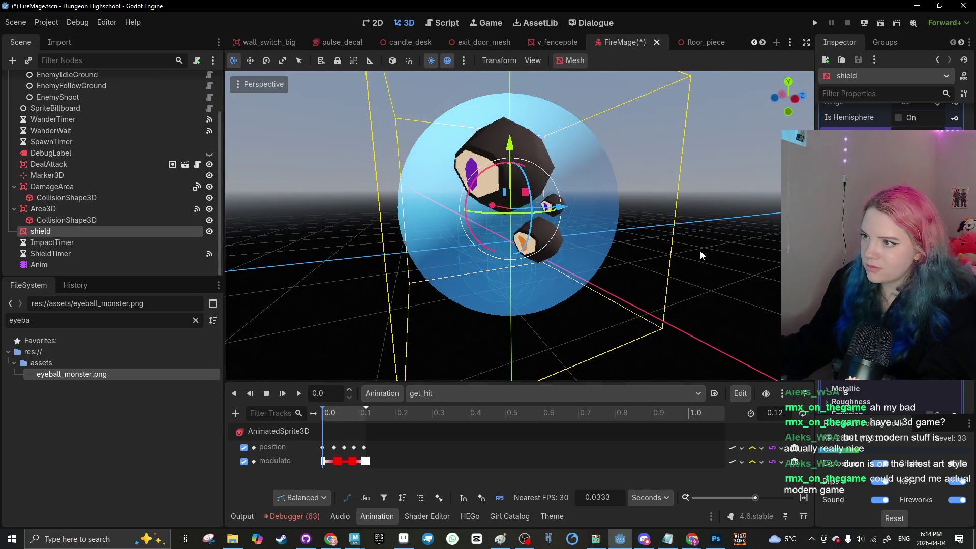
{"action": "mouse_move", "coordinate": [700, 250]}
{"action": "left_mouse_down"}
{"action": "mouse_move", "coordinate": [454, 265]}
{"action": "mouse_move", "coordinate": [637, 260]}
{"action": "left_mouse_up"}
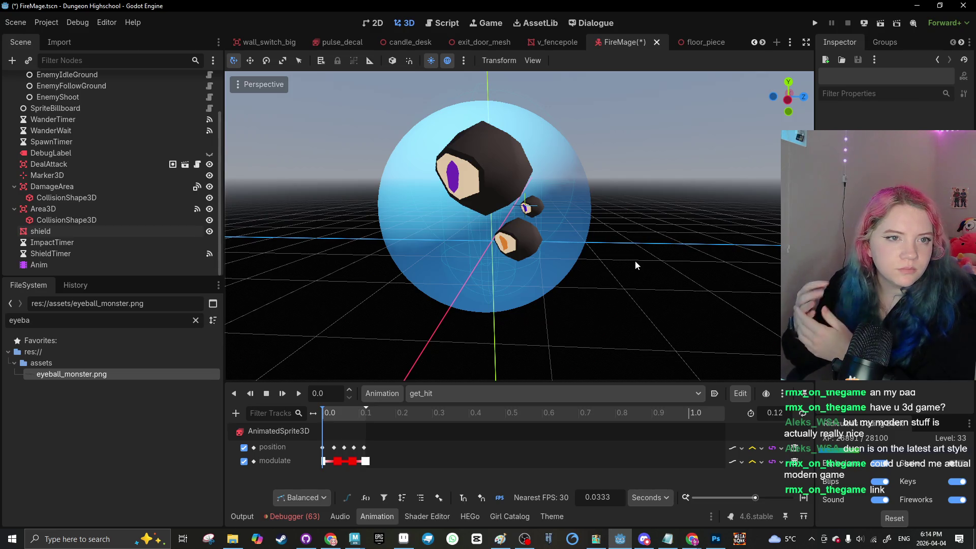
{"action": "scroll", "coordinate": [635, 257], "scroll_direction": "down", "scroll_amount": 6}
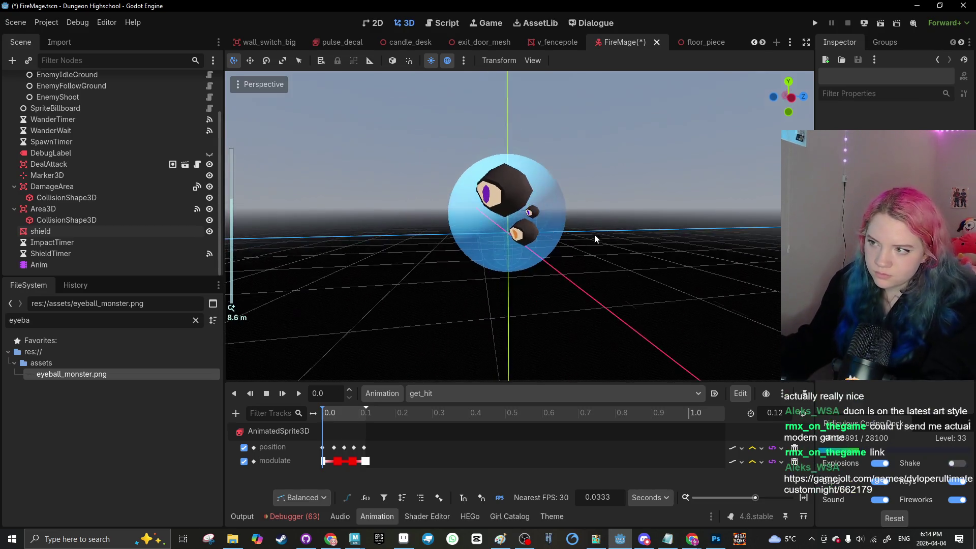
Step: Reselect then deselect the shield and save FireMage.tscn
{"action": "left_click", "coordinate": [471, 235]}
{"action": "scroll", "coordinate": [660, 262], "scroll_direction": "up", "scroll_amount": 4}
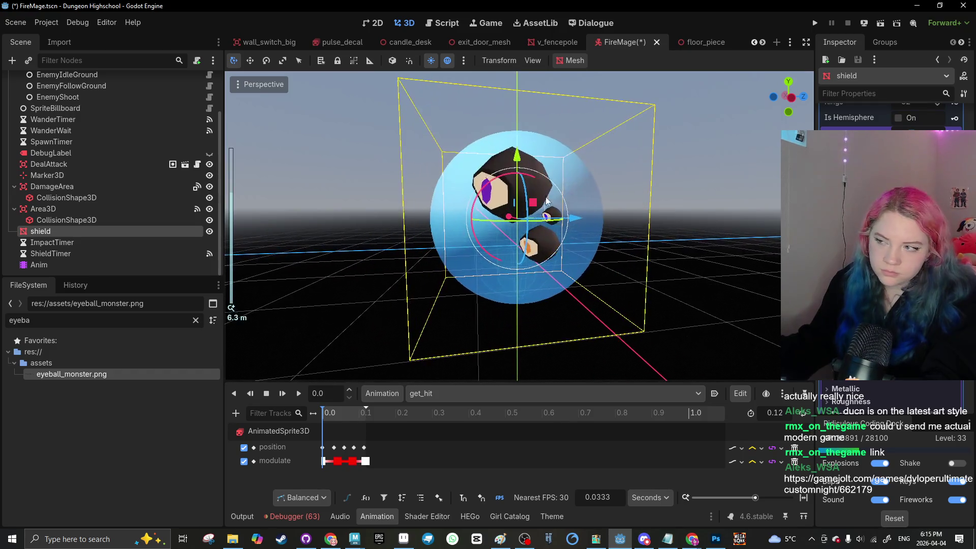
{"action": "left_click", "coordinate": [365, 199]}
{"action": "scroll", "coordinate": [442, 196], "scroll_direction": "up", "scroll_amount": 3}
{"action": "key", "text": "ctrl+s"}
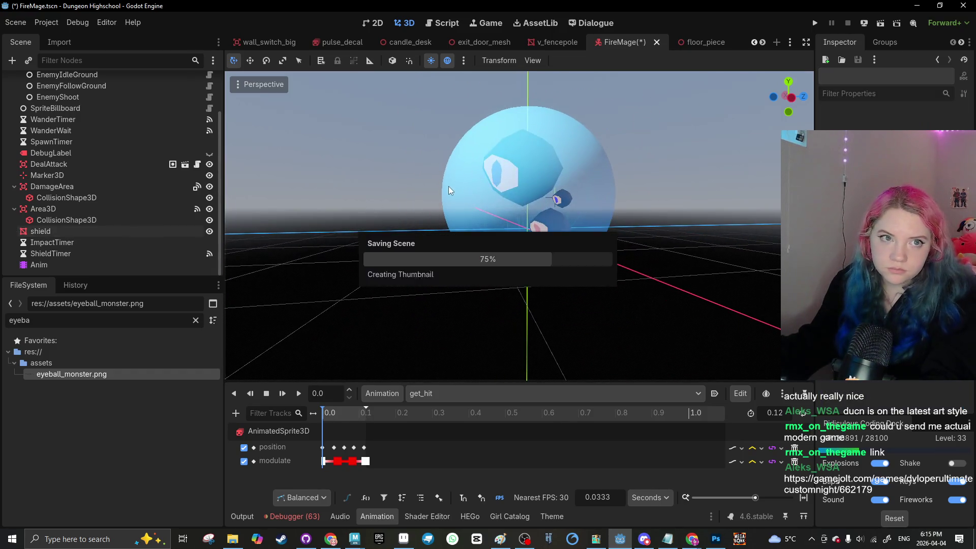
Step: Orbit to look down on the sphere, then check the open browser windows in the taskbar
{"action": "mouse_move", "coordinate": [319, 242]}
{"action": "left_mouse_down"}
{"action": "mouse_move", "coordinate": [489, 270]}
{"action": "mouse_move", "coordinate": [531, 263]}
{"action": "mouse_move", "coordinate": [472, 287]}
{"action": "mouse_move", "coordinate": [406, 278]}
{"action": "mouse_move", "coordinate": [392, 266]}
{"action": "mouse_move", "coordinate": [401, 215]}
{"action": "left_mouse_up"}
{"action": "scroll", "coordinate": [393, 268], "scroll_direction": "up", "scroll_amount": 3}
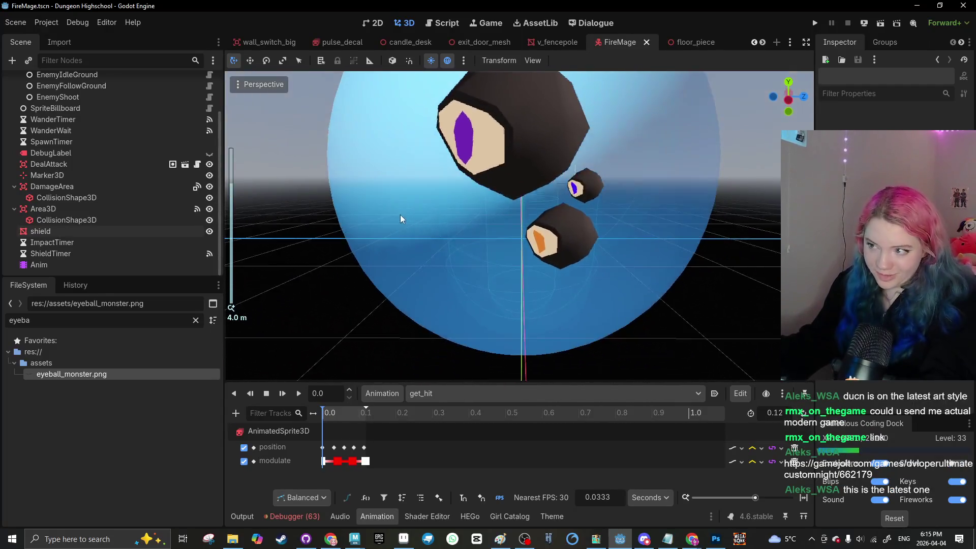
{"action": "scroll", "coordinate": [456, 304], "scroll_direction": "down", "scroll_amount": 2}
{"action": "mouse_move", "coordinate": [692, 538]}
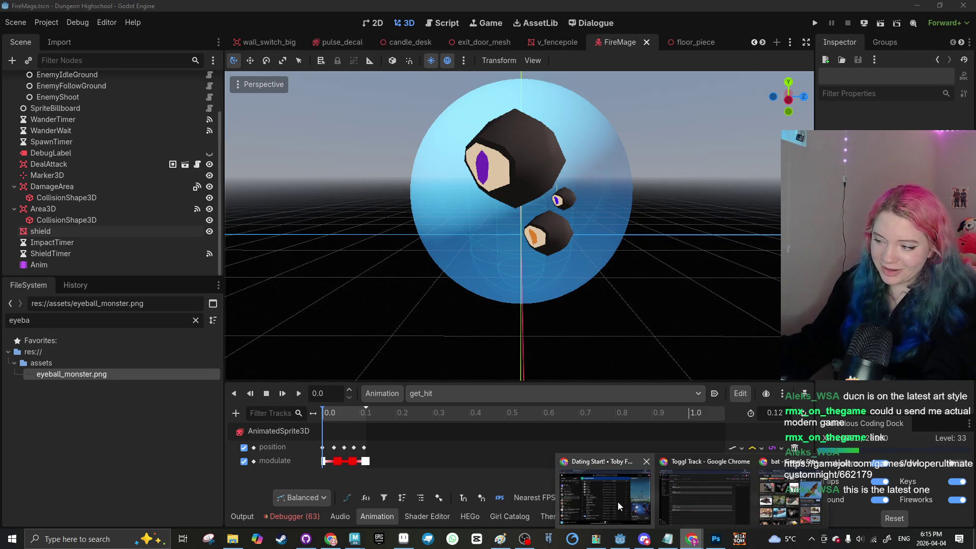
{"action": "left_click", "coordinate": [617, 501]}
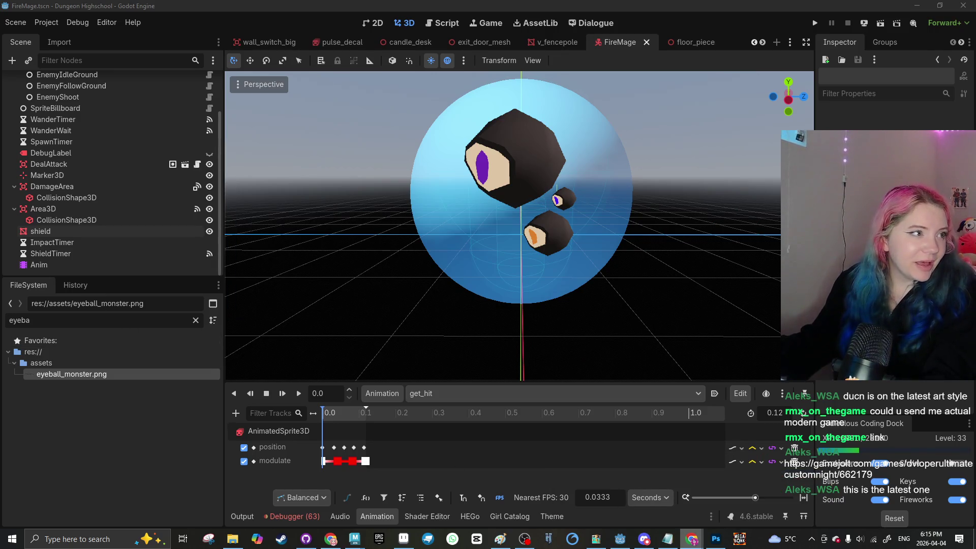
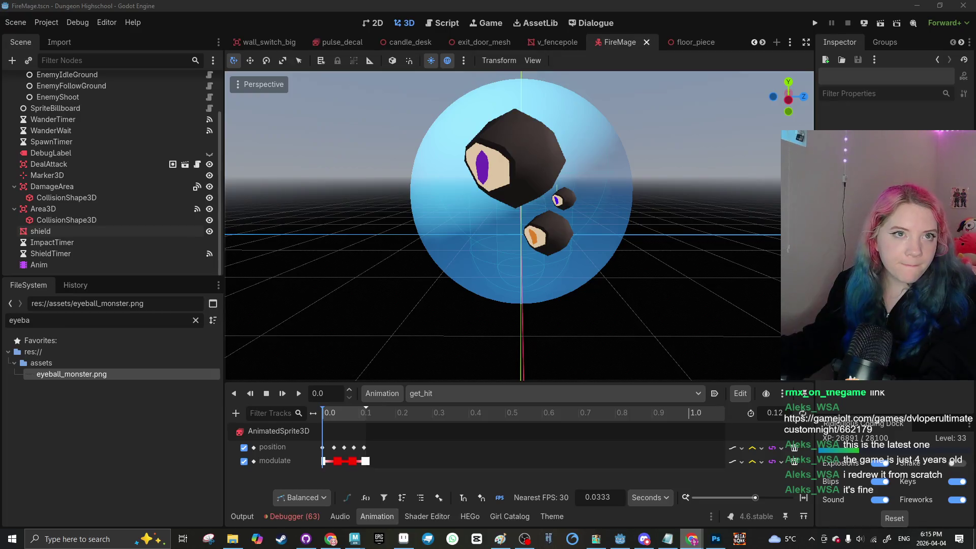
Step: Dismiss the outside-changes notice and save the FireMage scene
{"action": "left_click", "coordinate": [172, 177]}
{"action": "left_click", "coordinate": [627, 185]}
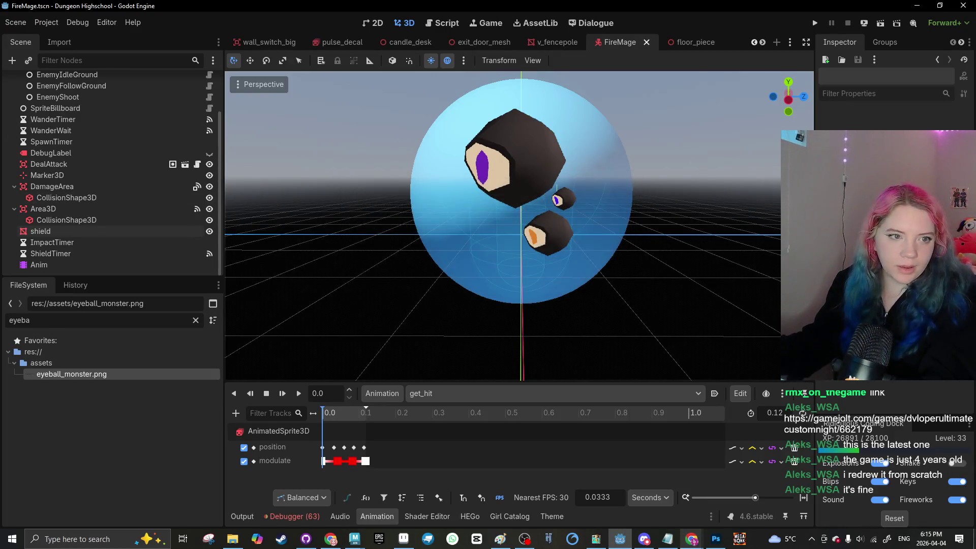
{"action": "scroll", "coordinate": [305, 167], "scroll_direction": "down", "scroll_amount": 3}
{"action": "key", "text": "ctrl+s"}
{"action": "mouse_move", "coordinate": [334, 203]}
{"action": "left_mouse_down"}
{"action": "mouse_move", "coordinate": [481, 176]}
{"action": "mouse_move", "coordinate": [354, 218]}
{"action": "mouse_move", "coordinate": [338, 71]}
{"action": "left_mouse_up"}
Step: Look at the levelfinal scene, then return to the FireMage scene
{"action": "left_click", "coordinate": [754, 42]}
{"action": "left_click", "coordinate": [754, 42]}
{"action": "left_click", "coordinate": [754, 42]}
{"action": "left_click", "coordinate": [754, 42]}
{"action": "left_click", "coordinate": [754, 42]}
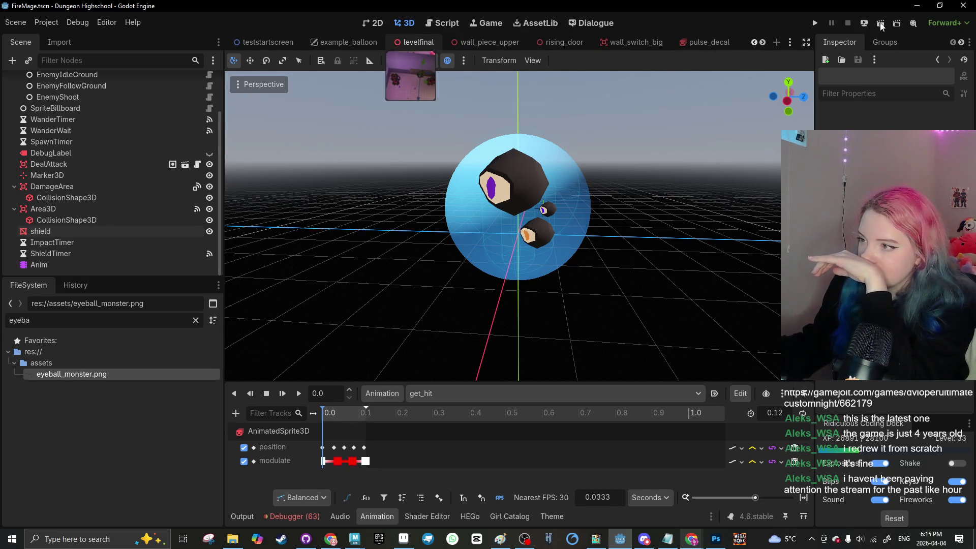
{"action": "left_click", "coordinate": [415, 41]}
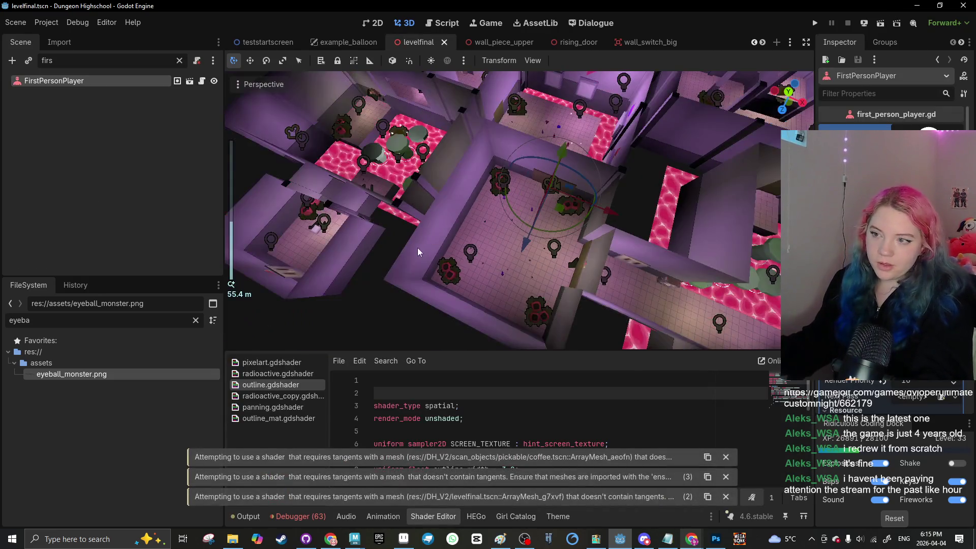
{"action": "scroll", "coordinate": [417, 248], "scroll_direction": "up", "scroll_amount": 8}
{"action": "left_click", "coordinate": [761, 43]}
{"action": "left_click", "coordinate": [761, 42]}
{"action": "left_click", "coordinate": [529, 42]}
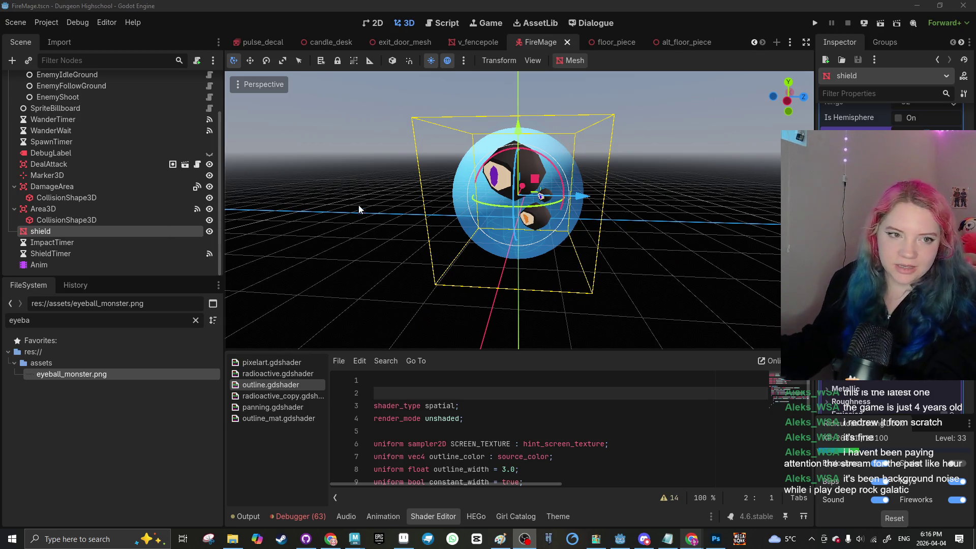
Step: Dismiss the outside-changes notice again and zoom in around the shield
{"action": "left_click", "coordinate": [426, 162]}
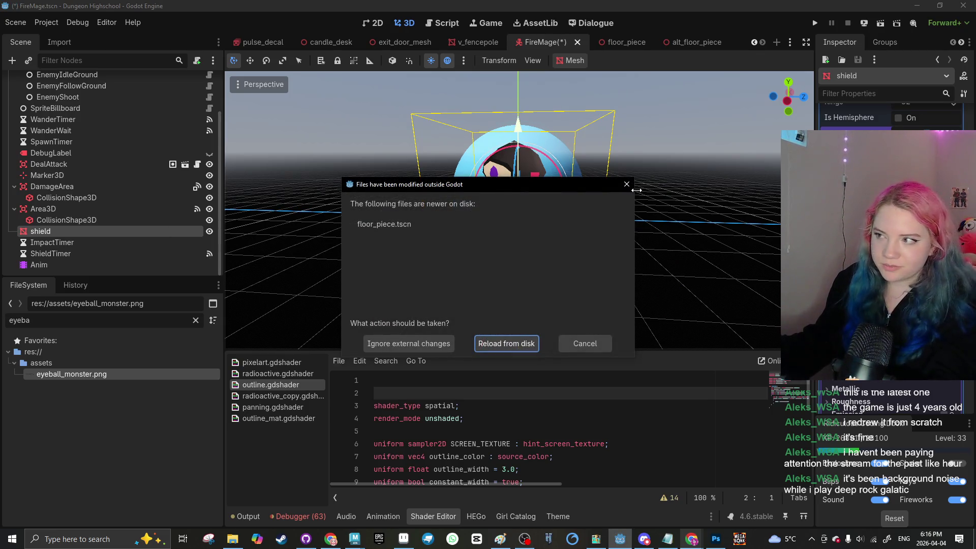
{"action": "key", "text": "Return"}
{"action": "scroll", "coordinate": [401, 243], "scroll_direction": "up", "scroll_amount": 5}
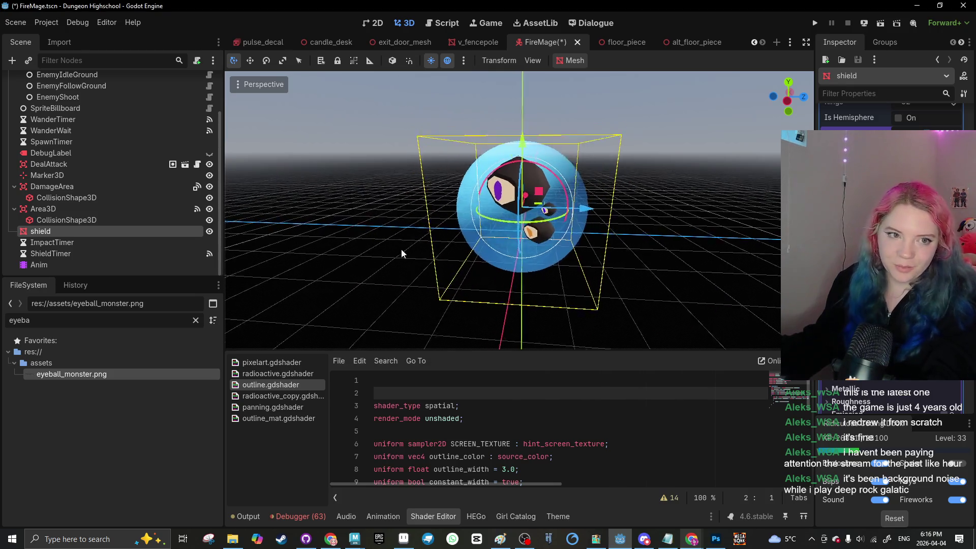
{"action": "left_click_drag", "start_coordinate": [405, 256], "coordinate": [450, 170]}
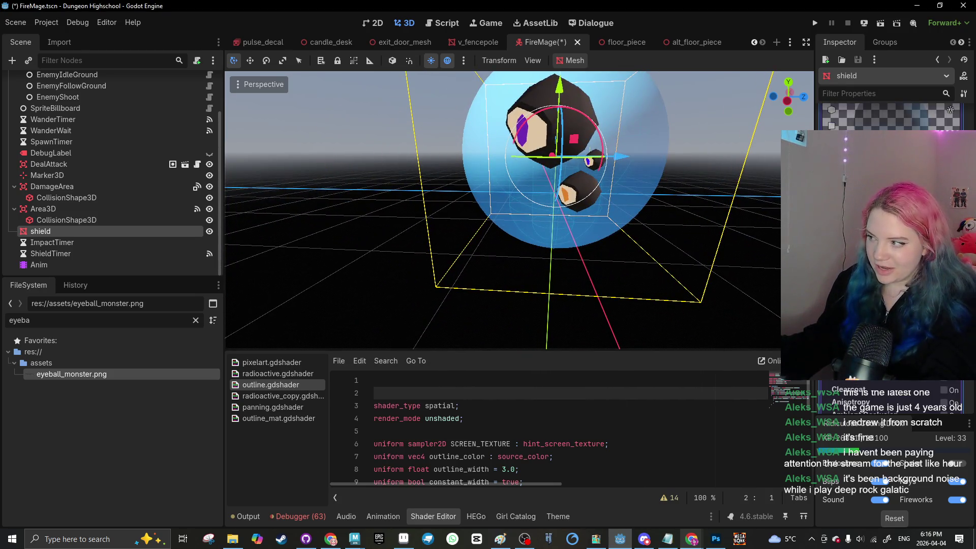
{"action": "scroll", "coordinate": [865, 396], "scroll_direction": "up", "scroll_amount": 1}
Step: Lower the shield's Albedo alpha so it becomes a faint translucent sphere, and save
{"action": "left_click", "coordinate": [895, 140]}
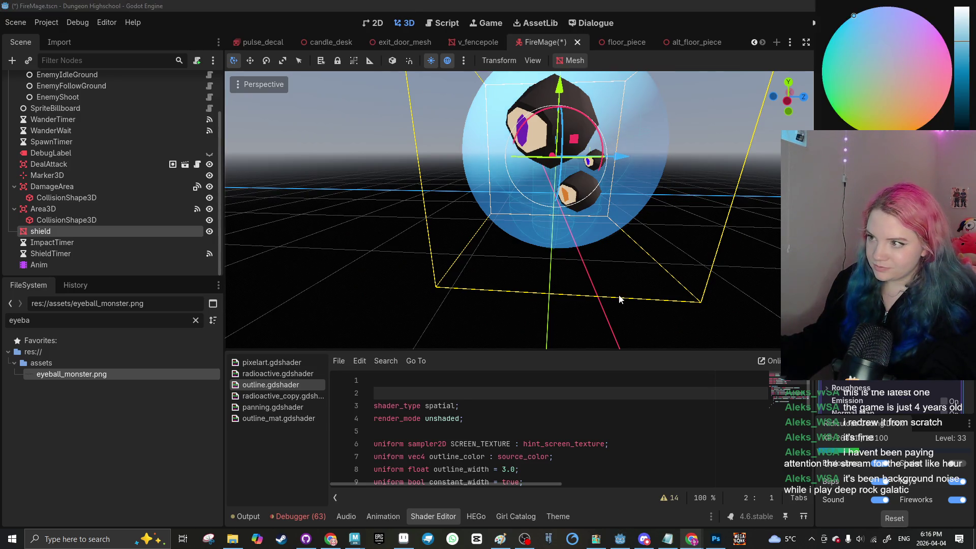
{"action": "left_click", "coordinate": [556, 321]}
{"action": "left_click", "coordinate": [556, 321]}
{"action": "left_click", "coordinate": [490, 193]}
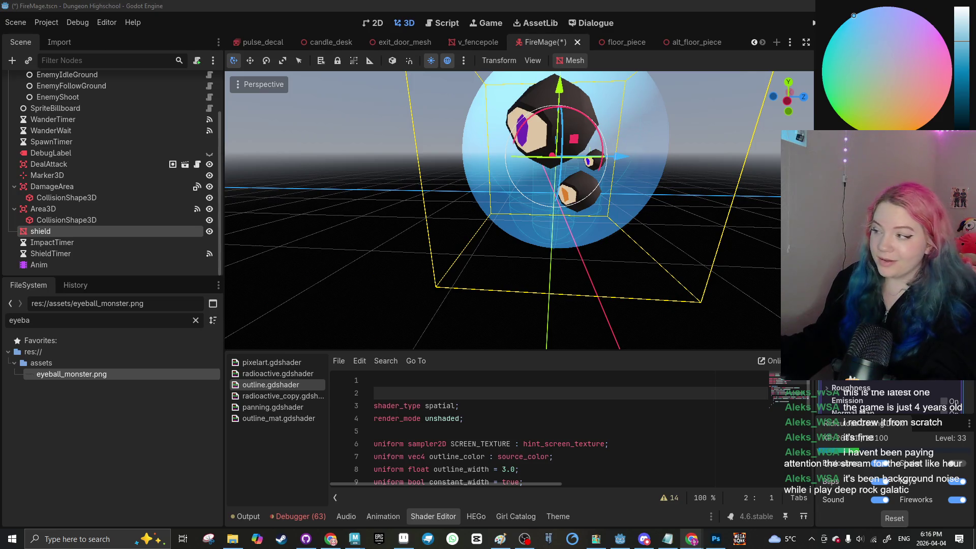
{"action": "left_click", "coordinate": [682, 348]}
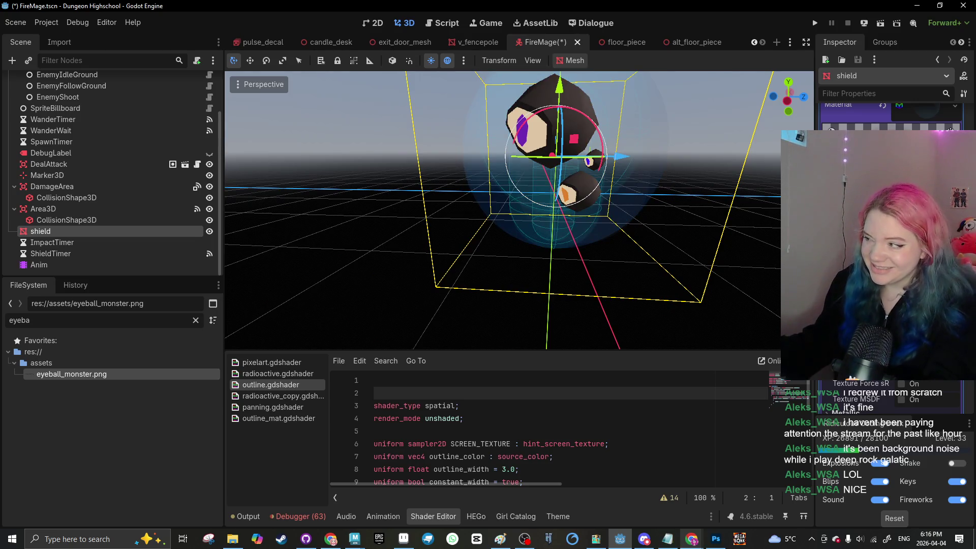
{"action": "scroll", "coordinate": [721, 287], "scroll_direction": "up", "scroll_amount": 3}
{"action": "left_click", "coordinate": [719, 288]}
{"action": "key", "text": "ctrl+s"}
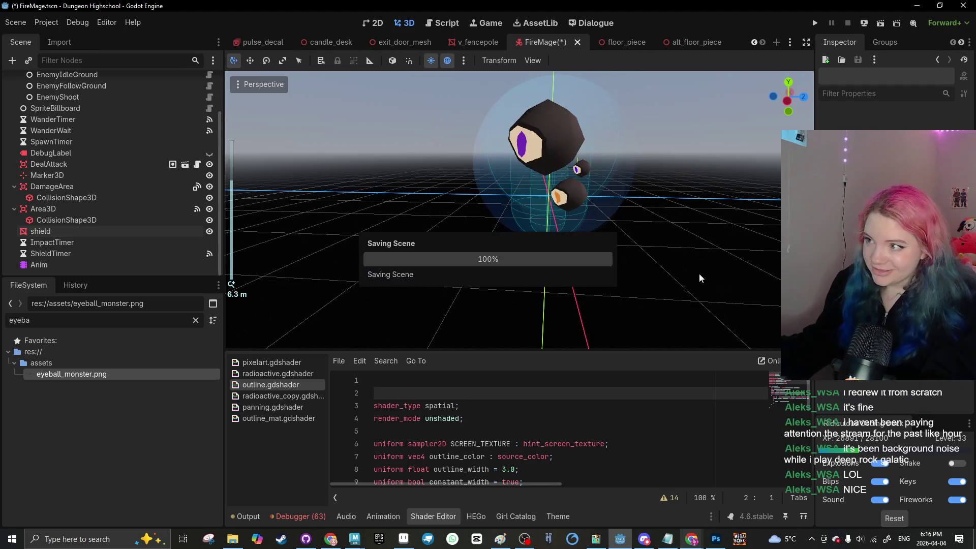
{"action": "scroll", "coordinate": [646, 276], "scroll_direction": "up", "scroll_amount": 2}
{"action": "left_click", "coordinate": [625, 232]}
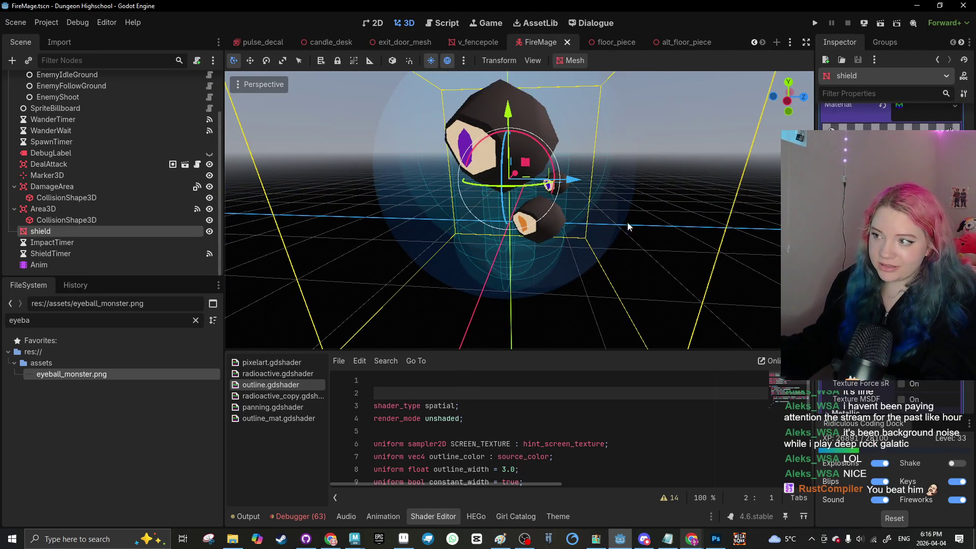
{"action": "scroll", "coordinate": [452, 307], "scroll_direction": "up", "scroll_amount": 1}
{"action": "left_click", "coordinate": [356, 316]}
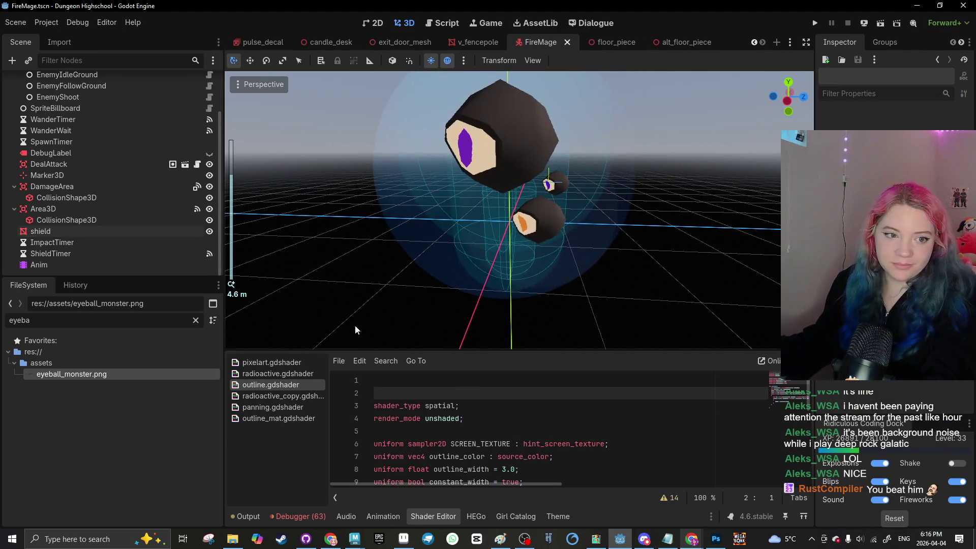
Step: Dismiss the outside-changes notice and briefly select the shield bubble
{"action": "mouse_move", "coordinate": [691, 539]}
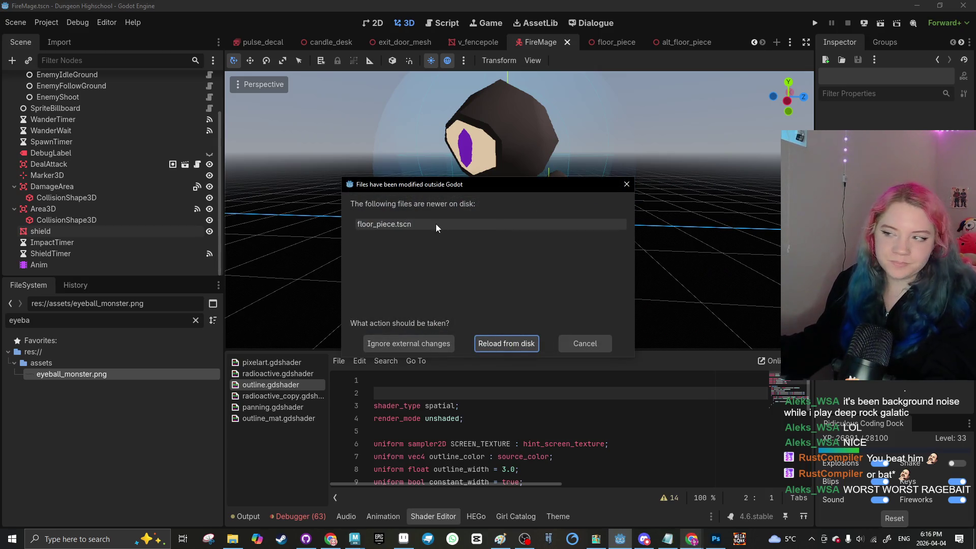
{"action": "left_click", "coordinate": [629, 184]}
{"action": "left_click", "coordinate": [384, 234]}
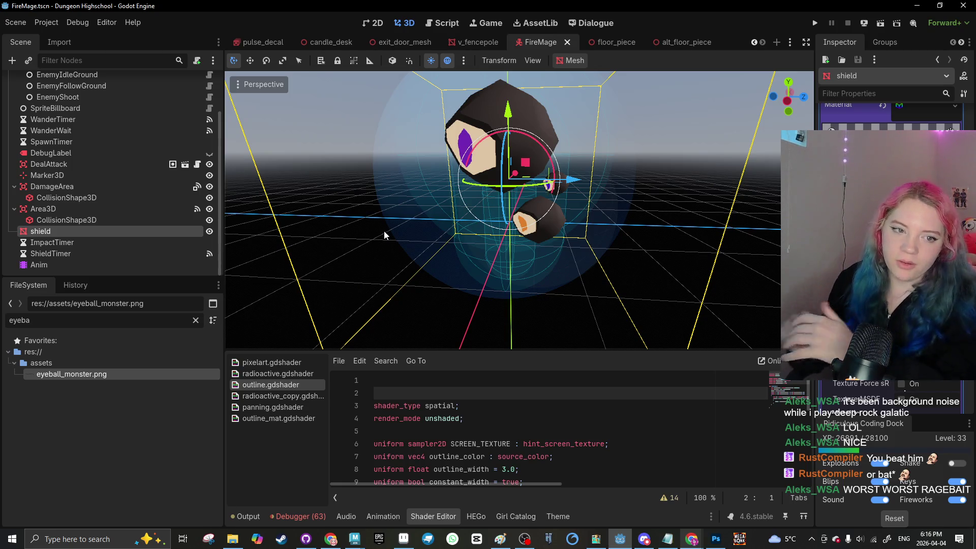
{"action": "scroll", "coordinate": [384, 231], "scroll_direction": "down", "scroll_amount": 5}
{"action": "left_click", "coordinate": [386, 153]}
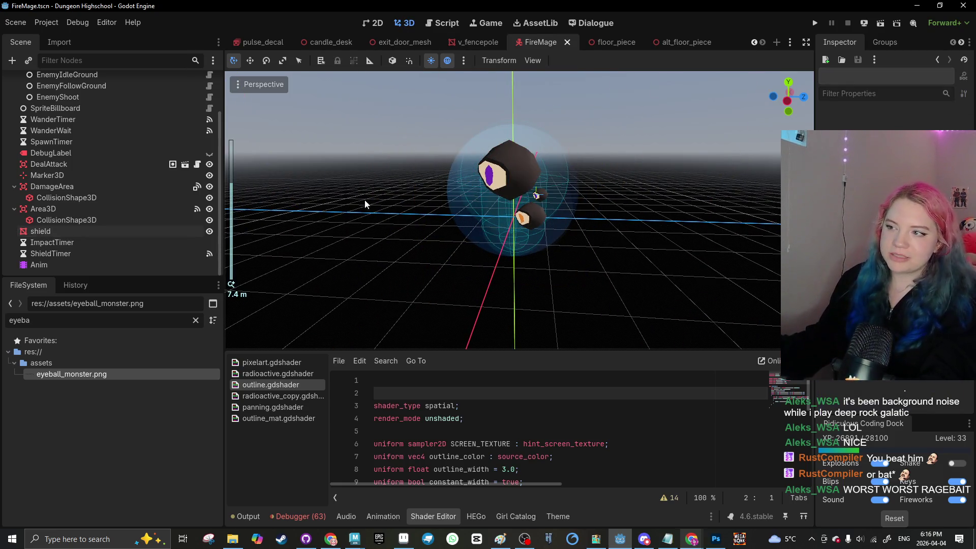
{"action": "scroll", "coordinate": [123, 132], "scroll_direction": "up", "scroll_amount": 5}
{"action": "scroll", "coordinate": [85, 183], "scroll_direction": "down", "scroll_amount": 5}
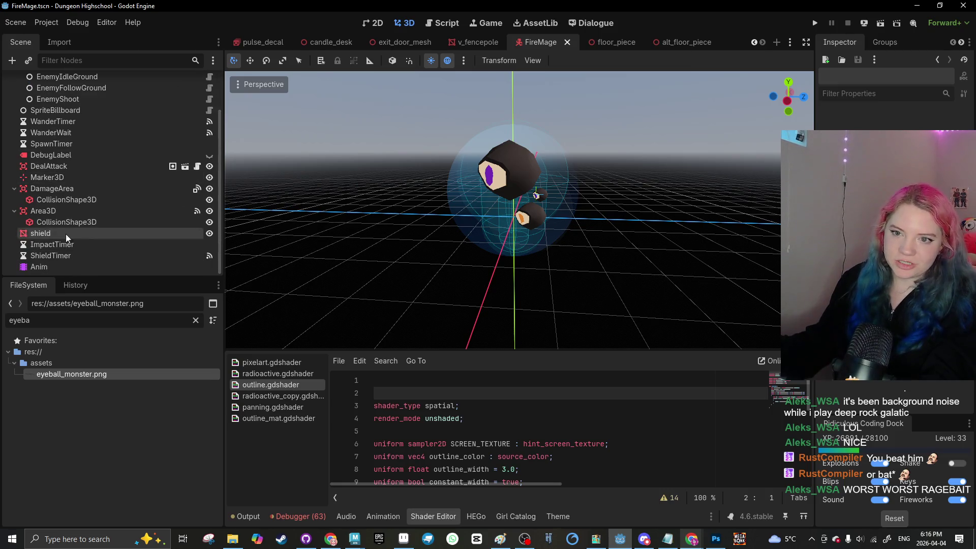
Step: Check the DealAttack, collision shape and AnimatedSprite3D nodes, then reselect the shield
{"action": "left_click", "coordinate": [72, 165]}
{"action": "scroll", "coordinate": [66, 132], "scroll_direction": "up", "scroll_amount": 3}
{"action": "left_click", "coordinate": [69, 103]}
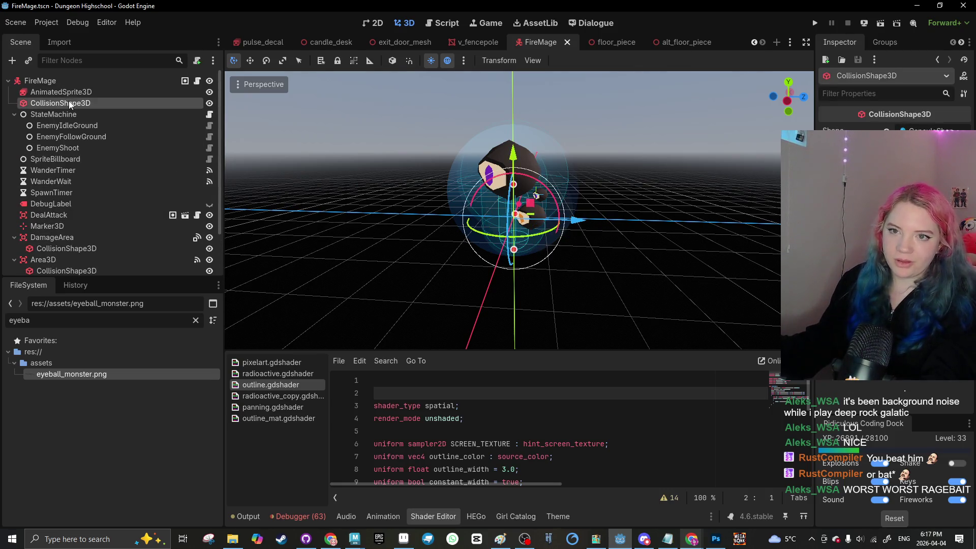
{"action": "left_click", "coordinate": [67, 92]}
{"action": "left_click", "coordinate": [411, 240]}
{"action": "scroll", "coordinate": [411, 239], "scroll_direction": "up", "scroll_amount": 3}
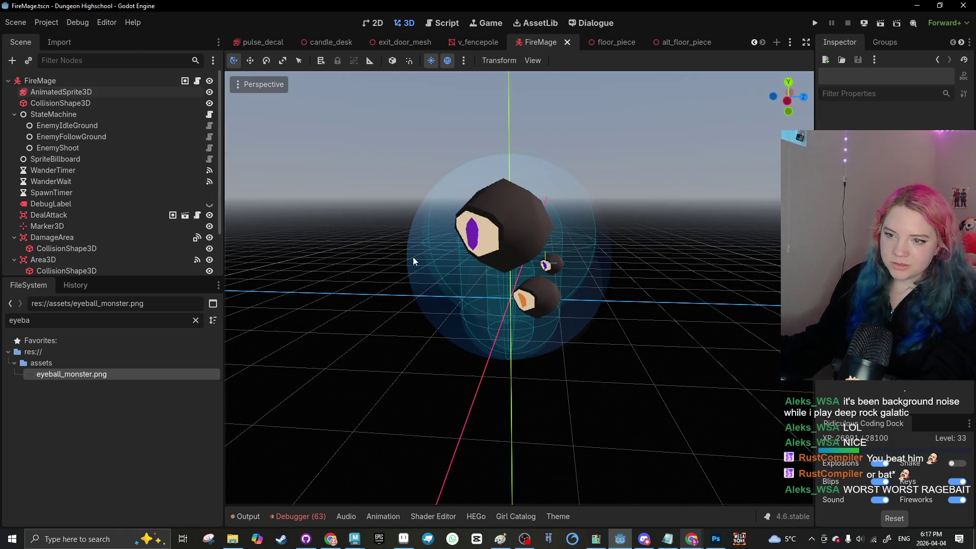
{"action": "left_click", "coordinate": [412, 258]}
{"action": "scroll", "coordinate": [889, 117], "scroll_direction": "down", "scroll_amount": 3}
Step: Change the shield's Albedo colour to a purple hue and save the FireMage scene
{"action": "left_click", "coordinate": [925, 305]}
{"action": "left_click", "coordinate": [926, 46]}
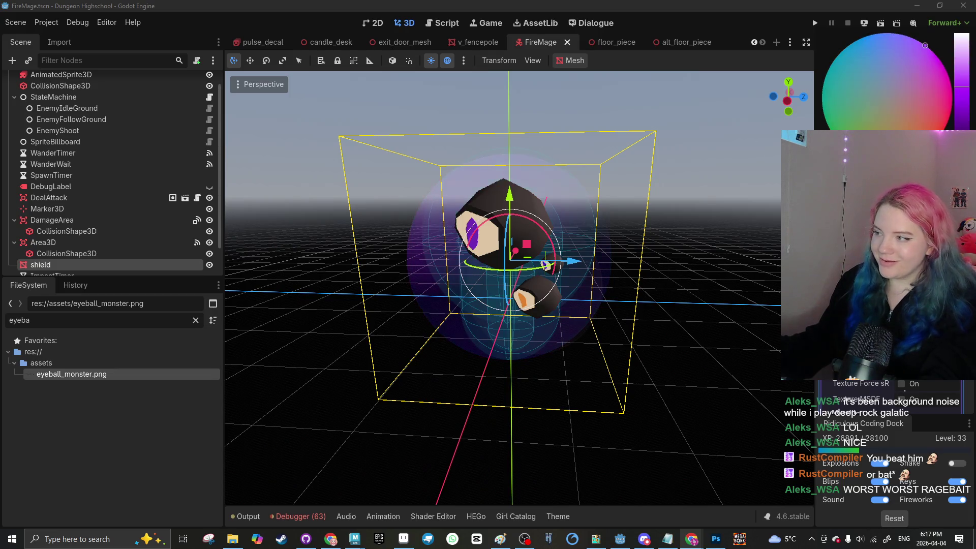
{"action": "left_click", "coordinate": [693, 311]}
{"action": "key", "text": "ctrl+s"}
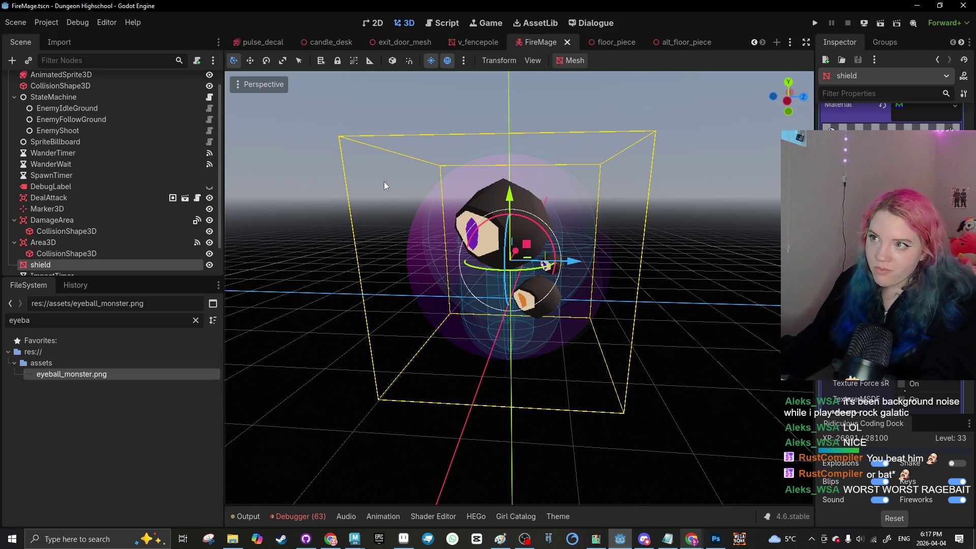
{"action": "left_click", "coordinate": [308, 115]}
{"action": "scroll", "coordinate": [731, 45], "scroll_direction": "up", "scroll_amount": 6}
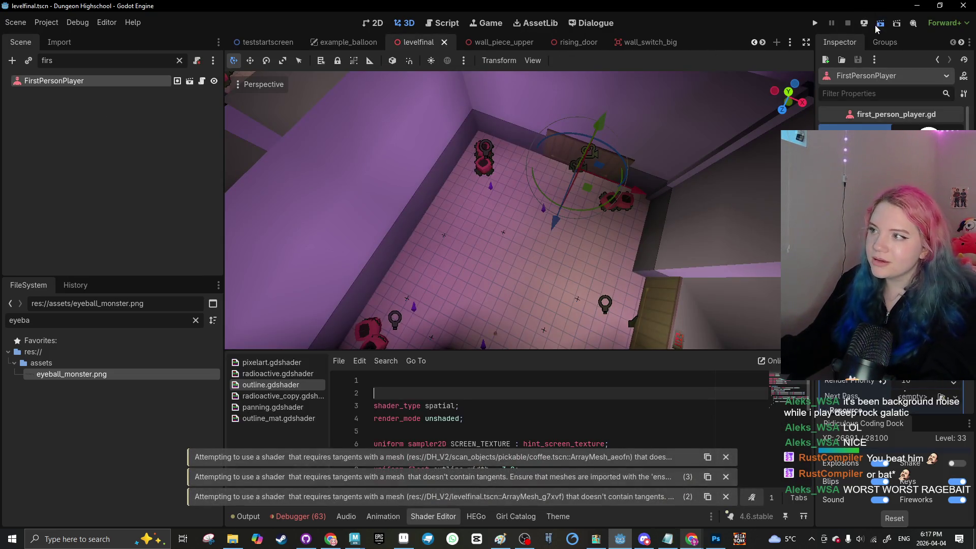
Step: Run the level, swing the sword twice at the eyeball enemies, then stop the game
{"action": "left_click", "coordinate": [880, 24]}
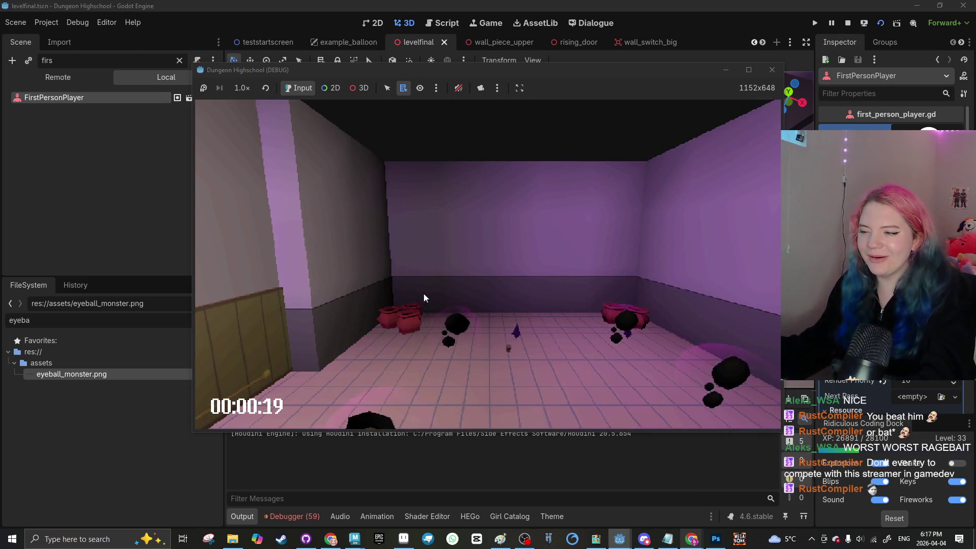
{"action": "left_click", "coordinate": [456, 271]}
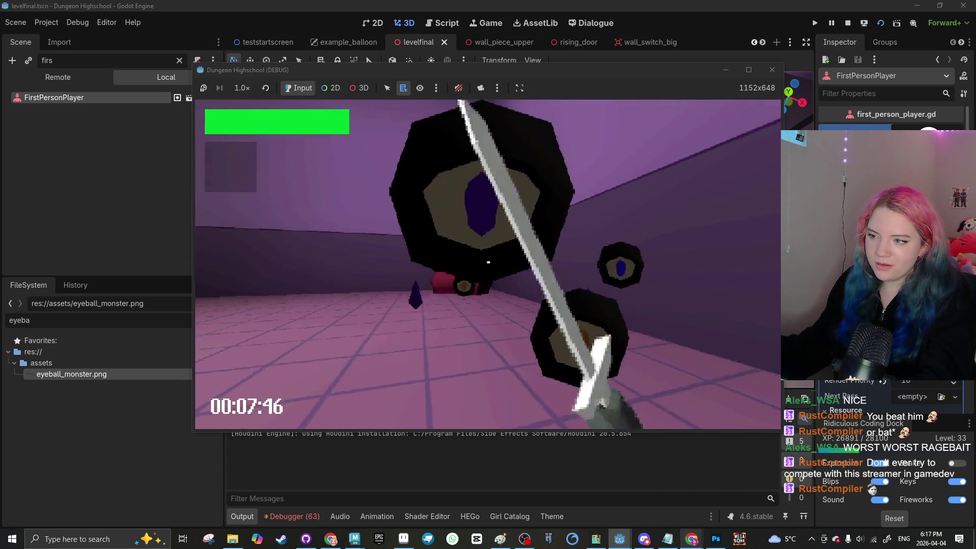
{"action": "left_click", "coordinate": [488, 262]}
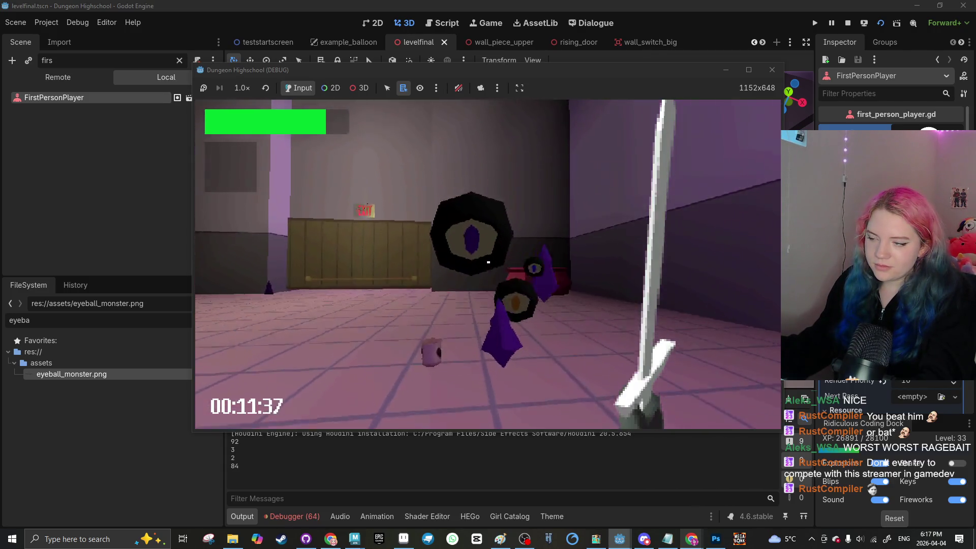
{"action": "left_click", "coordinate": [772, 69]}
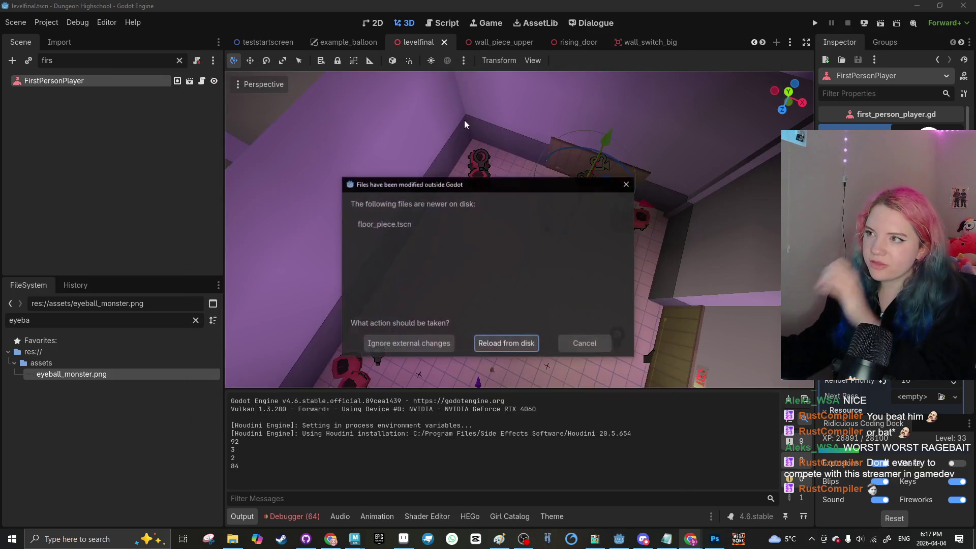
Step: Dismiss the notice and switch back to the FireMage scene
{"action": "left_click", "coordinate": [626, 184]}
{"action": "left_click", "coordinate": [762, 42]}
{"action": "left_click", "coordinate": [762, 42]}
{"action": "left_click", "coordinate": [762, 43]}
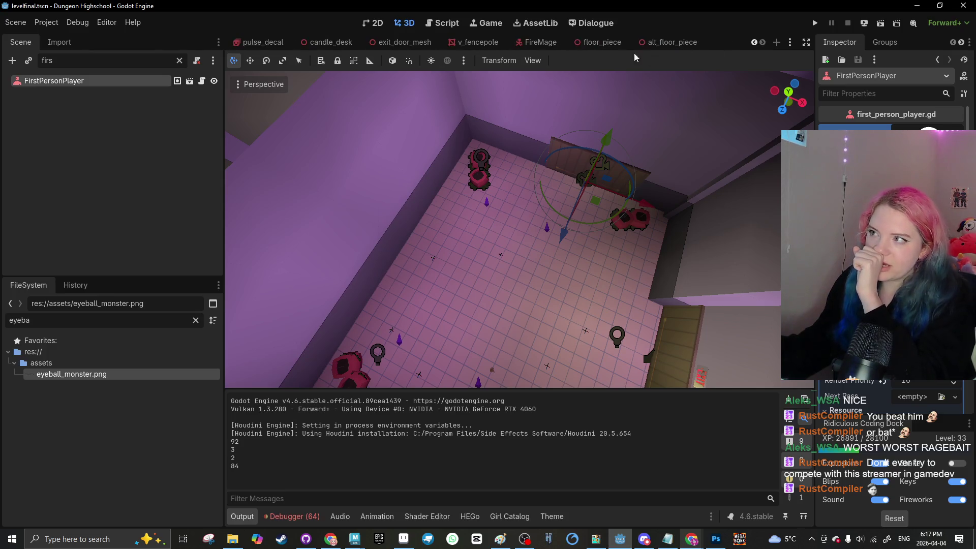
{"action": "left_click", "coordinate": [527, 45]}
{"action": "left_click_drag", "start_coordinate": [433, 256], "coordinate": [450, 213]}
{"action": "scroll", "coordinate": [456, 200], "scroll_direction": "up", "scroll_amount": 4}
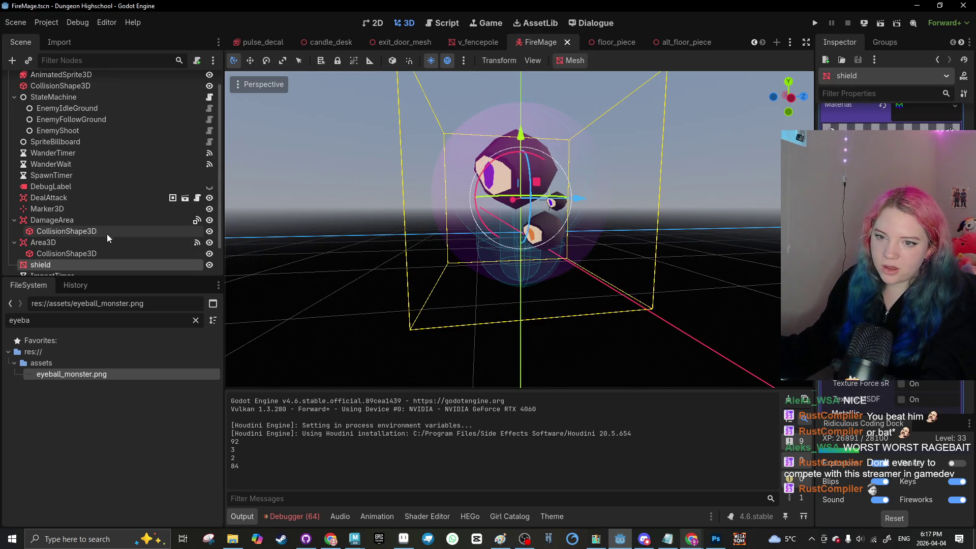
Step: Raise the Area3D higher on the enemy and save the FireMage scene
{"action": "left_click", "coordinate": [89, 242]}
{"action": "scroll", "coordinate": [518, 122], "scroll_direction": "down", "scroll_amount": 2}
{"action": "left_click_drag", "start_coordinate": [520, 121], "coordinate": [518, 106]}
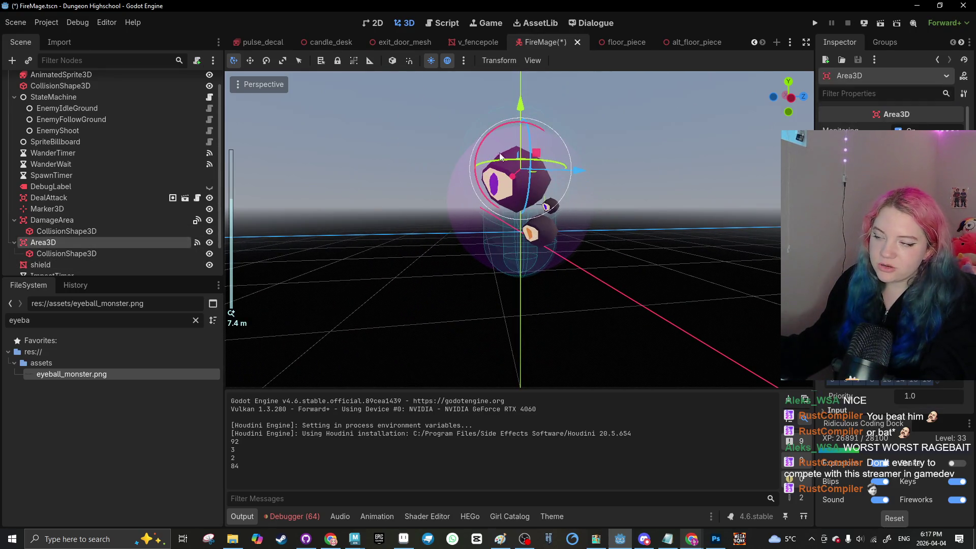
{"action": "left_click", "coordinate": [380, 184]}
{"action": "key", "text": "ctrl+s"}
{"action": "scroll", "coordinate": [283, 215], "scroll_direction": "up", "scroll_amount": 3}
{"action": "mouse_move", "coordinate": [283, 215]}
{"action": "left_mouse_down"}
{"action": "mouse_move", "coordinate": [396, 273]}
{"action": "mouse_move", "coordinate": [387, 234]}
{"action": "left_mouse_up"}
{"action": "scroll", "coordinate": [386, 234], "scroll_direction": "down", "scroll_amount": 1}
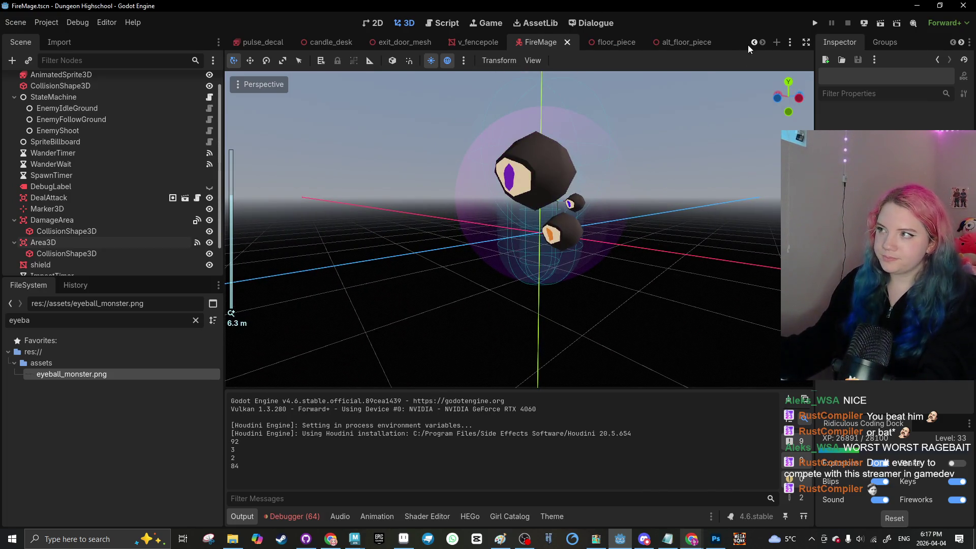
{"action": "scroll", "coordinate": [746, 47], "scroll_direction": "up", "scroll_amount": 3}
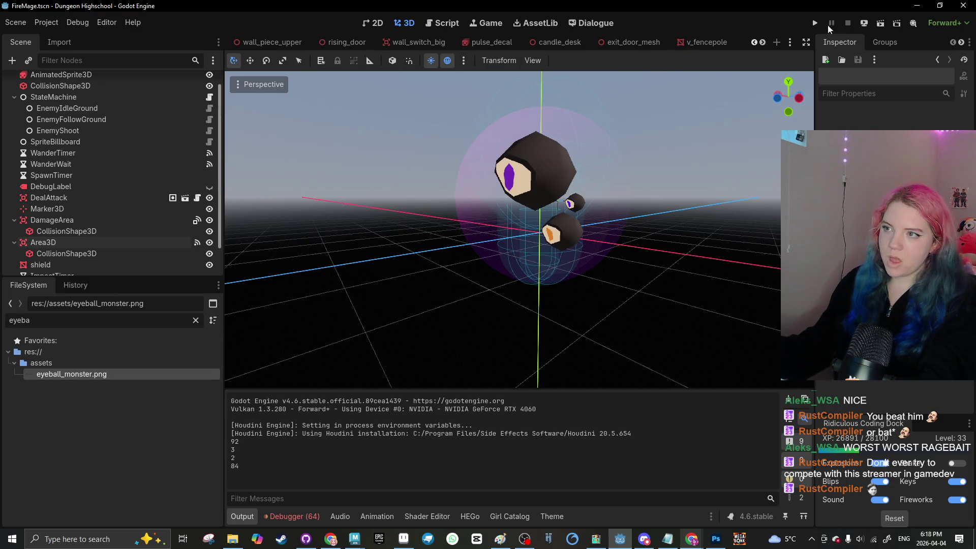
{"action": "scroll", "coordinate": [755, 43], "scroll_direction": "up", "scroll_amount": 4}
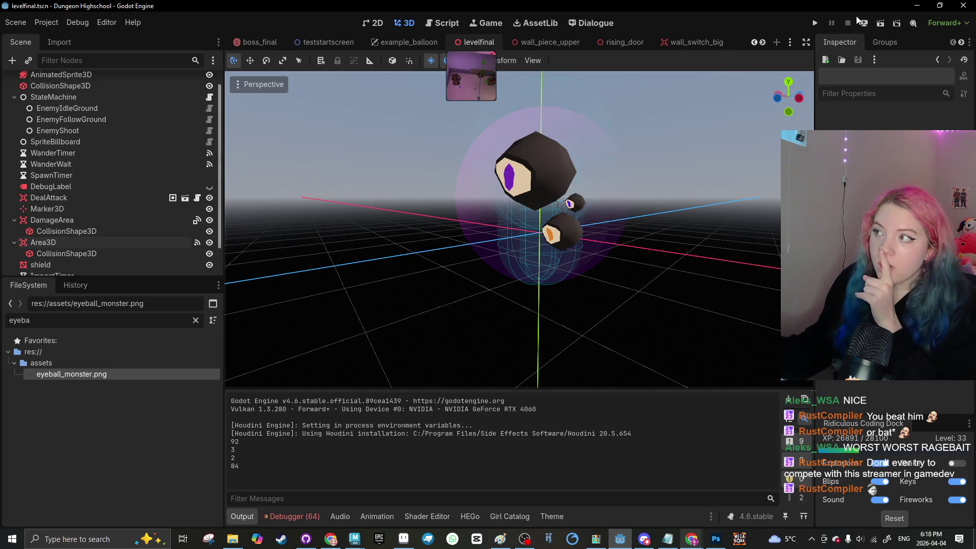
{"action": "scroll", "coordinate": [765, 45], "scroll_direction": "down", "scroll_amount": 6}
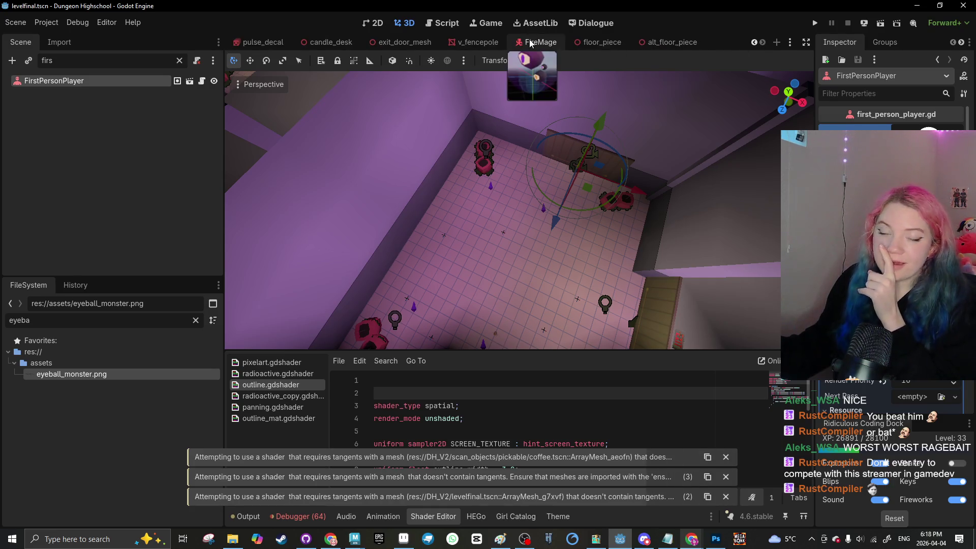
Step: Select the FireMage root node and open its fire_mage.gd script
{"action": "left_click", "coordinate": [539, 42]}
{"action": "left_click", "coordinate": [427, 233]}
{"action": "mouse_move", "coordinate": [427, 236]}
{"action": "left_mouse_down"}
{"action": "mouse_move", "coordinate": [434, 205]}
{"action": "mouse_move", "coordinate": [468, 213]}
{"action": "left_mouse_up"}
{"action": "left_click", "coordinate": [477, 211]}
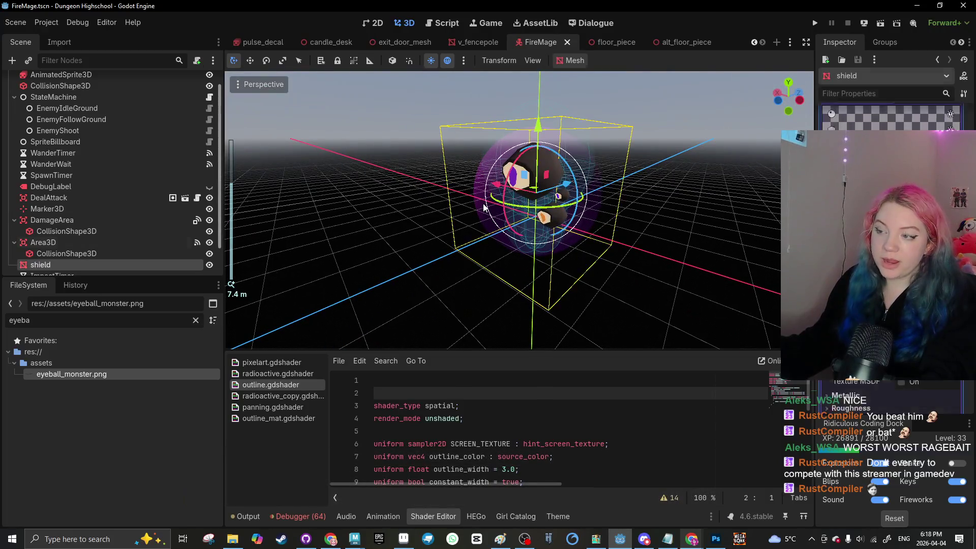
{"action": "left_click", "coordinate": [406, 198]}
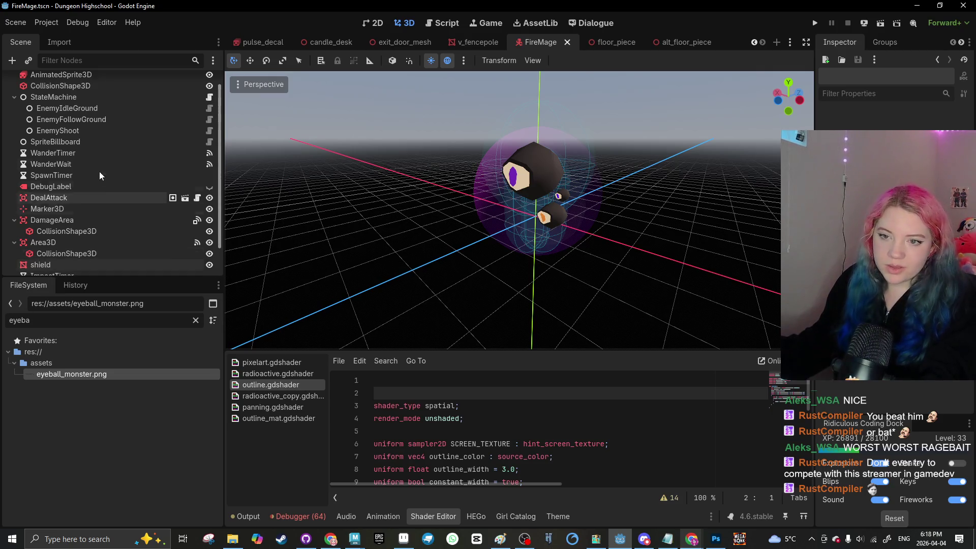
{"action": "scroll", "coordinate": [152, 153], "scroll_direction": "up", "scroll_amount": 1}
{"action": "left_click", "coordinate": [178, 84]}
{"action": "left_click", "coordinate": [198, 80]}
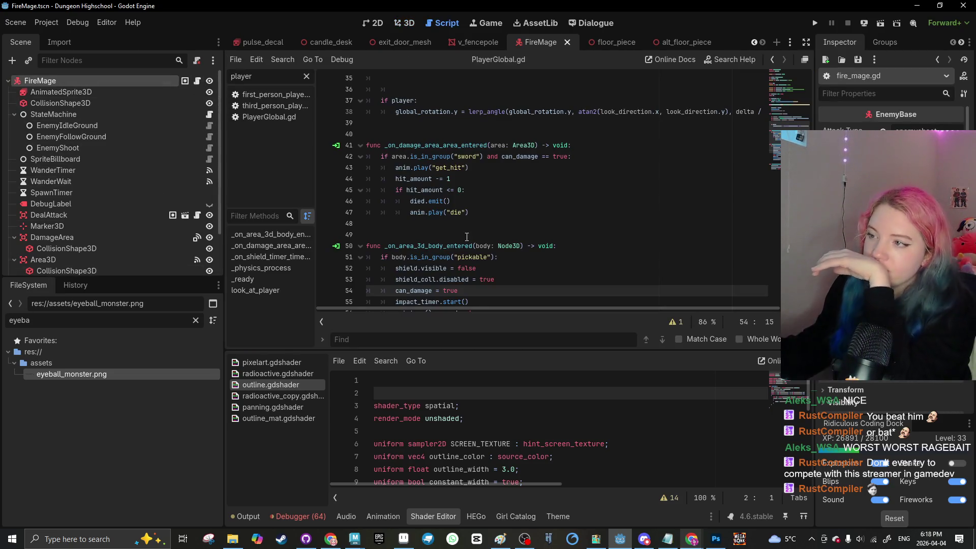
Step: Dismiss the files-modified notice, show the Animation panel, and return to the 3D view
{"action": "scroll", "coordinate": [438, 265], "scroll_direction": "up", "scroll_amount": 1}
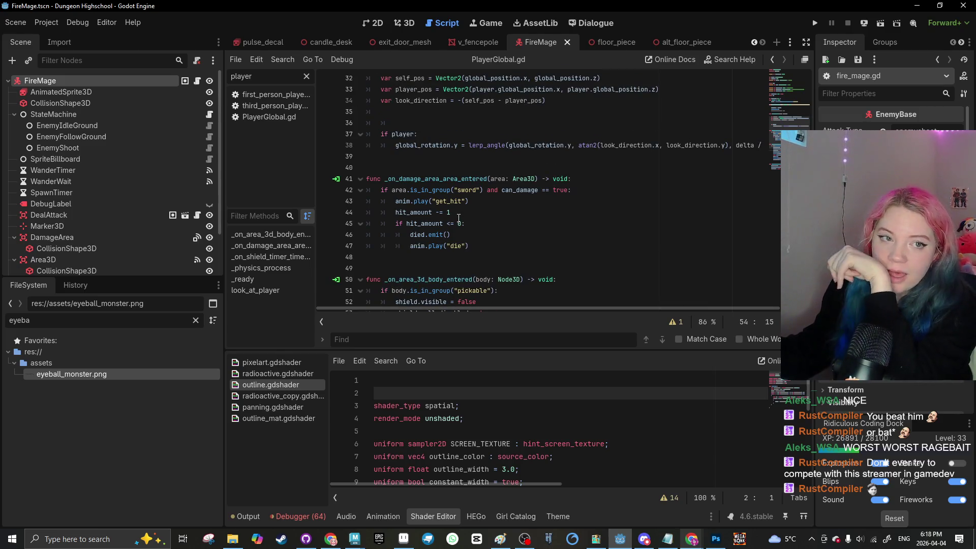
{"action": "scroll", "coordinate": [458, 218], "scroll_direction": "down", "scroll_amount": 3}
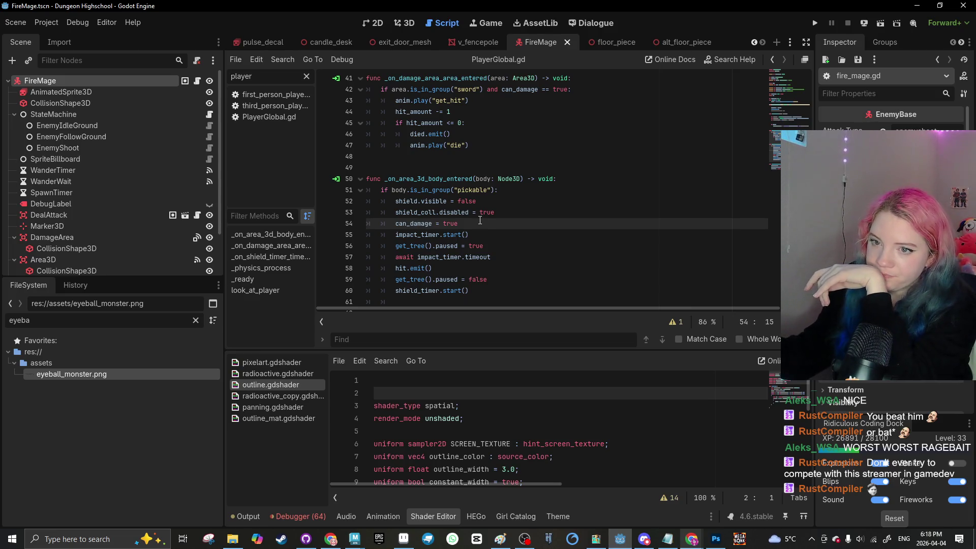
{"action": "scroll", "coordinate": [480, 220], "scroll_direction": "down", "scroll_amount": 2}
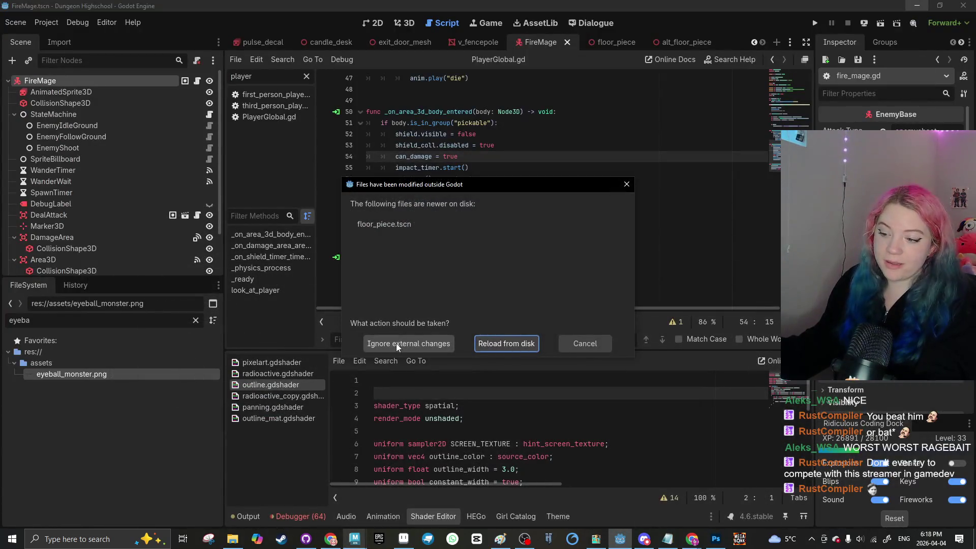
{"action": "left_click", "coordinate": [630, 187]}
{"action": "left_click", "coordinate": [379, 517]}
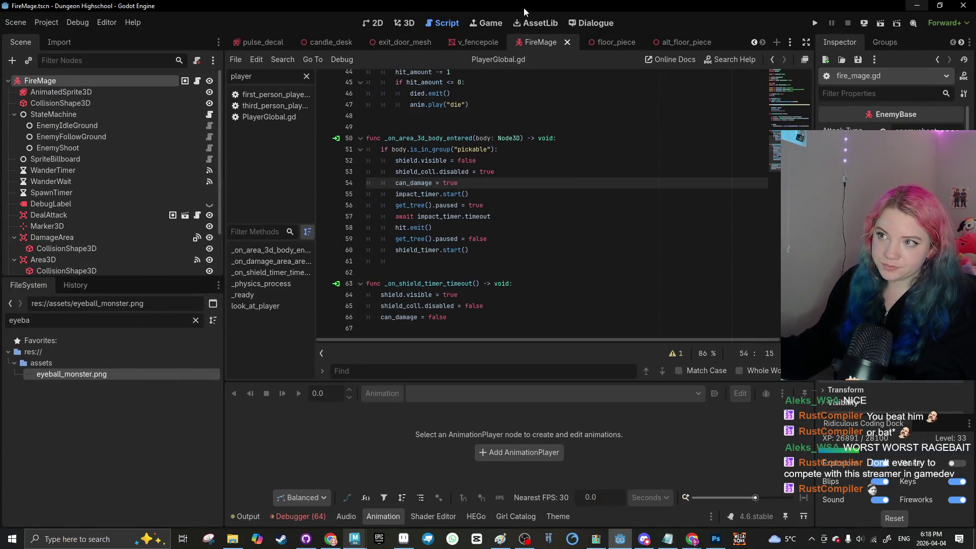
{"action": "left_click", "coordinate": [402, 24]}
{"action": "left_click", "coordinate": [376, 207]}
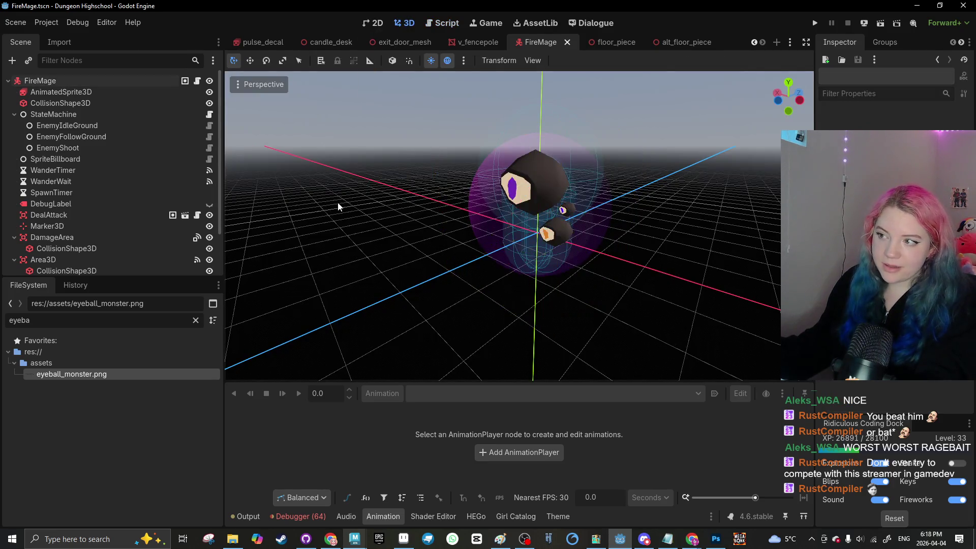
Step: Orbit around the eyeball enemy and frame the view on the shield mesh
{"action": "left_click_drag", "start_coordinate": [338, 207], "coordinate": [388, 203]}
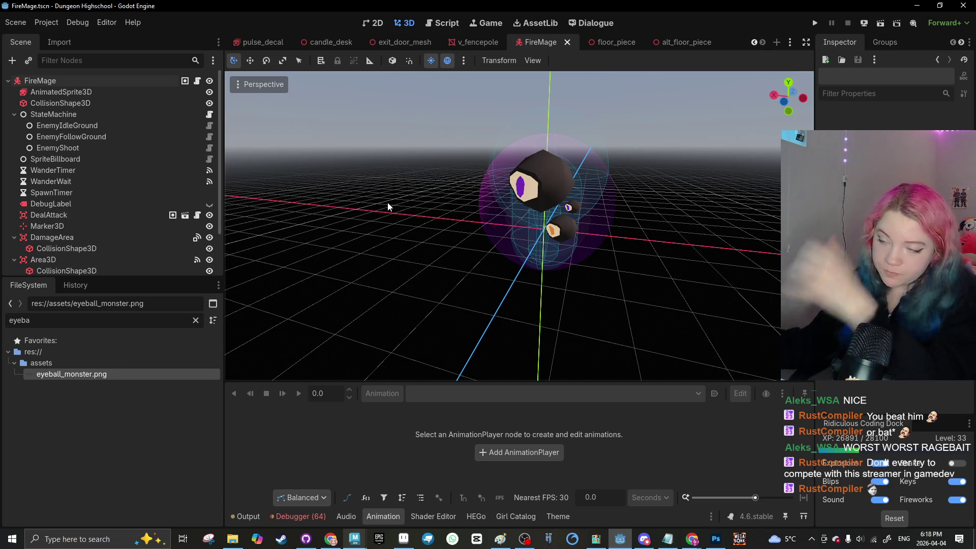
{"action": "left_click", "coordinate": [491, 204]}
{"action": "scroll", "coordinate": [457, 198], "scroll_direction": "up", "scroll_amount": 3}
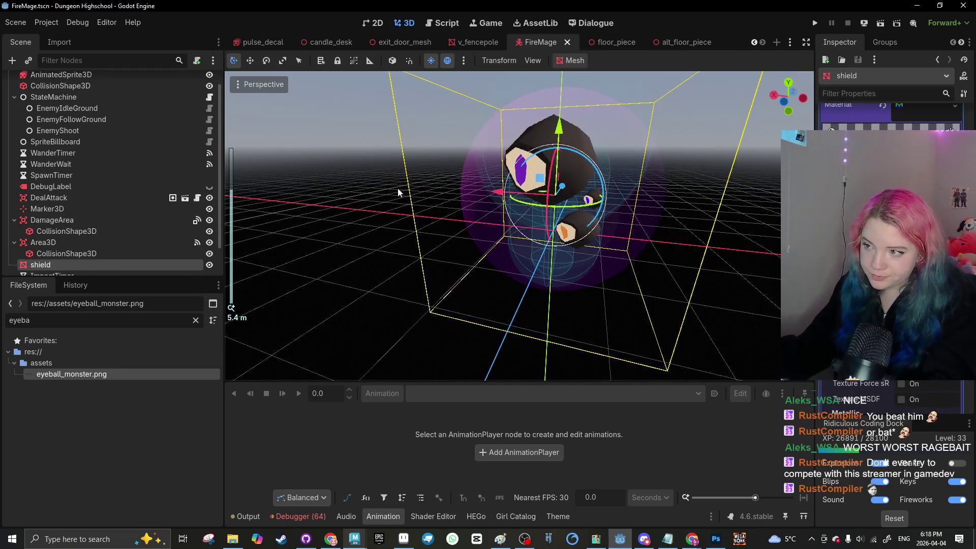
{"action": "double_click", "coordinate": [111, 261]}
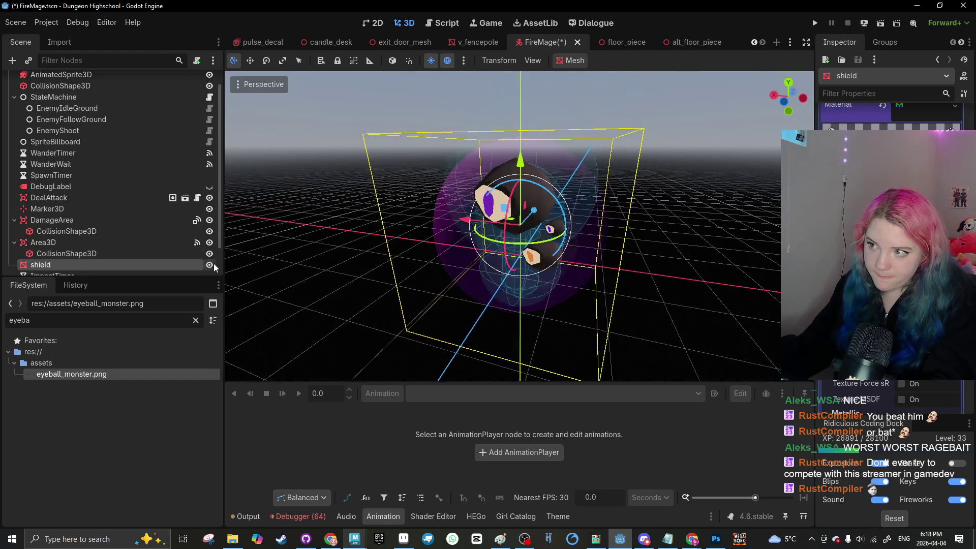
{"action": "scroll", "coordinate": [78, 210], "scroll_direction": "down", "scroll_amount": 3}
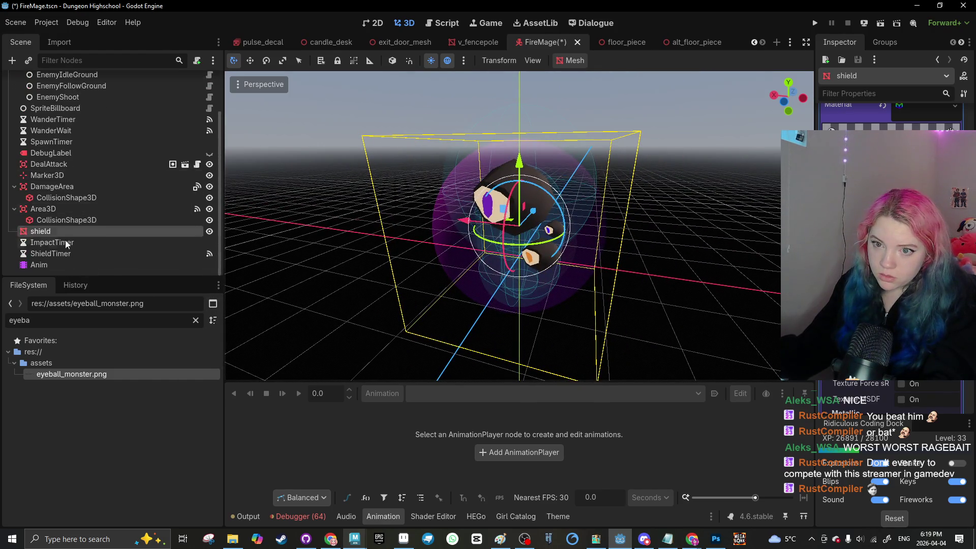
Step: Duplicate the Anim player as ShieldAnim, then delete that copy again
{"action": "left_click", "coordinate": [84, 265]}
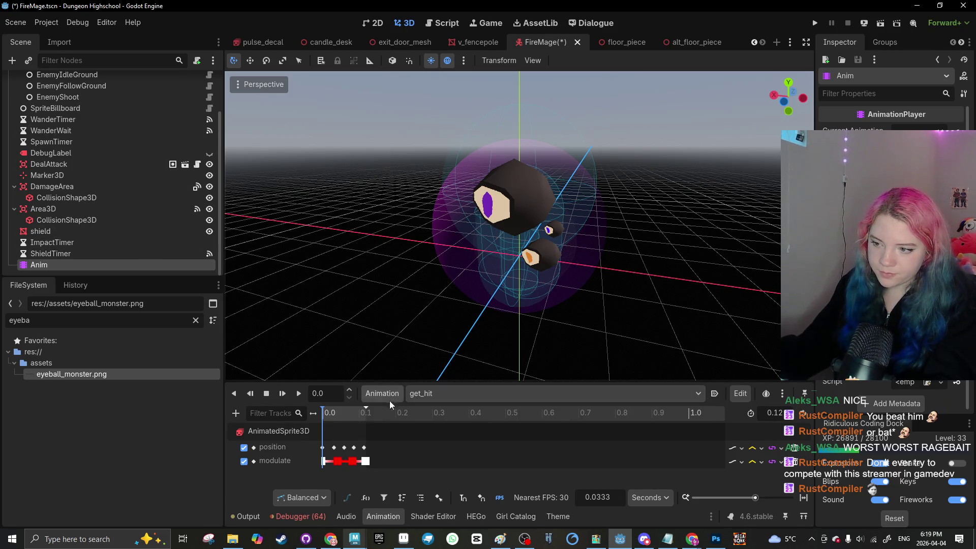
{"action": "key", "text": "ctrl+d"}
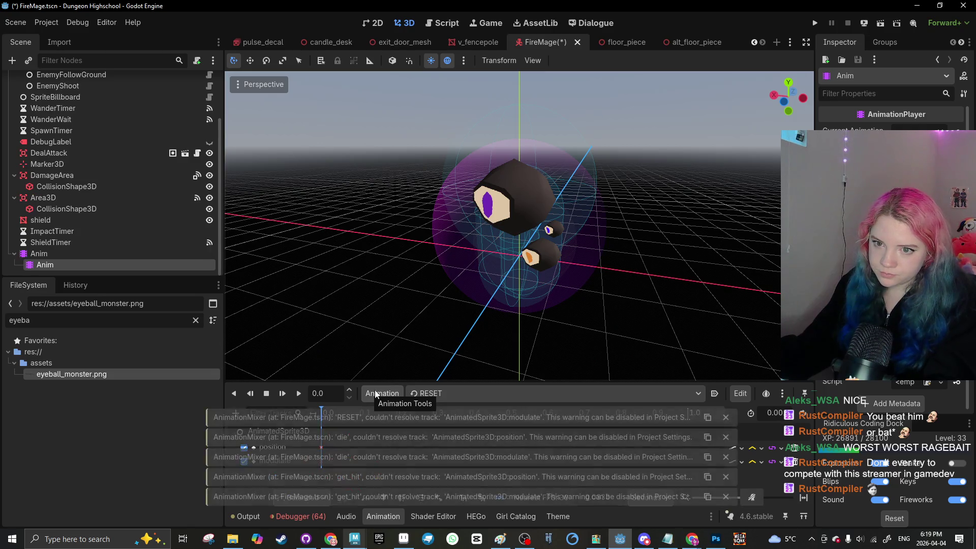
{"action": "double_click", "coordinate": [69, 255]}
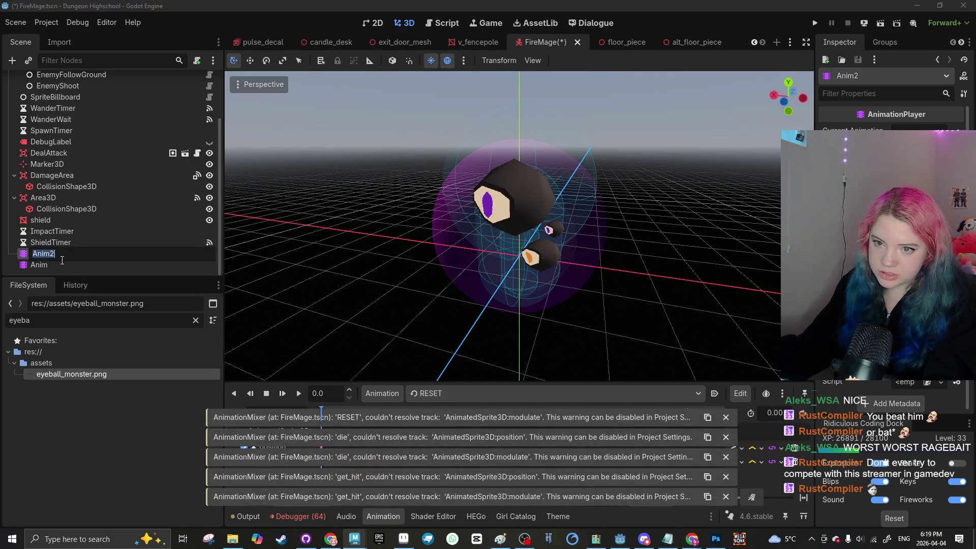
{"action": "key", "text": "BackSpace"}
{"action": "key", "text": "BackSpace"}
{"action": "key", "text": "BackSpace"}
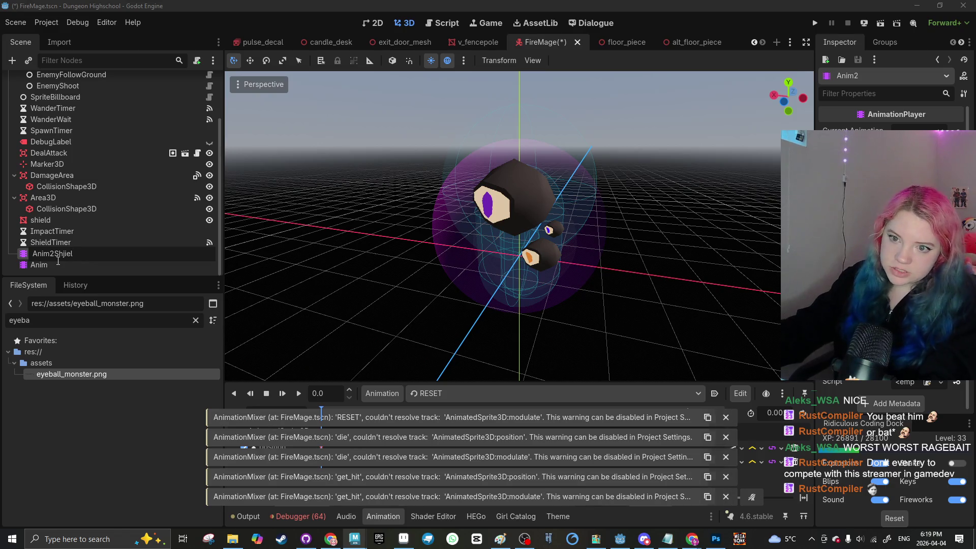
{"action": "type", "text": "Sheo"}
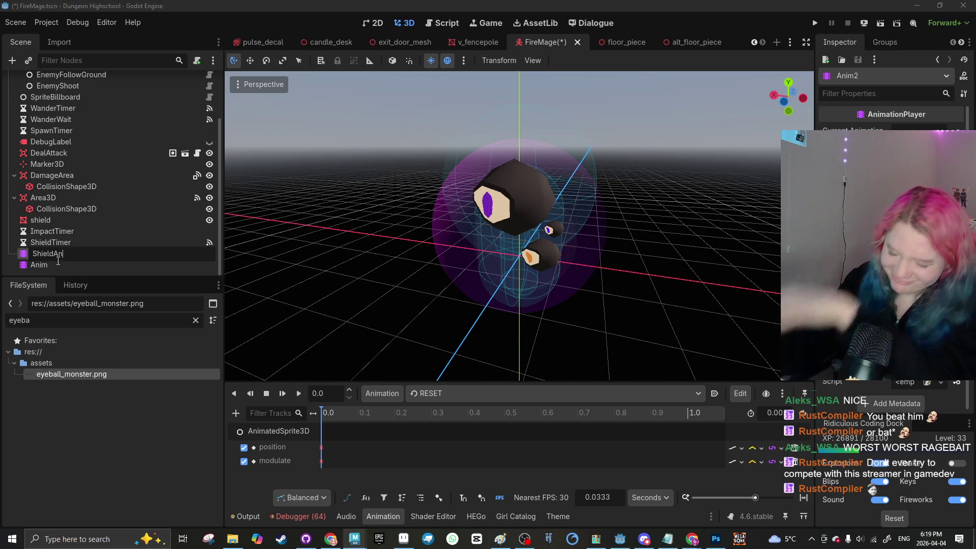
{"action": "key", "text": "Return"}
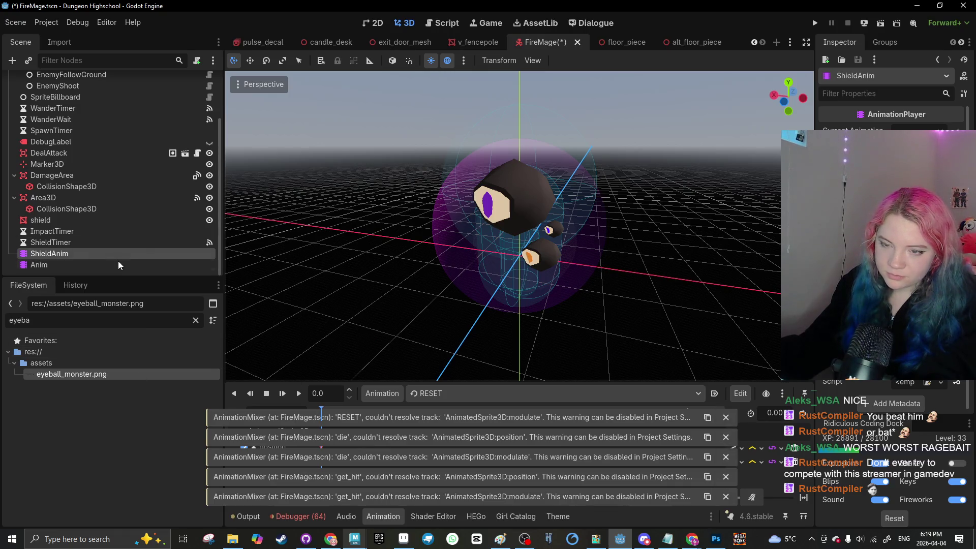
{"action": "key", "text": "Delete"}
{"action": "left_click", "coordinate": [463, 283]}
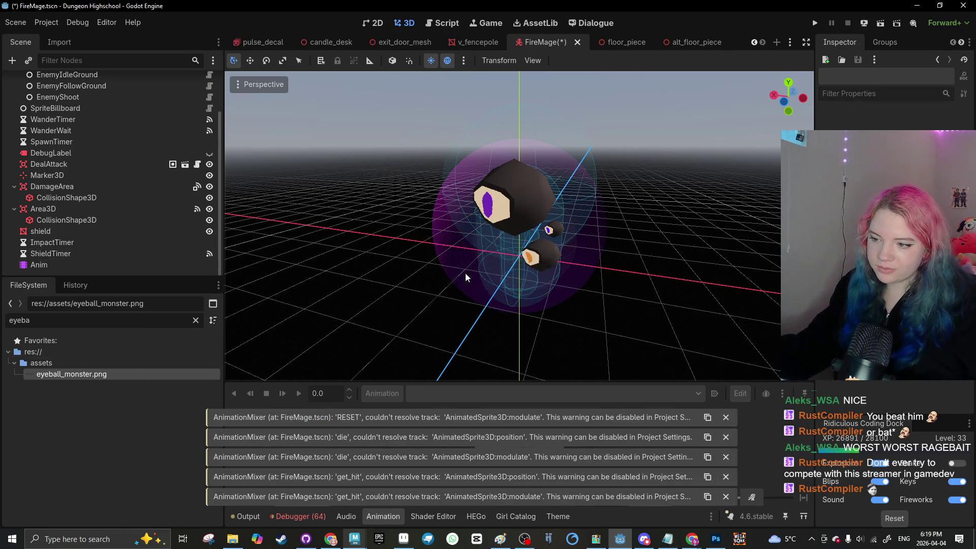
Step: Close the five track-warning notifications
{"action": "left_click", "coordinate": [727, 417]}
{"action": "left_click", "coordinate": [726, 437]}
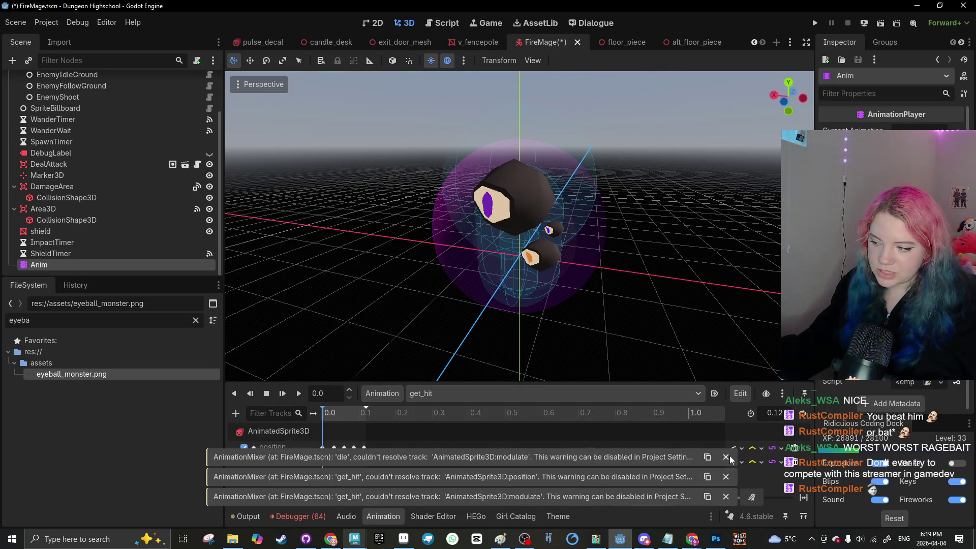
{"action": "left_click", "coordinate": [726, 457]}
{"action": "left_click", "coordinate": [726, 477]}
{"action": "left_click", "coordinate": [726, 495]}
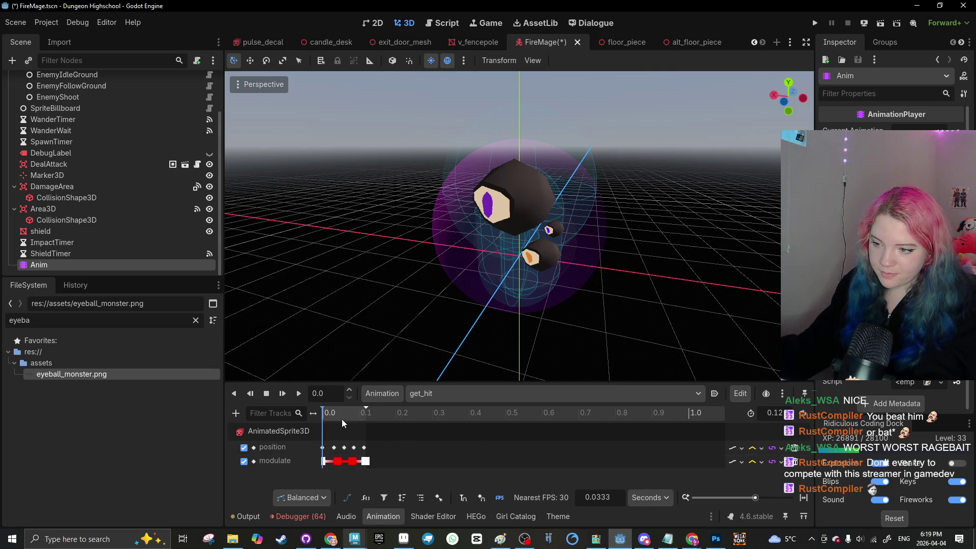
Step: Scrub the get_hit animation to 0.12 seconds and save the FireMage scene
{"action": "mouse_move", "coordinate": [346, 416]}
{"action": "left_mouse_down"}
{"action": "mouse_move", "coordinate": [334, 411]}
{"action": "mouse_move", "coordinate": [366, 409]}
{"action": "left_mouse_up"}
{"action": "left_click", "coordinate": [447, 264]}
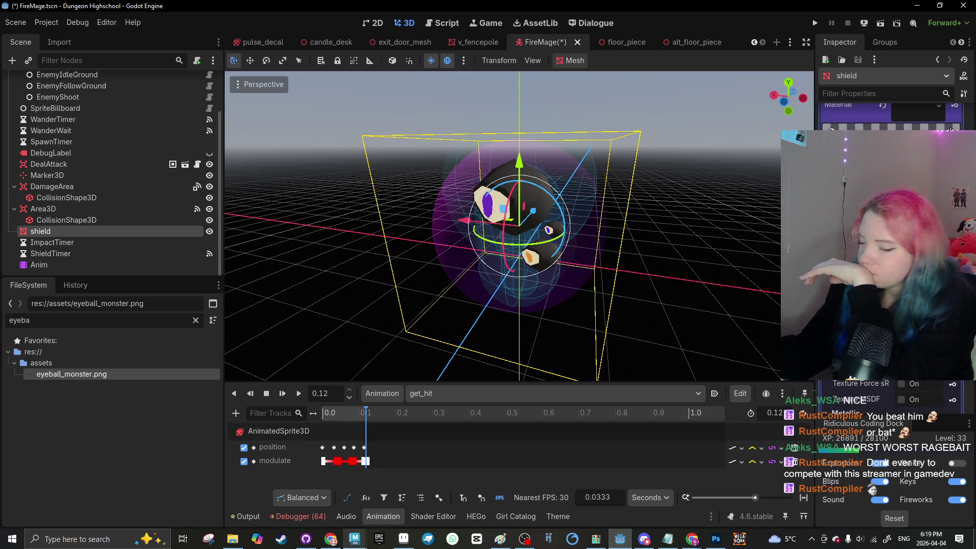
{"action": "left_click", "coordinate": [655, 270]}
{"action": "key", "text": "ctrl+s"}
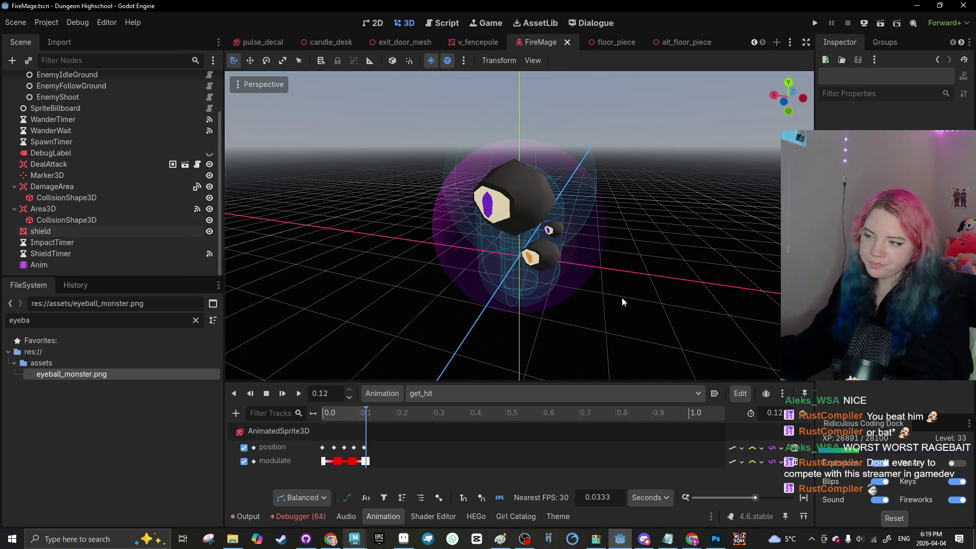
Step: Switch to the floor_piece scene and save it
{"action": "left_click", "coordinate": [464, 45]}
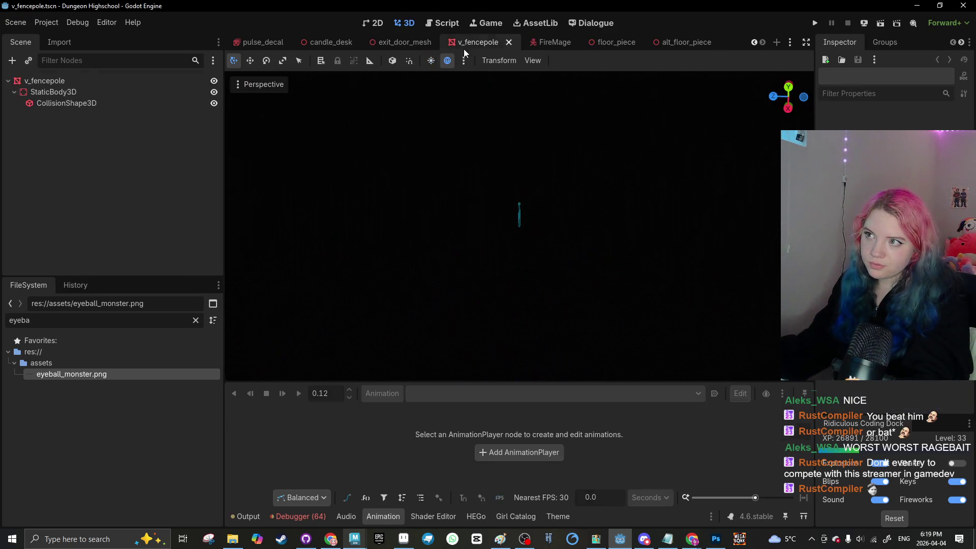
{"action": "left_click", "coordinate": [590, 44]}
{"action": "left_click", "coordinate": [575, 208]}
{"action": "key", "text": "ctrl+s"}
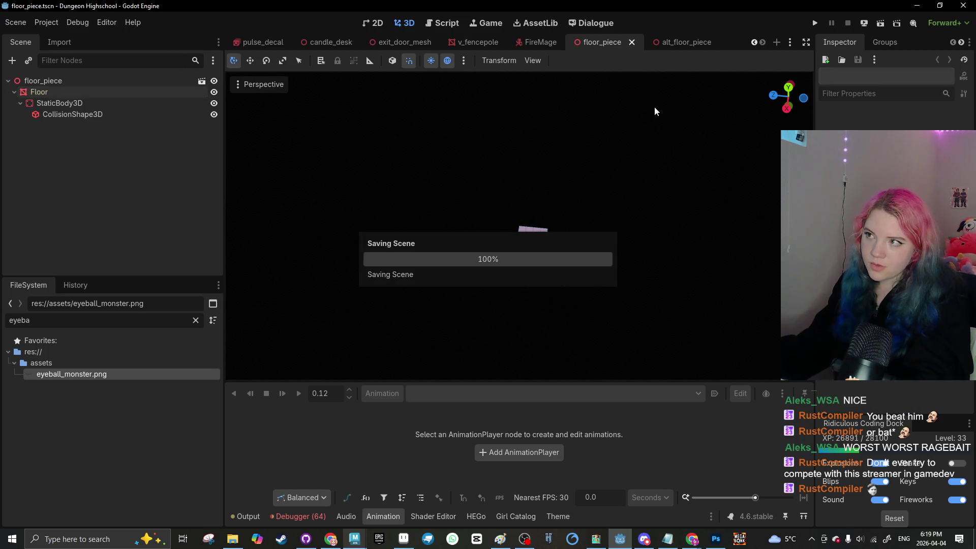
Step: Close alt_floor_piece, deselect the FirstPersonPlayer in the level, and launch the game
{"action": "left_click", "coordinate": [686, 42]}
{"action": "left_click", "coordinate": [712, 43]}
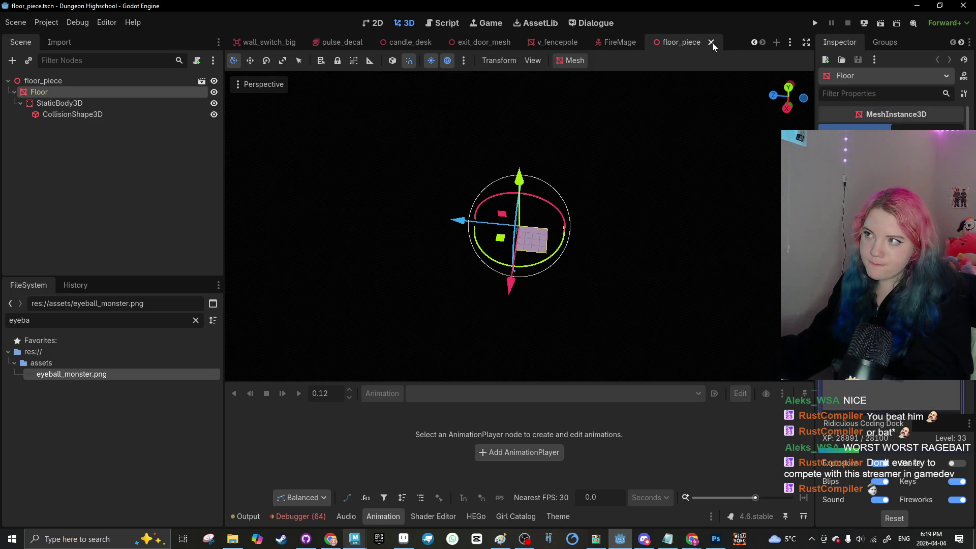
{"action": "left_click", "coordinate": [754, 42]}
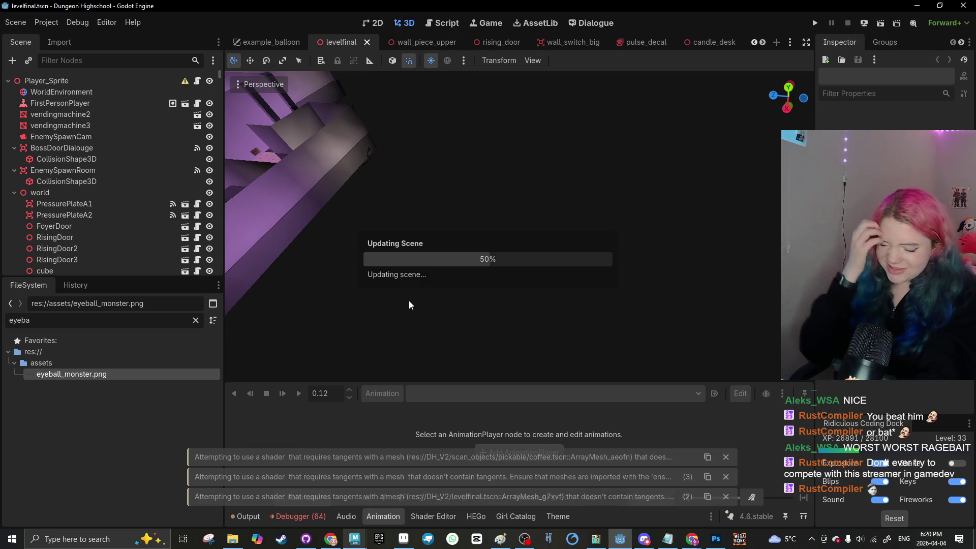
{"action": "scroll", "coordinate": [467, 322], "scroll_direction": "down", "scroll_amount": 10}
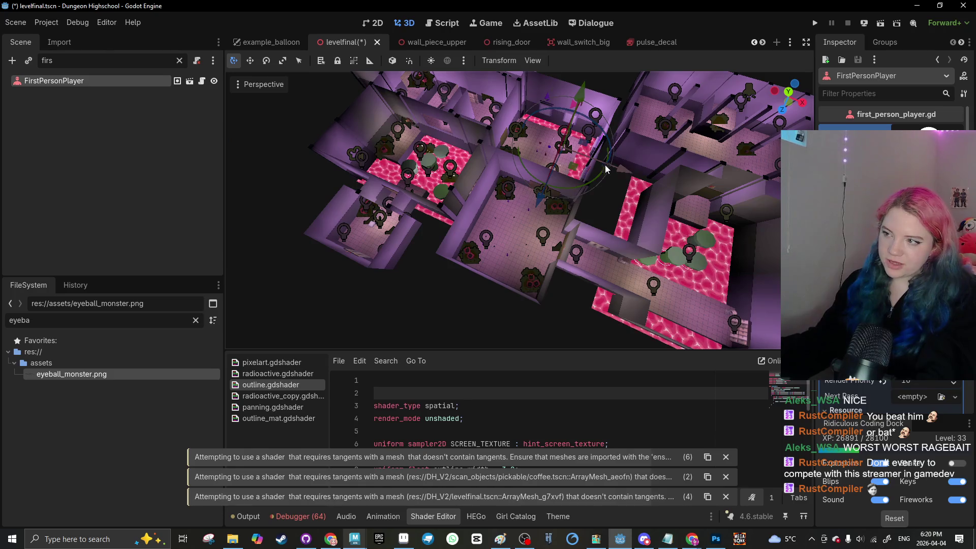
{"action": "left_click", "coordinate": [633, 179]}
{"action": "left_click", "coordinate": [877, 29]}
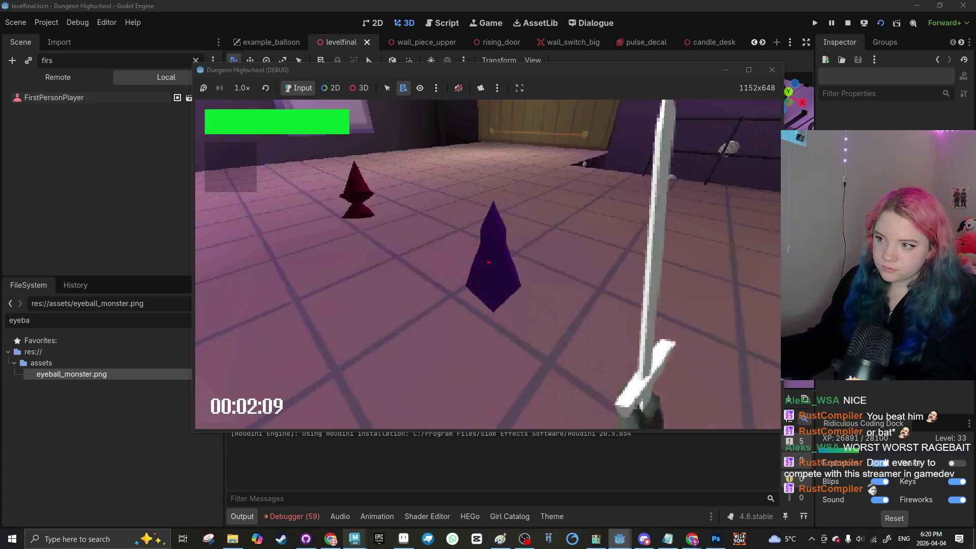
Step: Walk around the tiled room toward the wall panels
{"action": "key", "text": "w"}
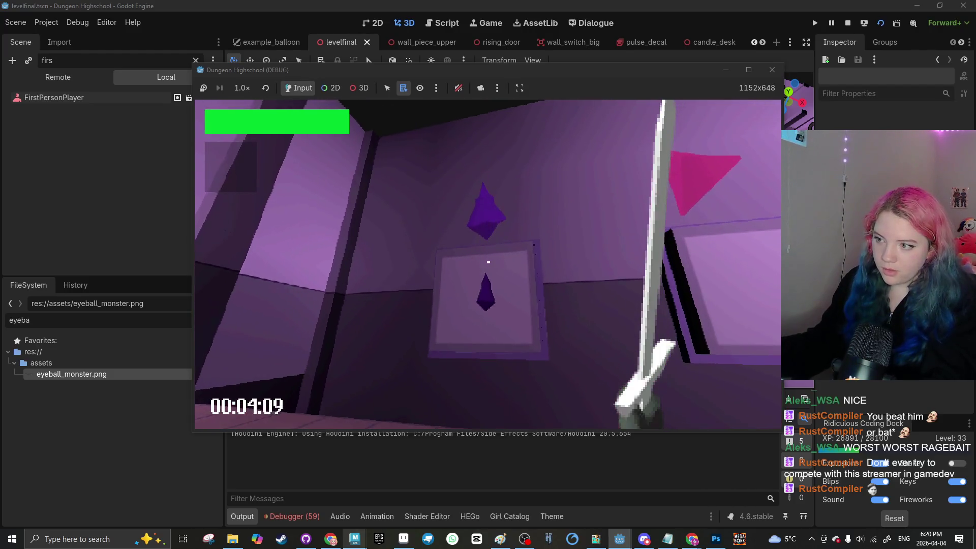
{"action": "key", "text": "w"}
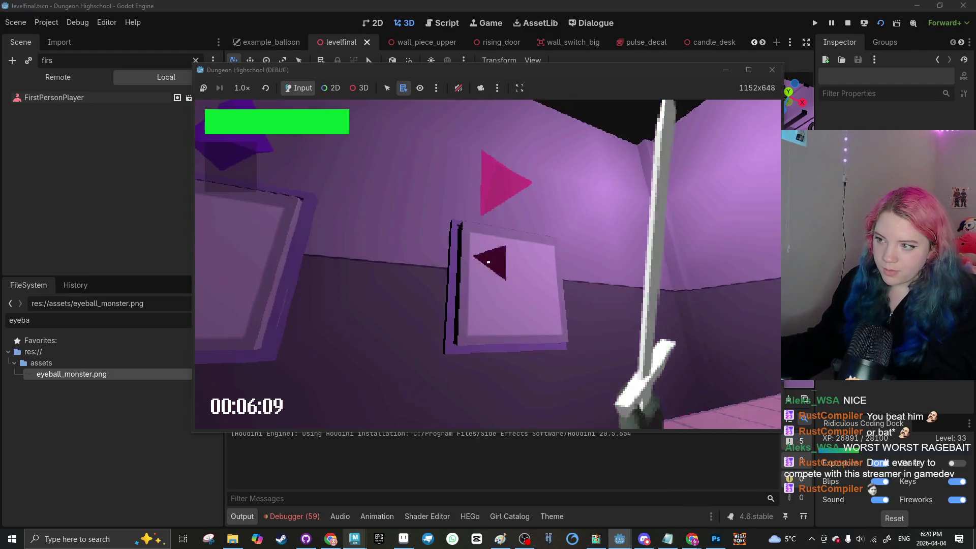
{"action": "key", "text": "w"}
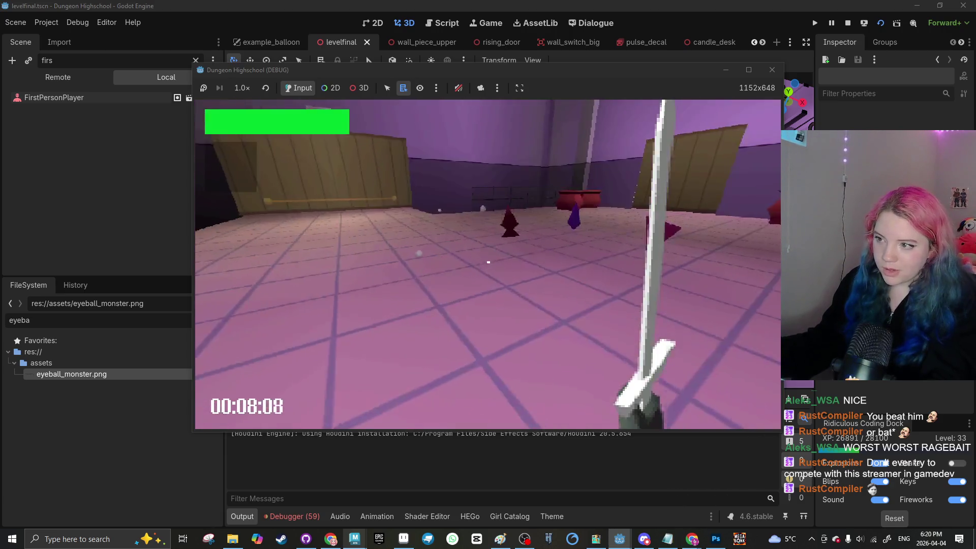
{"action": "key", "text": "w"}
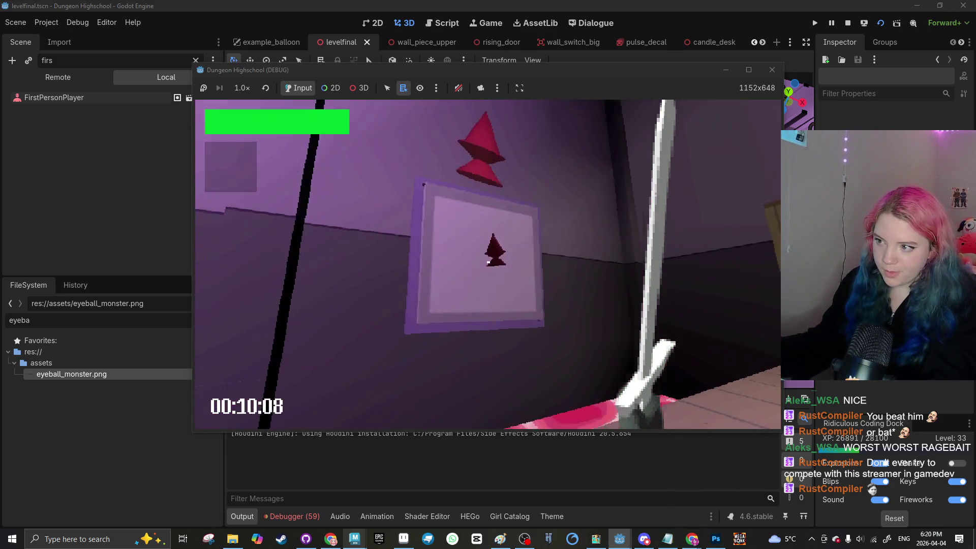
{"action": "key", "text": "w"}
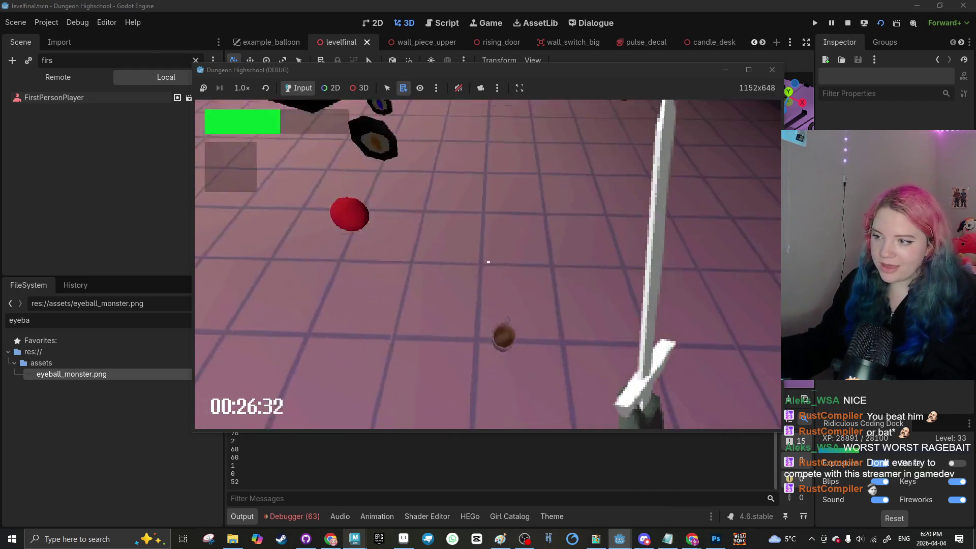
Step: Swing the sword five times at the eyeball monsters
{"action": "left_click", "coordinate": [488, 263]}
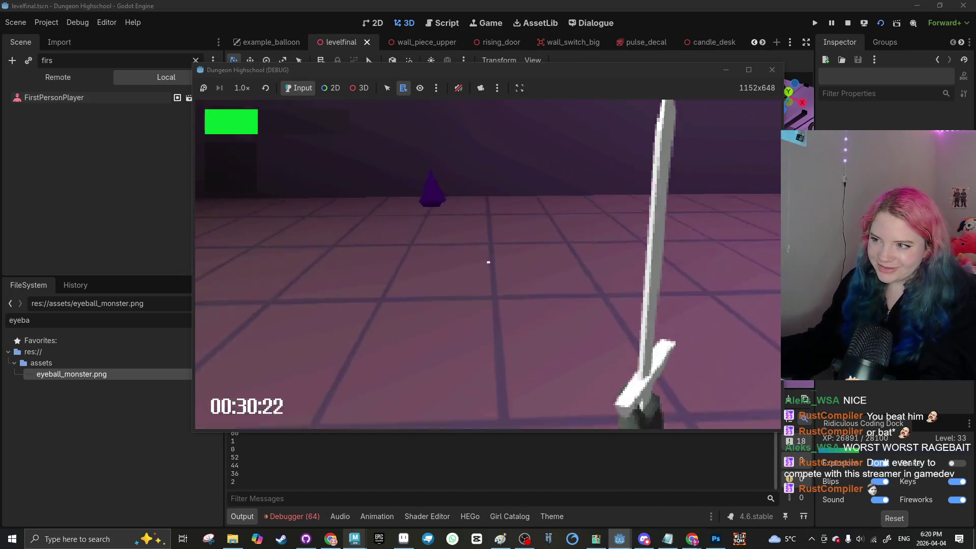
{"action": "left_click", "coordinate": [488, 262]}
{"action": "left_click", "coordinate": [488, 262]}
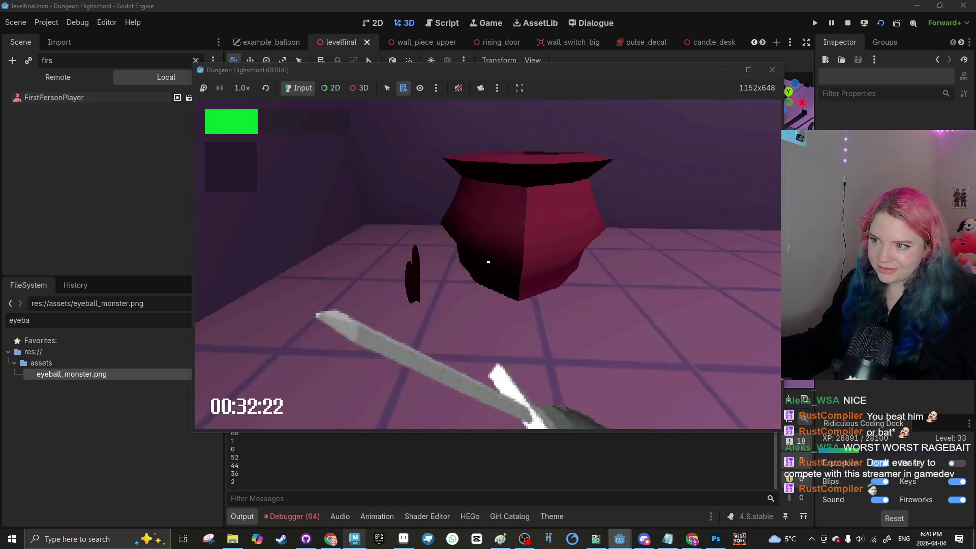
{"action": "left_click", "coordinate": [488, 263]}
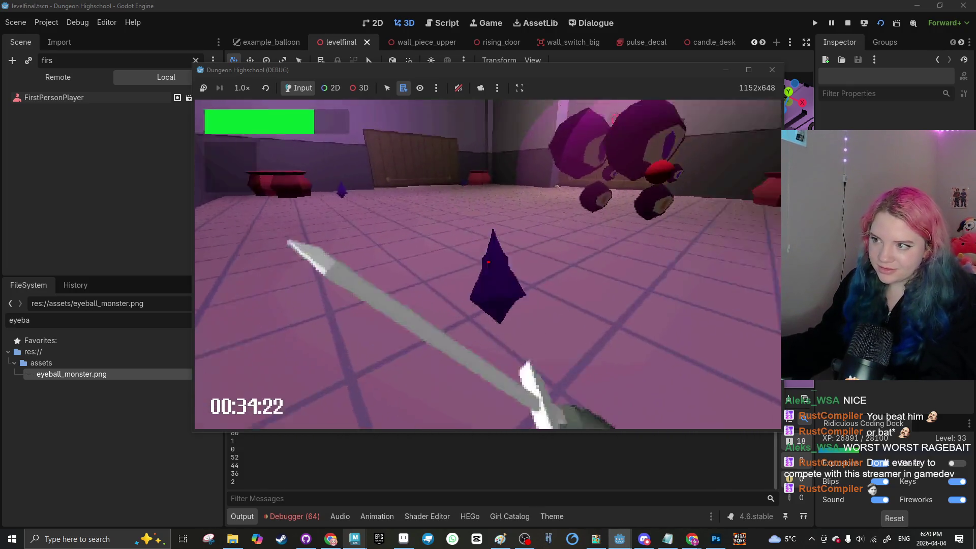
{"action": "left_click", "coordinate": [488, 262]}
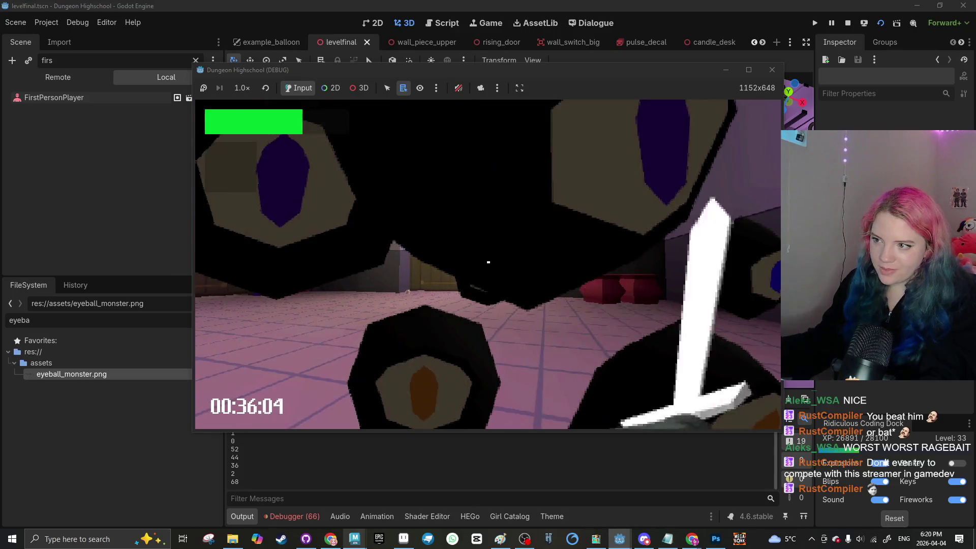
Step: Walk down the hallway past the vending machine and maximize the game window
{"action": "key", "text": "w"}
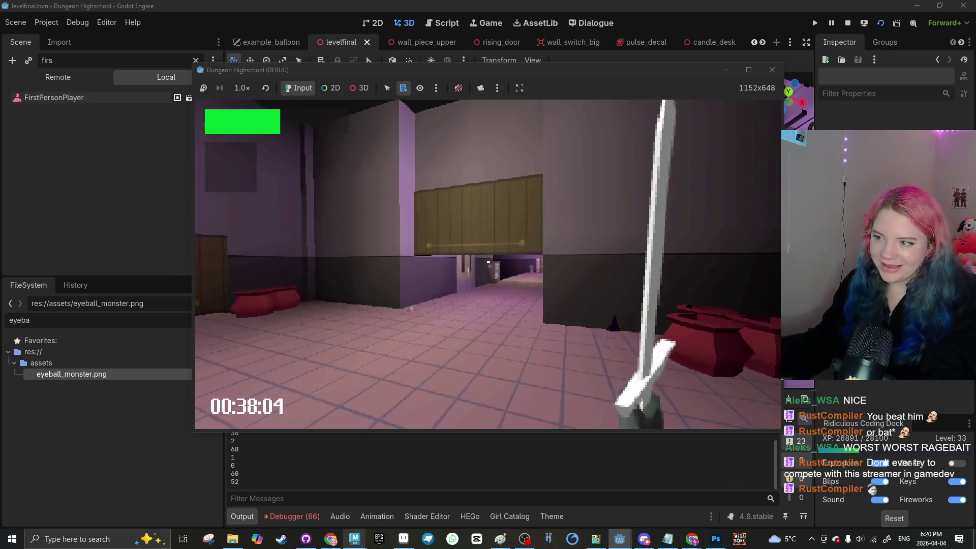
{"action": "key", "text": "w"}
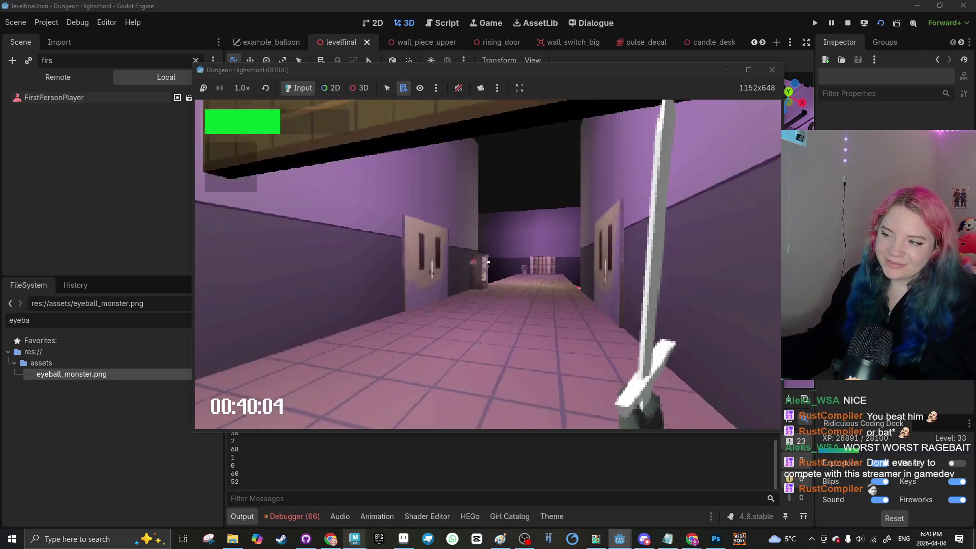
{"action": "key", "text": "w"}
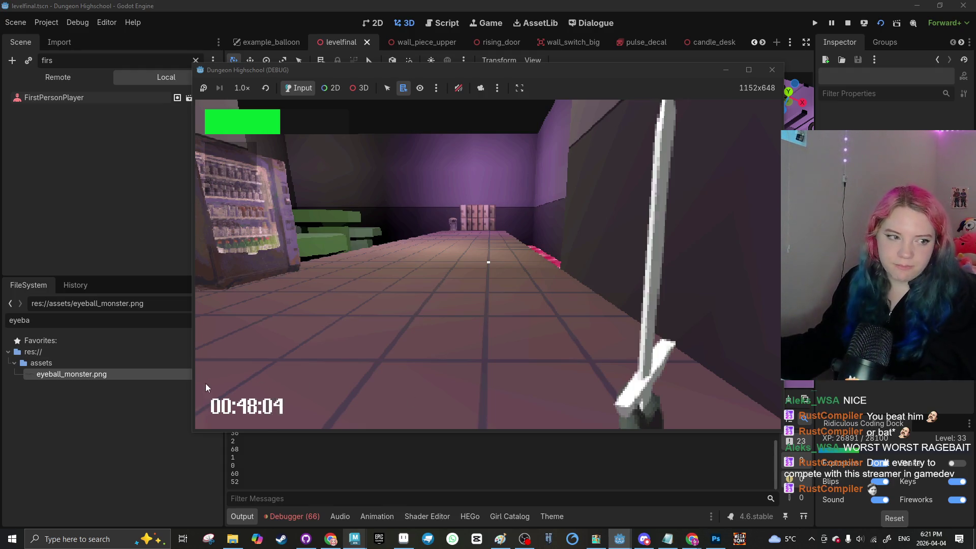
{"action": "mouse_move", "coordinate": [692, 539]}
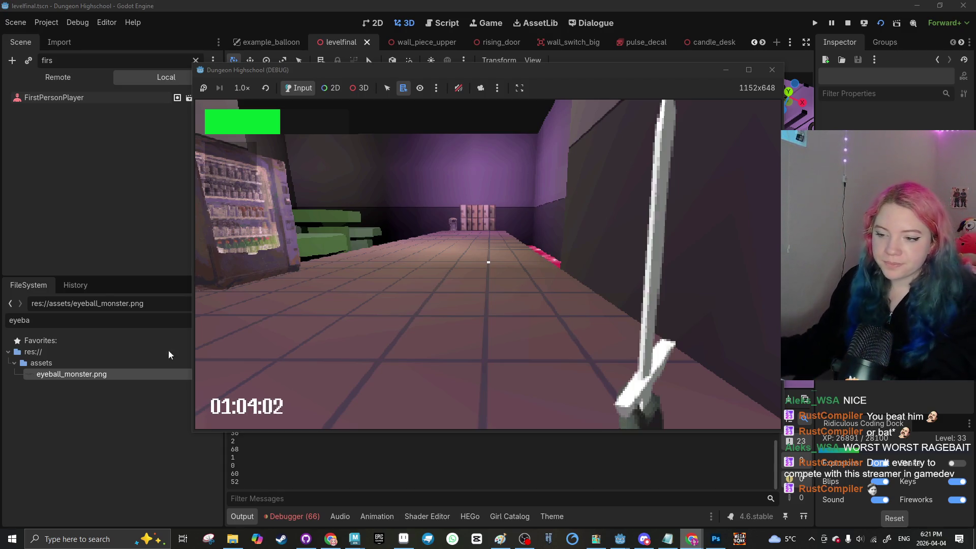
{"action": "left_click", "coordinate": [751, 70]}
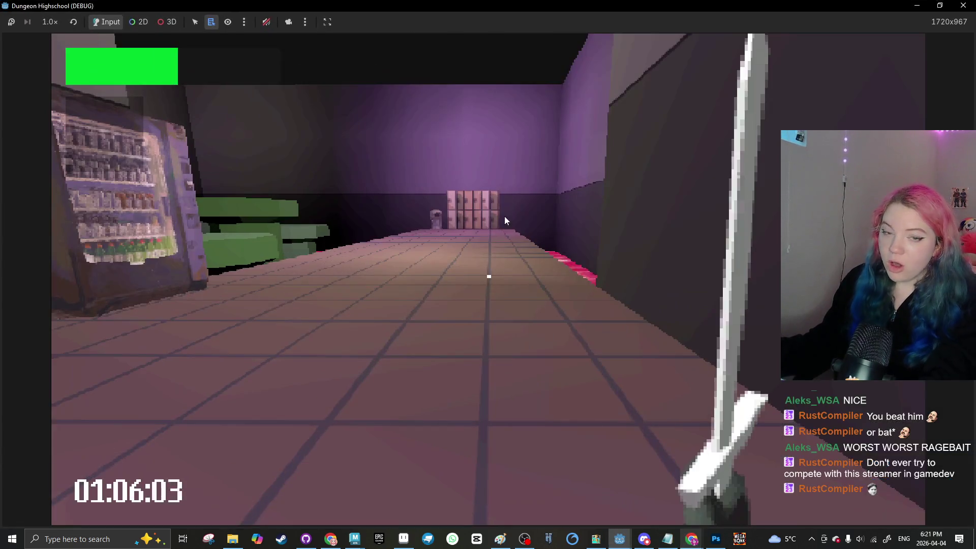
Step: Swing the sword and cross the lava floor, jumping onto the green platform
{"action": "left_click", "coordinate": [494, 237]}
{"action": "key", "text": "w"}
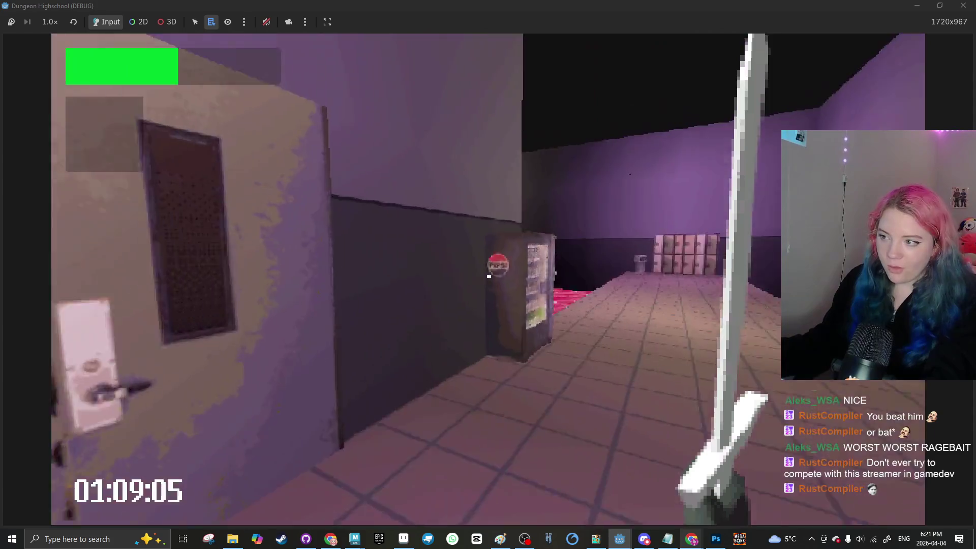
{"action": "left_click", "coordinate": [489, 277]}
{"action": "key", "text": "w"}
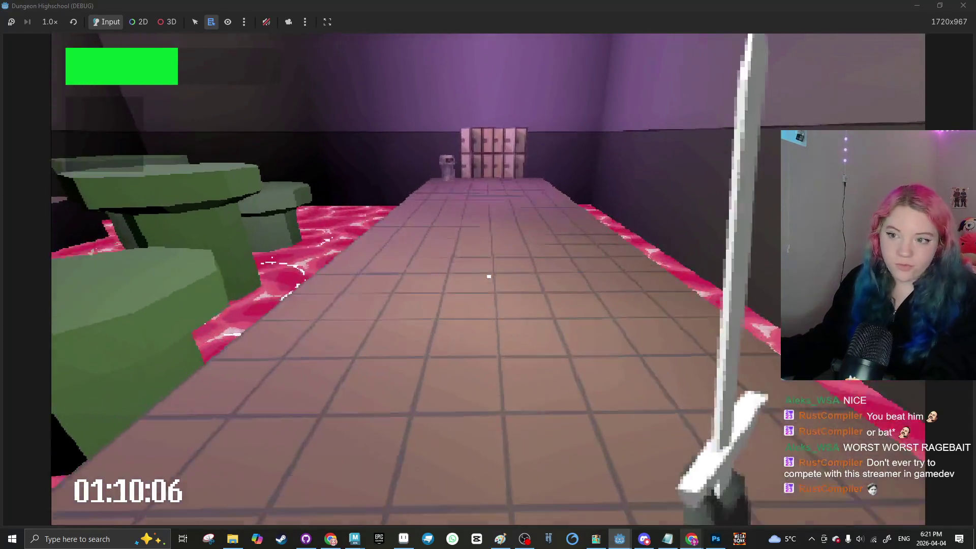
{"action": "key", "text": "space"}
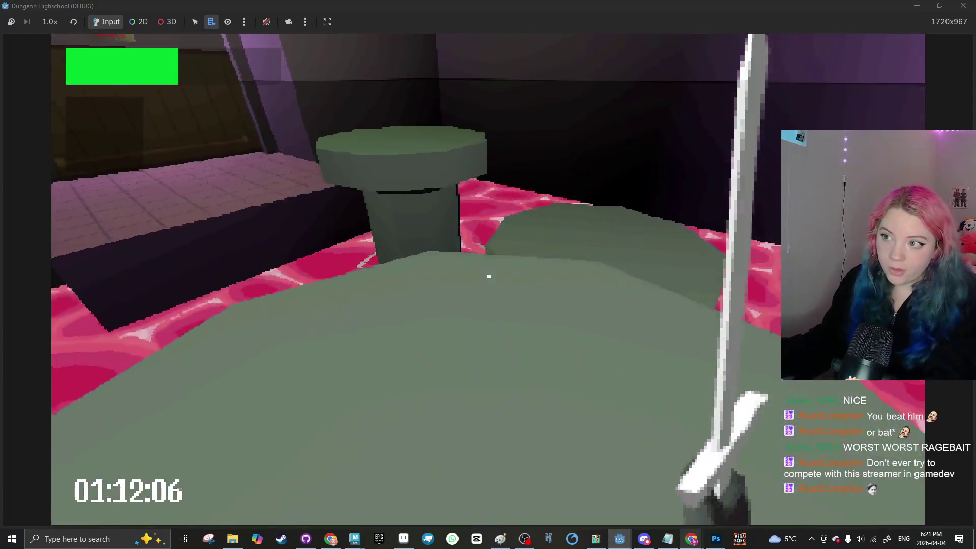
Step: Hop onto the tiled ledge by the green pillars and back, then stop the game with F8
{"action": "key", "text": "w"}
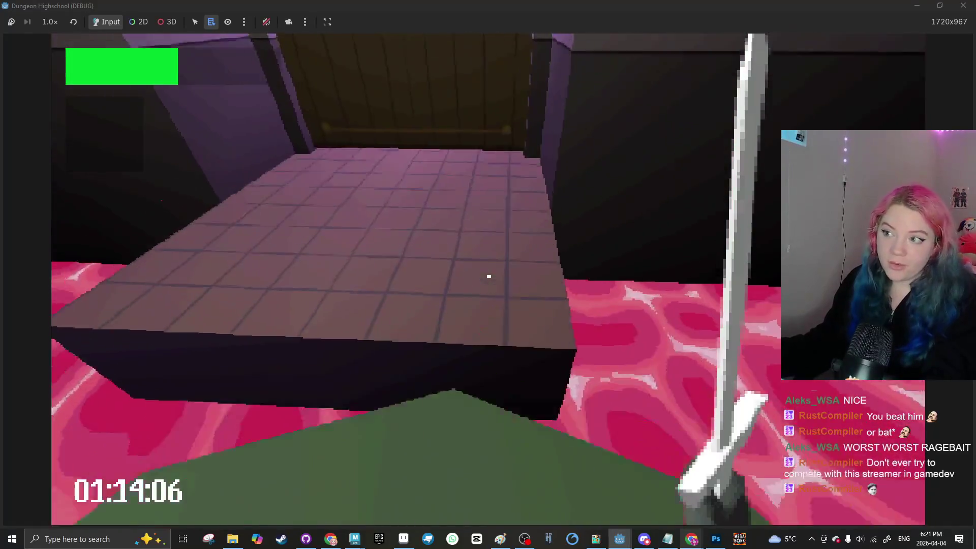
{"action": "key", "text": "w"}
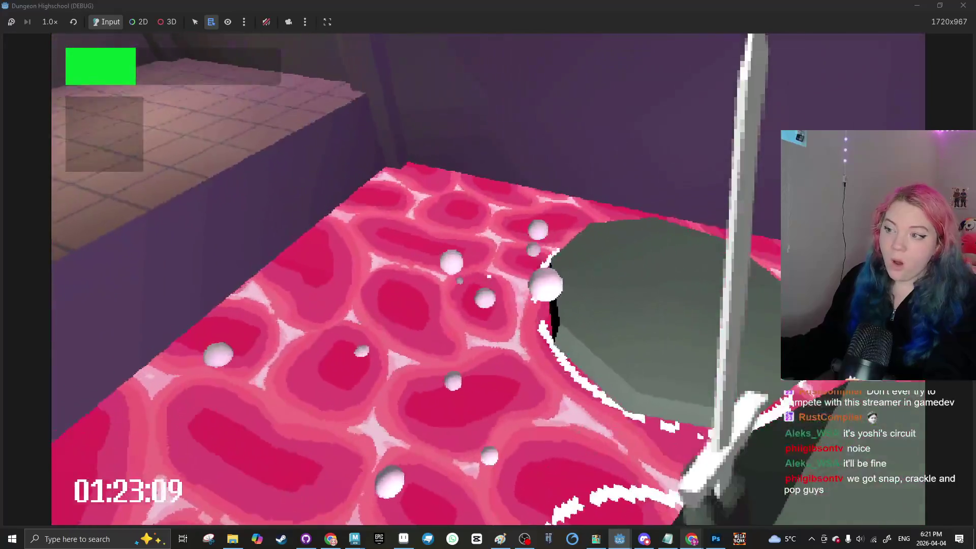
{"action": "key", "text": "F8"}
{"action": "scroll", "coordinate": [347, 266], "scroll_direction": "down", "scroll_amount": 3}
Step: Duplicate the lava room's CPUParticles3D emitter twice and drag each copy to a new spot
{"action": "scroll", "coordinate": [371, 251], "scroll_direction": "up", "scroll_amount": 6}
{"action": "scroll", "coordinate": [474, 267], "scroll_direction": "up", "scroll_amount": 3}
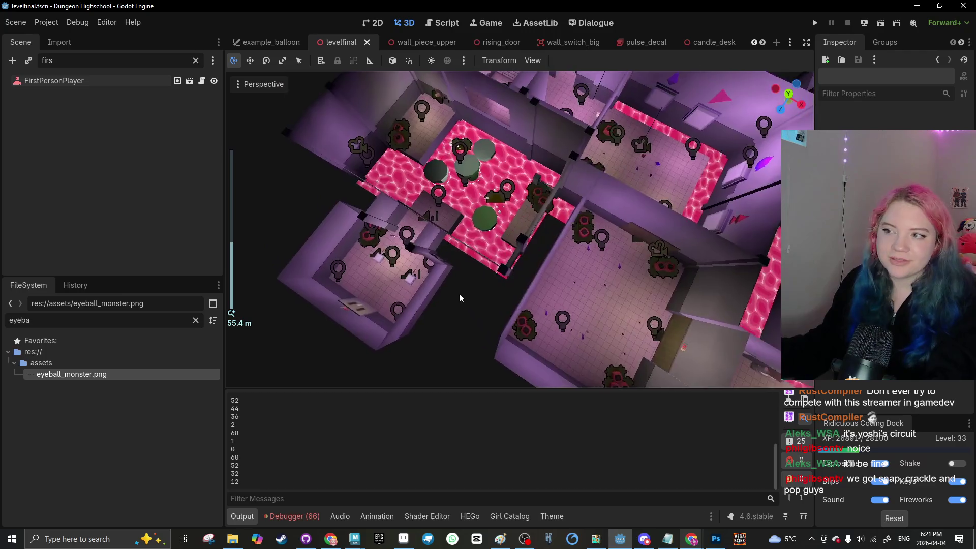
{"action": "left_click", "coordinate": [511, 217]}
{"action": "scroll", "coordinate": [513, 221], "scroll_direction": "down", "scroll_amount": 3}
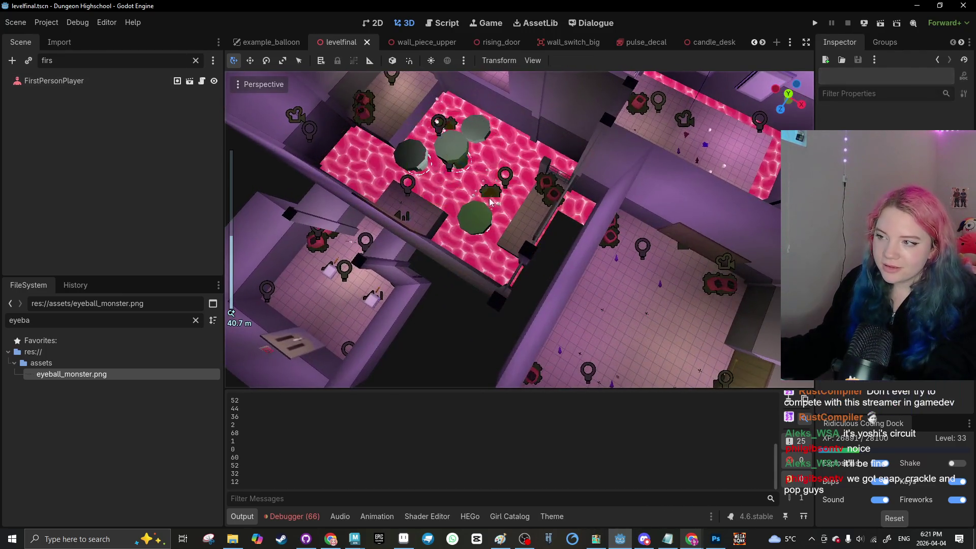
{"action": "scroll", "coordinate": [524, 236], "scroll_direction": "down", "scroll_amount": 3}
{"action": "left_click", "coordinate": [524, 238]}
{"action": "key", "text": "ctrl+d"}
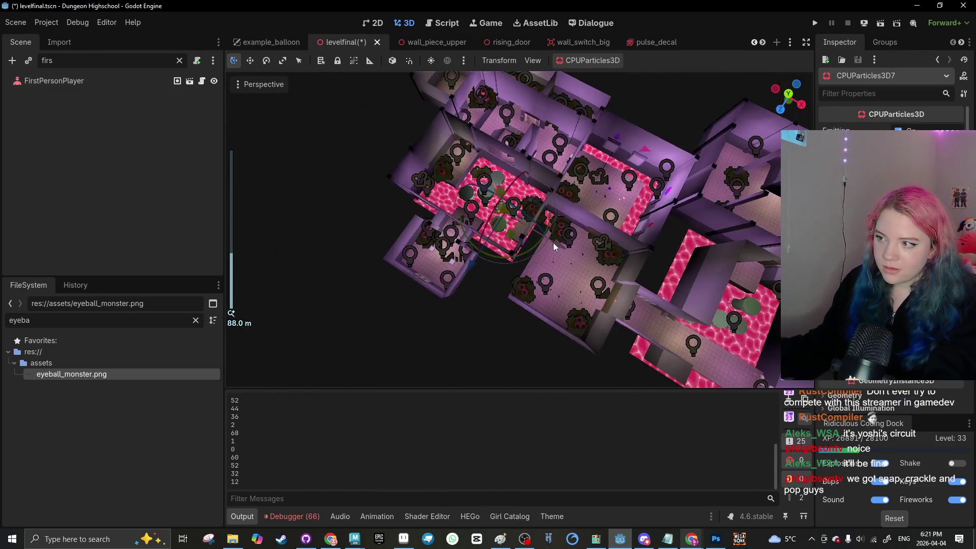
{"action": "mouse_move", "coordinate": [514, 256]}
{"action": "left_mouse_down"}
{"action": "mouse_move", "coordinate": [599, 272]}
{"action": "mouse_move", "coordinate": [557, 362]}
{"action": "mouse_move", "coordinate": [638, 331]}
{"action": "mouse_move", "coordinate": [533, 349]}
{"action": "mouse_move", "coordinate": [554, 346]}
{"action": "left_mouse_up"}
{"action": "key", "text": "ctrl+d"}
{"action": "key", "text": "ctrl+d"}
{"action": "mouse_move", "coordinate": [625, 338]}
{"action": "left_mouse_down"}
{"action": "mouse_move", "coordinate": [482, 306]}
{"action": "mouse_move", "coordinate": [544, 193]}
{"action": "mouse_move", "coordinate": [497, 183]}
{"action": "left_mouse_up"}
Step: Shift an emitter down-left, then delete the extra copy CPUParticles3D9
{"action": "scroll", "coordinate": [539, 315], "scroll_direction": "up", "scroll_amount": 5}
{"action": "scroll", "coordinate": [497, 183], "scroll_direction": "up", "scroll_amount": 6}
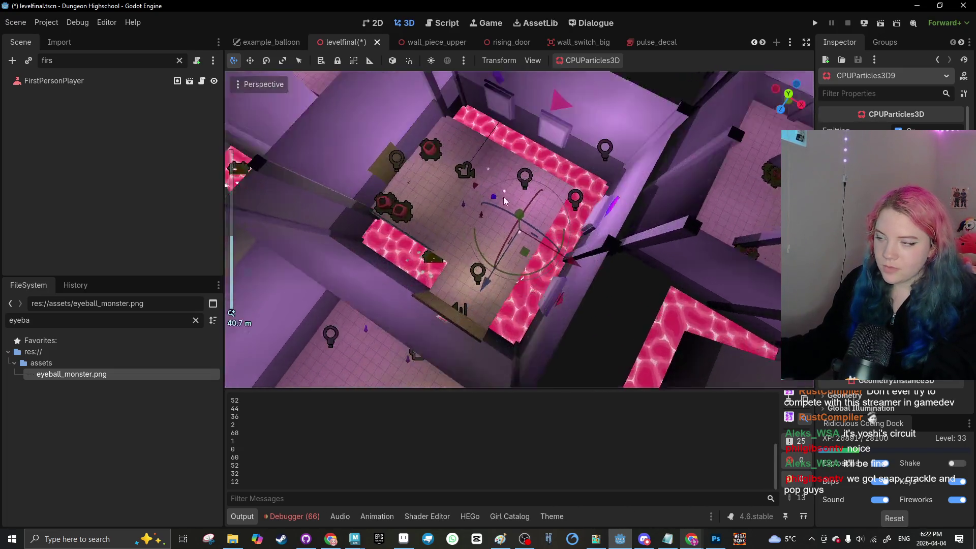
{"action": "left_click_drag", "start_coordinate": [372, 217], "coordinate": [344, 273]}
{"action": "key", "text": "Delete"}
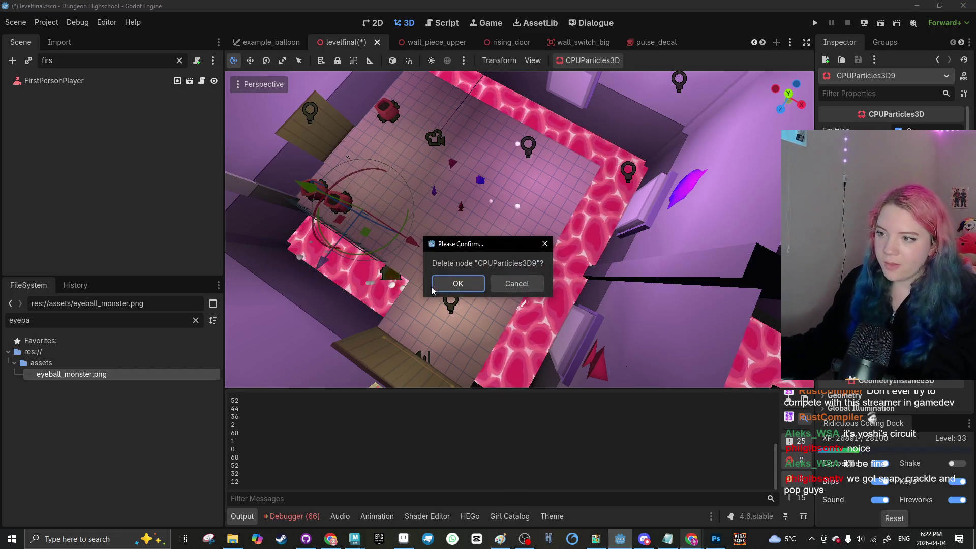
{"action": "left_click", "coordinate": [452, 280]}
Step: Select the CPUParticles3D4 emitter and view it from above over the tiled floor
{"action": "scroll", "coordinate": [472, 175], "scroll_direction": "up", "scroll_amount": 4}
{"action": "mouse_move", "coordinate": [472, 176]}
{"action": "left_mouse_down"}
{"action": "mouse_move", "coordinate": [449, 228]}
{"action": "mouse_move", "coordinate": [526, 194]}
{"action": "mouse_move", "coordinate": [487, 148]}
{"action": "mouse_move", "coordinate": [536, 207]}
{"action": "mouse_move", "coordinate": [496, 224]}
{"action": "left_mouse_up"}
{"action": "left_click", "coordinate": [496, 224]}
{"action": "left_click_drag", "start_coordinate": [519, 320], "coordinate": [486, 280]}
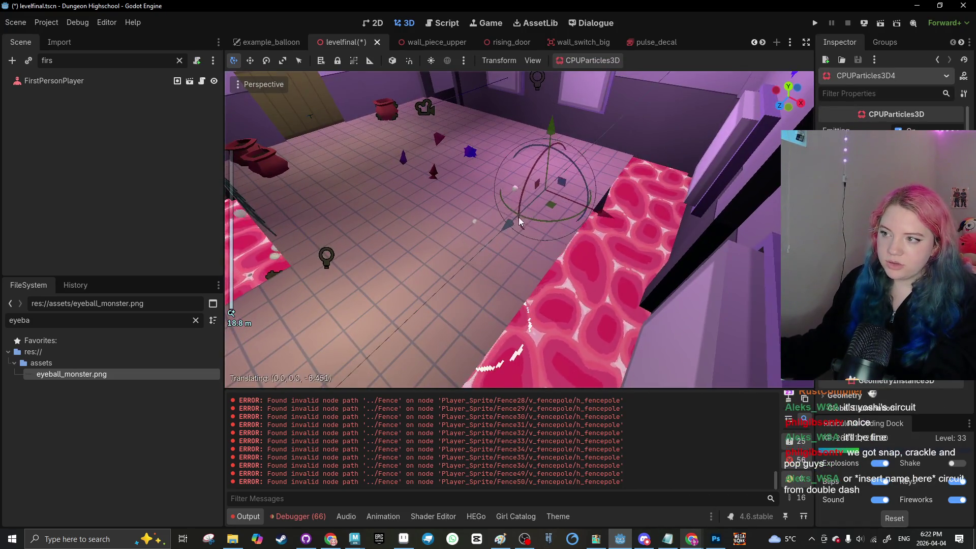
{"action": "mouse_move", "coordinate": [439, 197]}
{"action": "left_mouse_down"}
{"action": "mouse_move", "coordinate": [470, 282]}
{"action": "mouse_move", "coordinate": [441, 250]}
{"action": "mouse_move", "coordinate": [399, 273]}
{"action": "mouse_move", "coordinate": [436, 240]}
{"action": "left_mouse_up"}
{"action": "scroll", "coordinate": [470, 281], "scroll_direction": "up", "scroll_amount": 2}
{"action": "scroll", "coordinate": [436, 240], "scroll_direction": "down", "scroll_amount": 2}
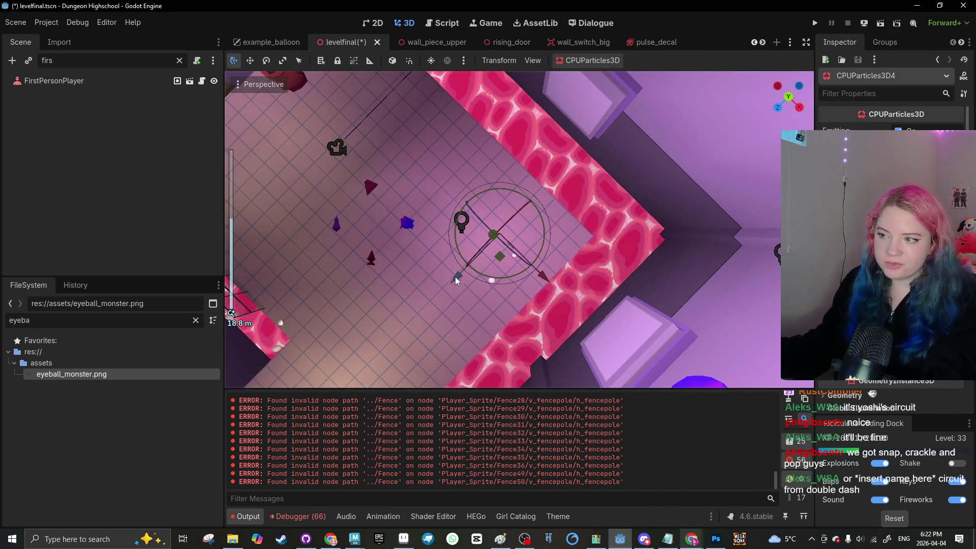